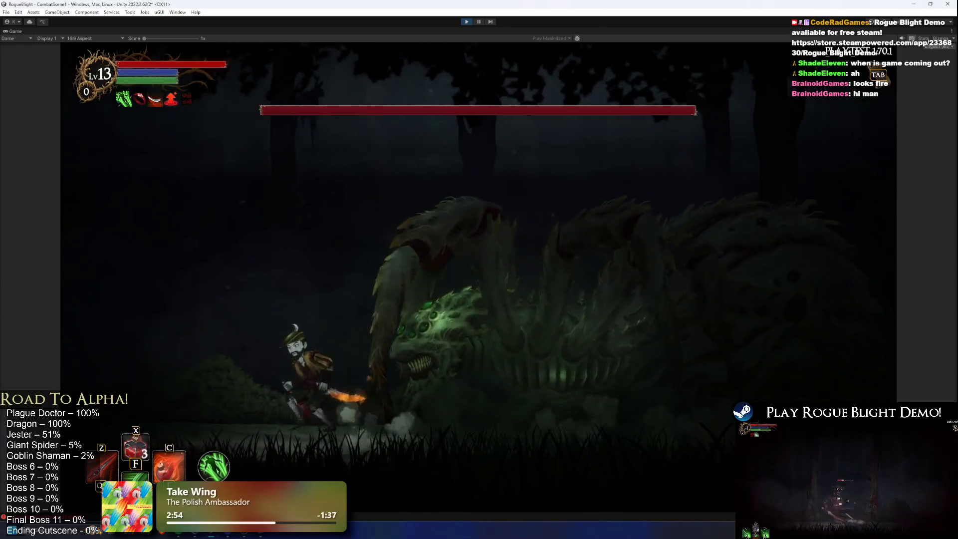
Exit Play mode with Ctrl+P to return to editing CombatScene1.
key("ctrl+p")
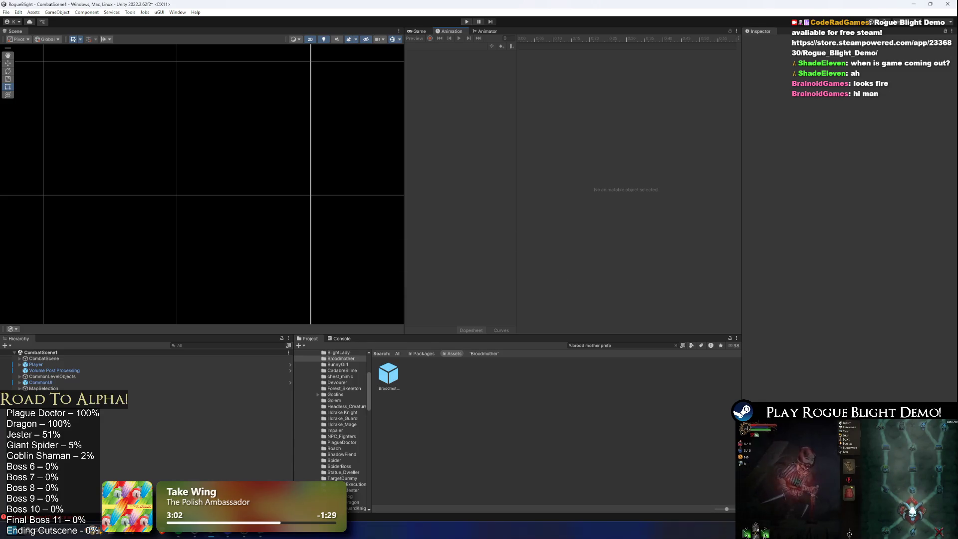
Search the project for 'brood mother' and open the Broodmother prefab in Prefab Mode.
left_click(342, 370)
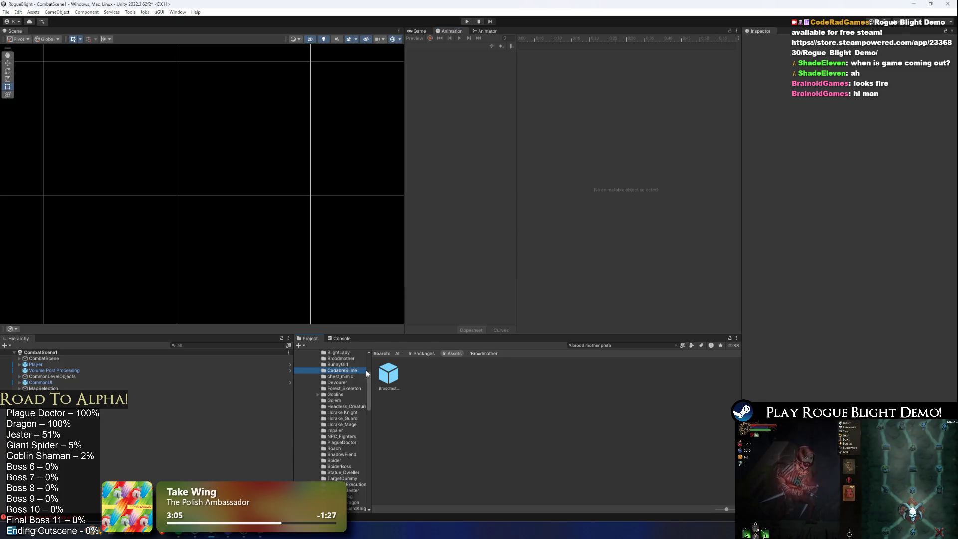
left_click(596, 347)
type("brood mother")
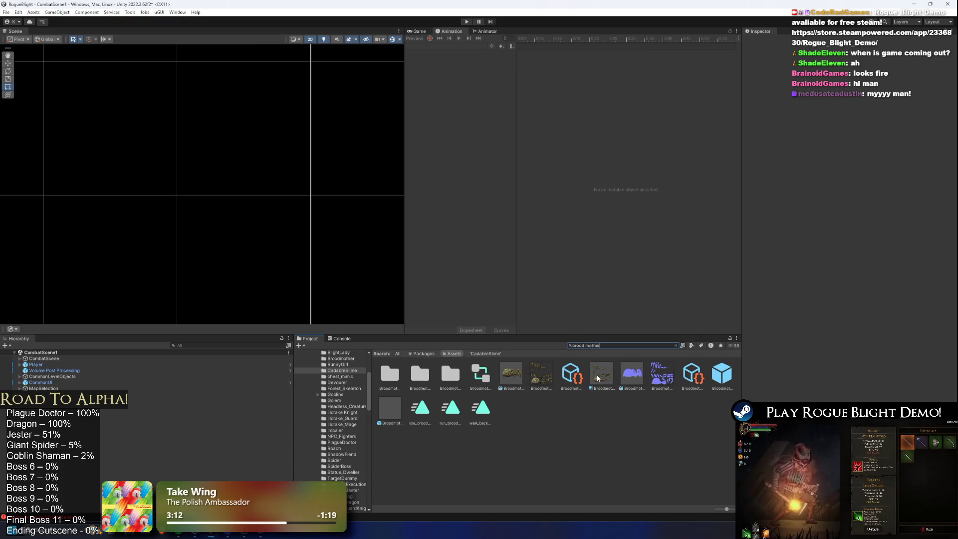
left_click(729, 374)
double_click(730, 375)
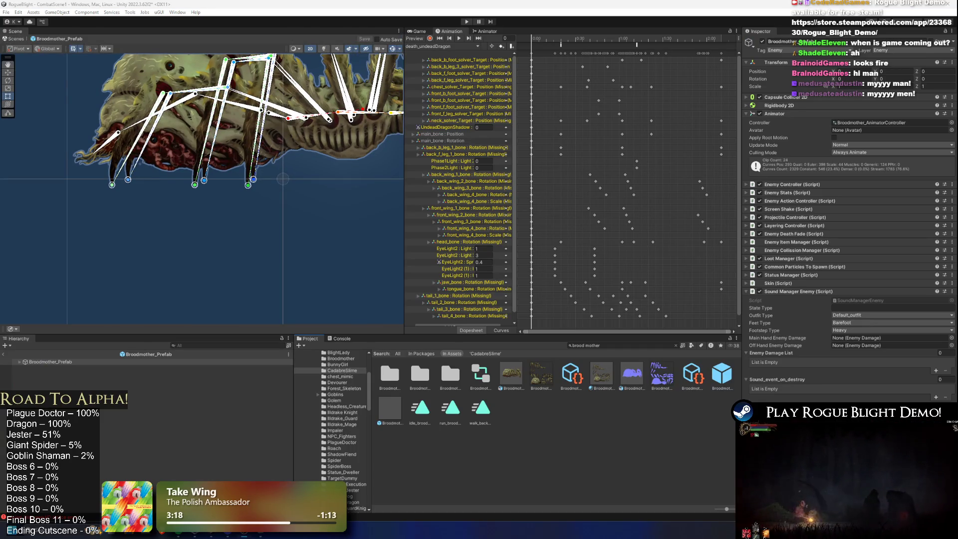
Expand Broodmother_Prefab's hierarchy down to main_bone and frame the spider rig.
scroll(174, 282, "down", 5)
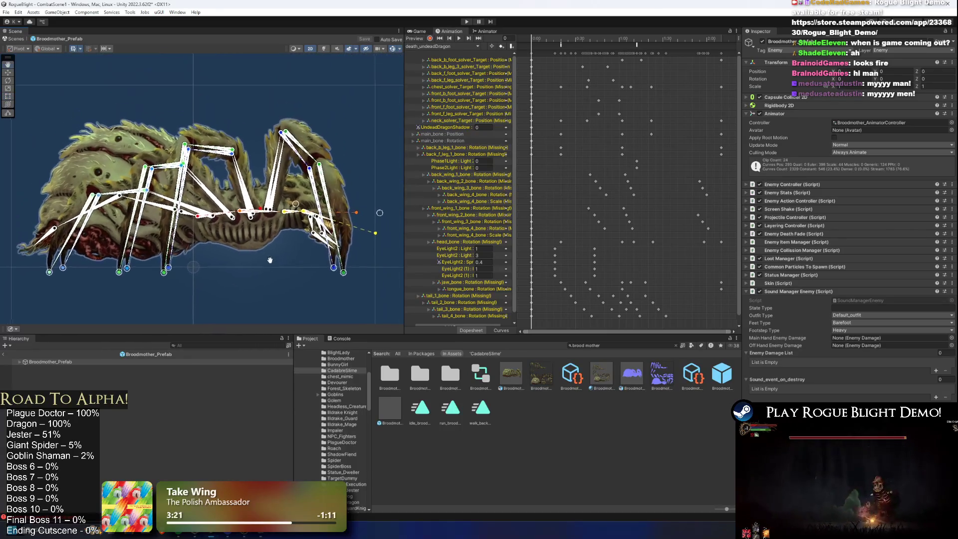
scroll(297, 180, "down", 2)
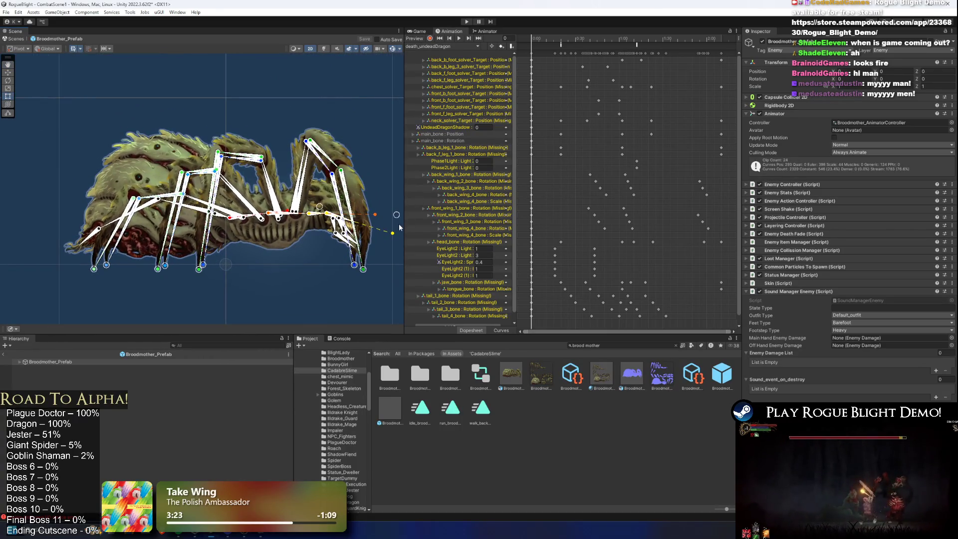
left_click(59, 365)
key("Right")
key("Down")
key("Down")
key("Down")
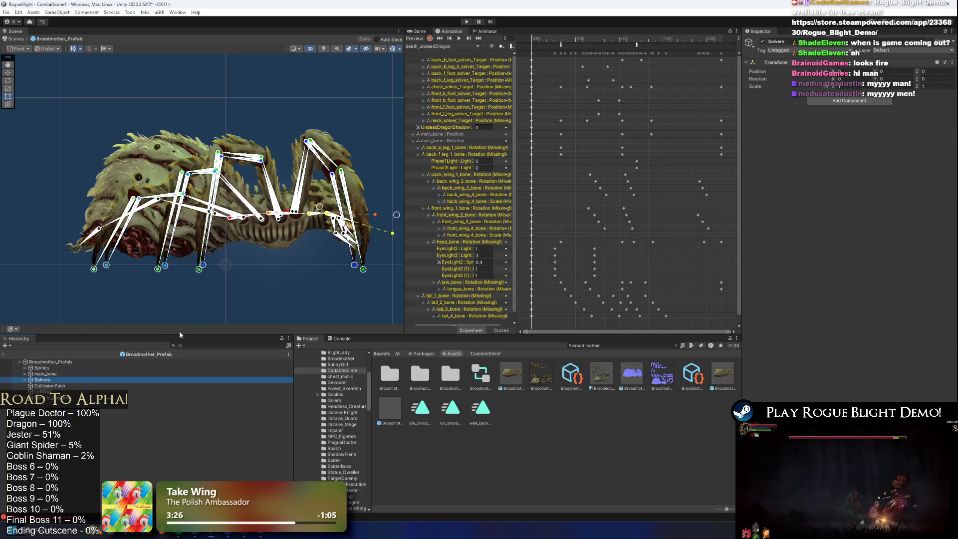
key("Down")
key("Down")
key("Down")
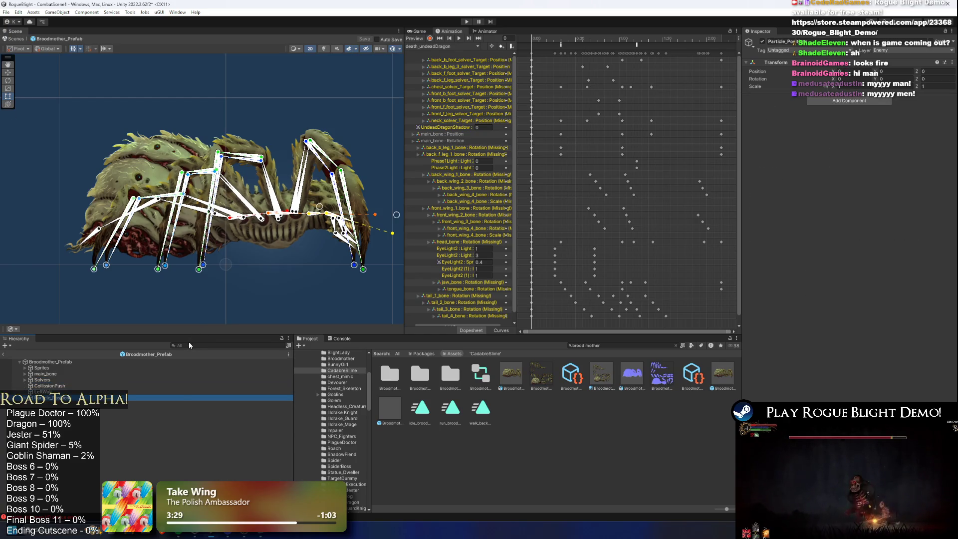
key("Up")
key("Up")
key("Up")
key("Up")
key("Right")
key("f")
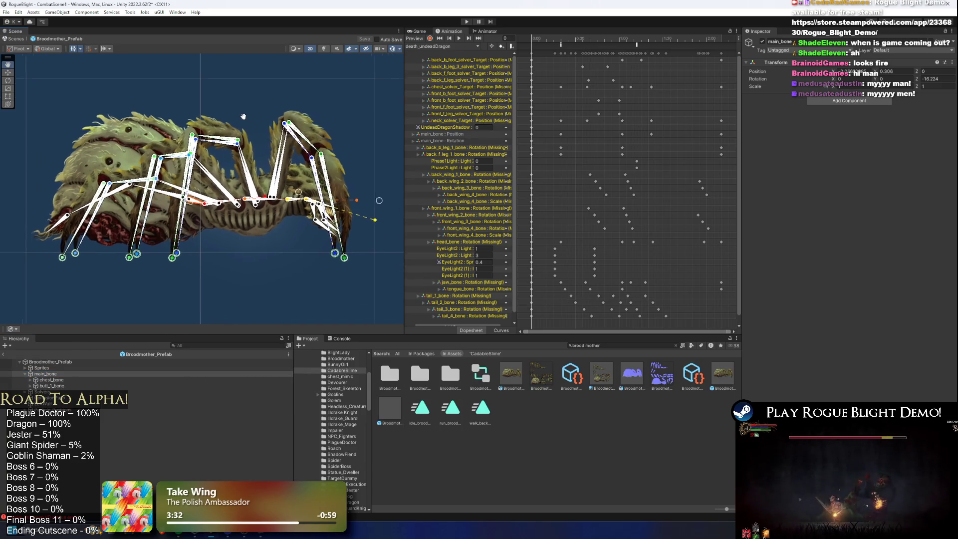
Widen the Scene view area by dragging the panel splitters.
left_click_drag(404, 114, 514, 115)
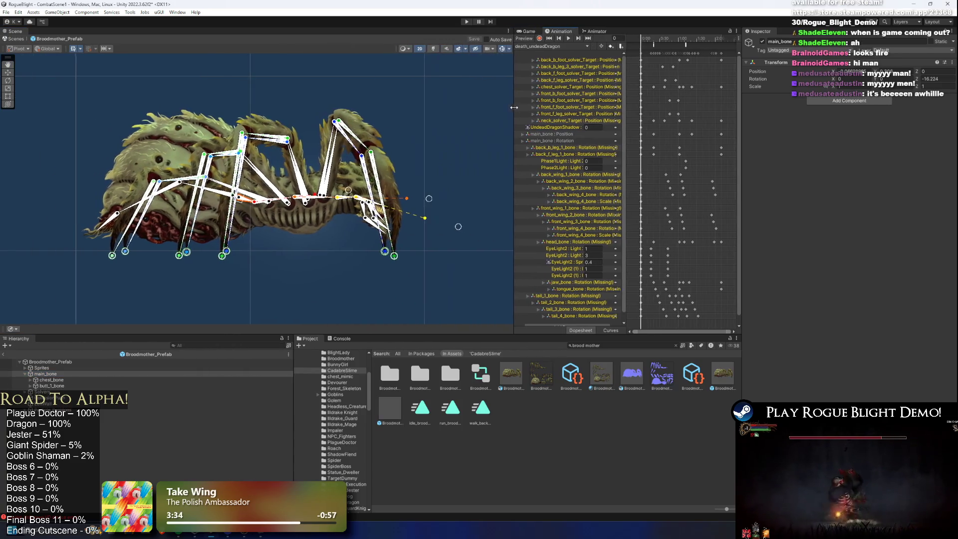
left_click_drag(324, 118, 318, 127)
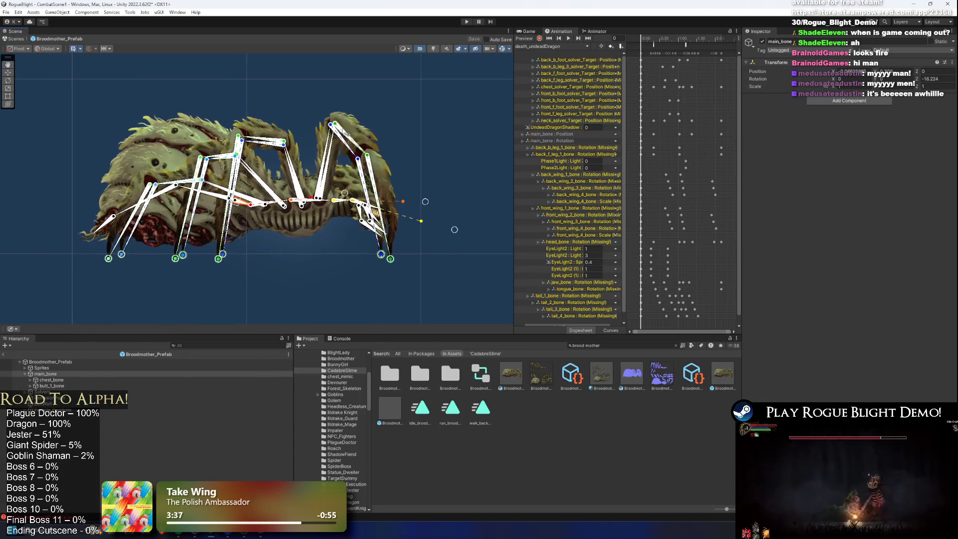
left_click(530, 48)
Preview the idle_broodmother clip and enlarge the scene and animation timeline panels.
left_click(574, 95)
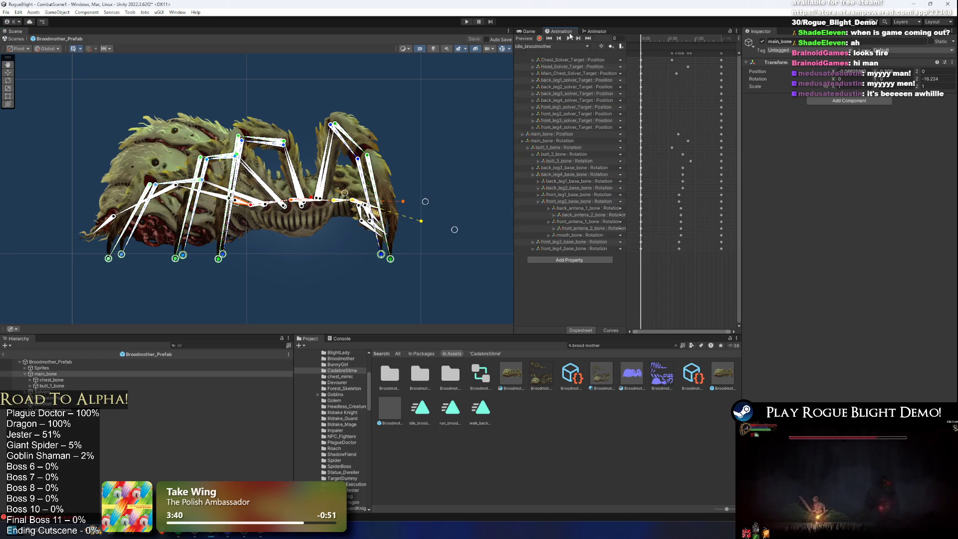
left_click(569, 38)
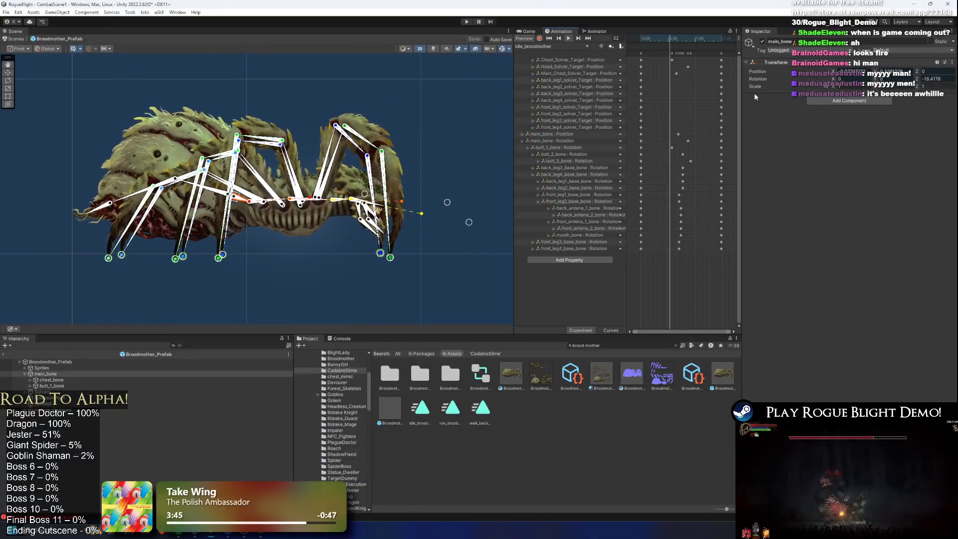
mouse_move(743, 88)
left_mouse_down()
mouse_move(846, 88)
mouse_move(831, 88)
left_mouse_up()
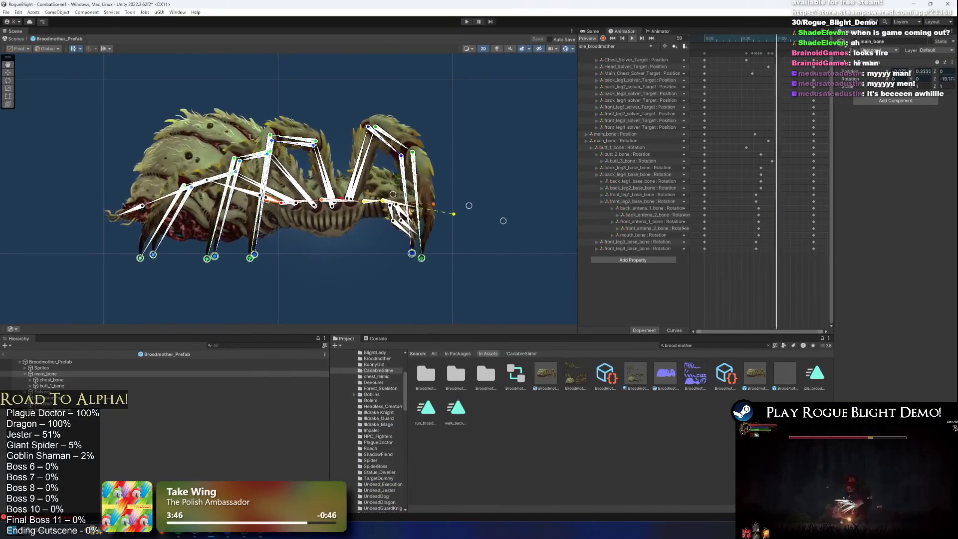
left_click_drag(577, 130, 476, 130)
Play run_broodmother, briefly check Phase2_undeadDragon, then return to run_broodmother.
left_click(509, 46)
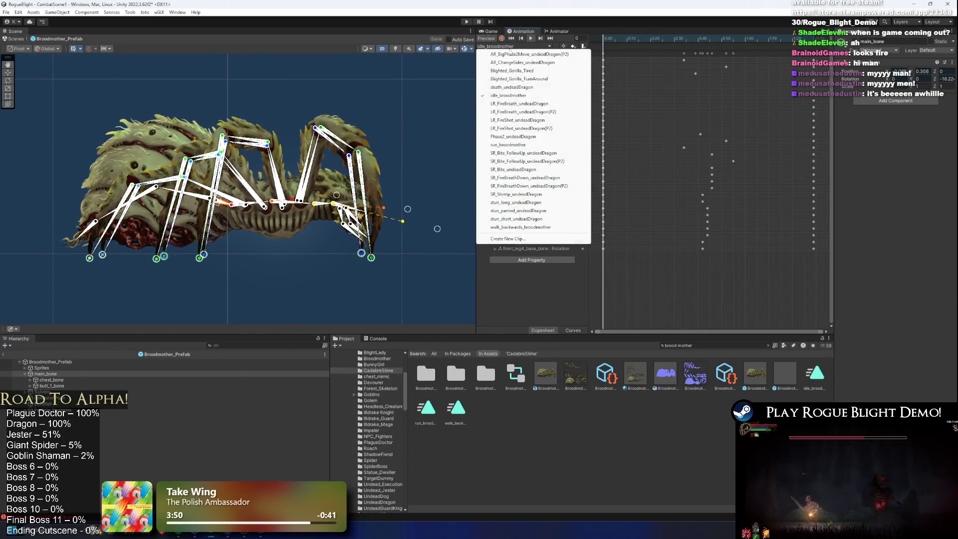
left_click(529, 145)
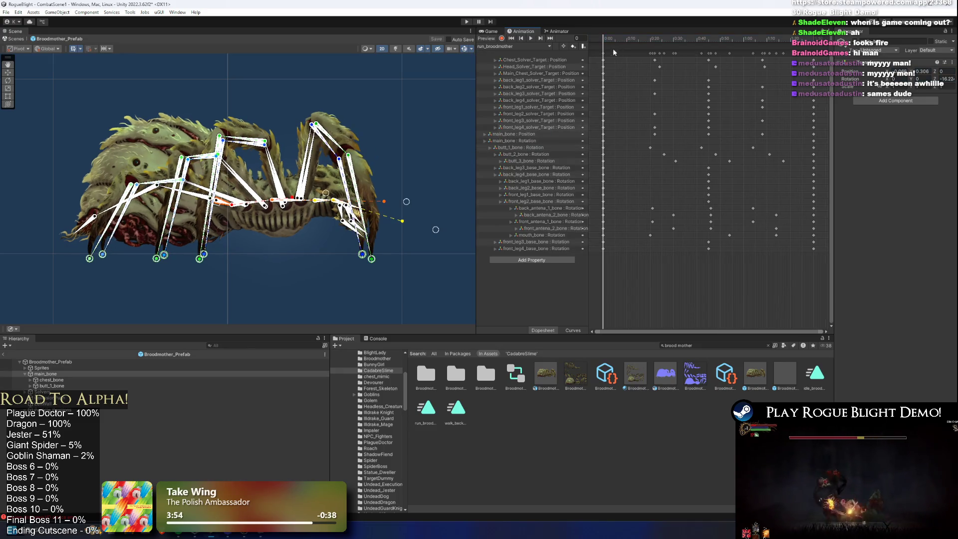
left_click(531, 39)
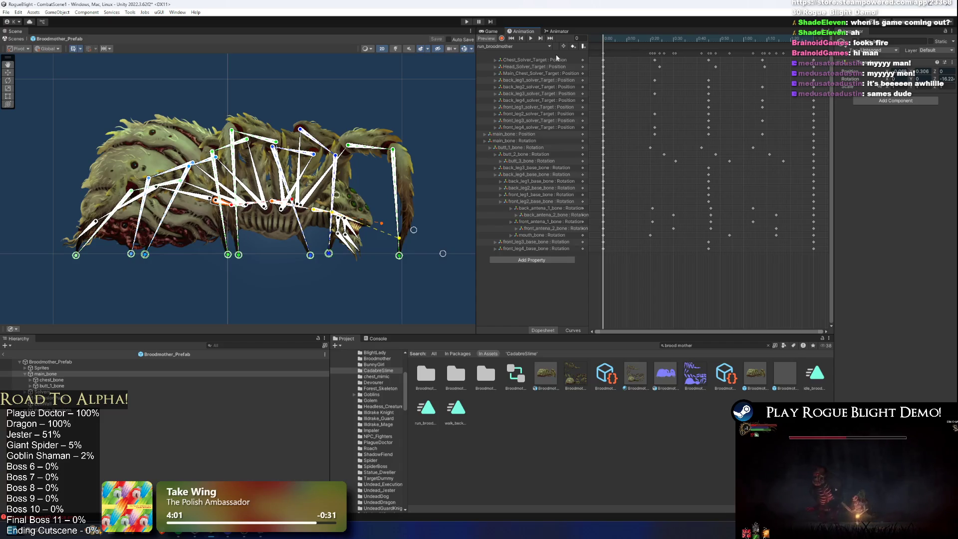
left_click(496, 46)
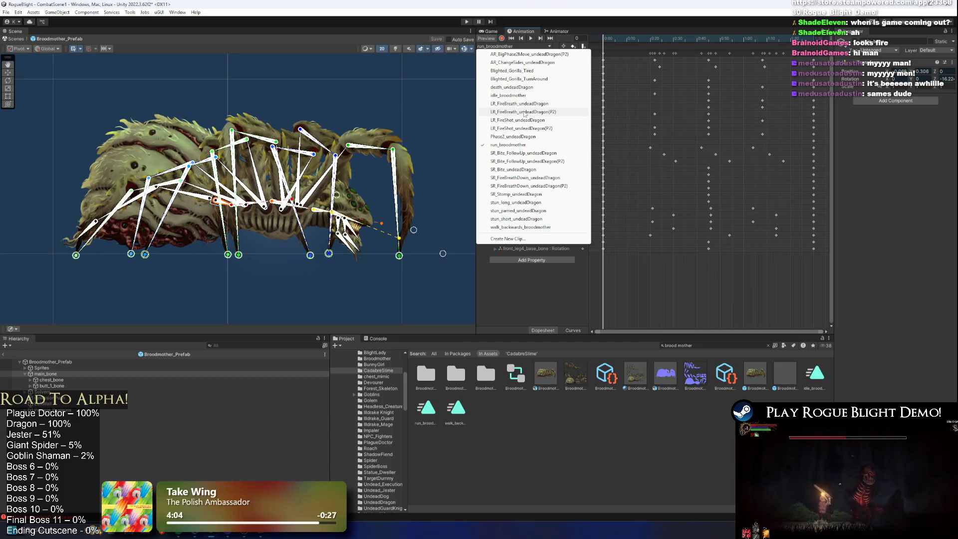
left_click(514, 136)
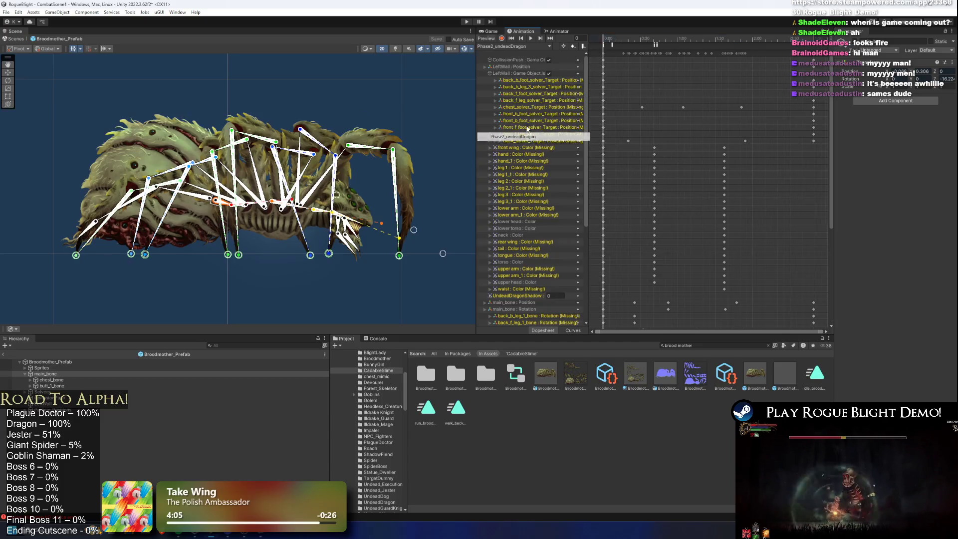
left_click(504, 48)
left_click(520, 146)
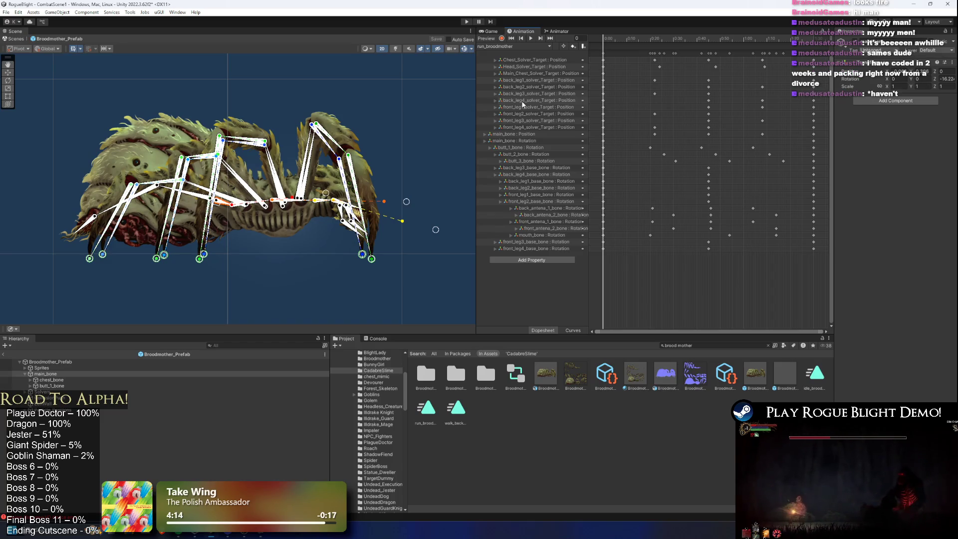
left_click(532, 45)
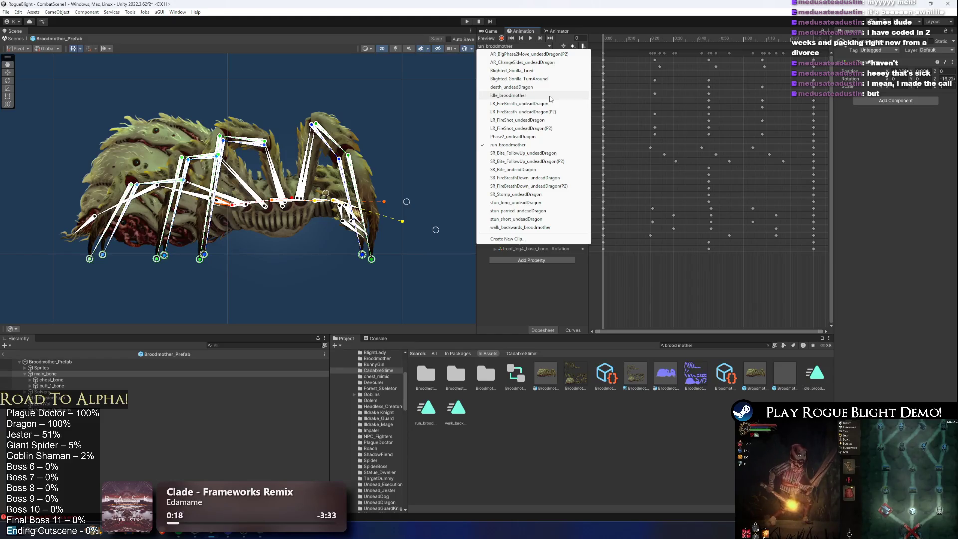
Scrub Phase2_undeadDragon to around frame 98, then switch back to run_broodmother and play it.
left_click(535, 136)
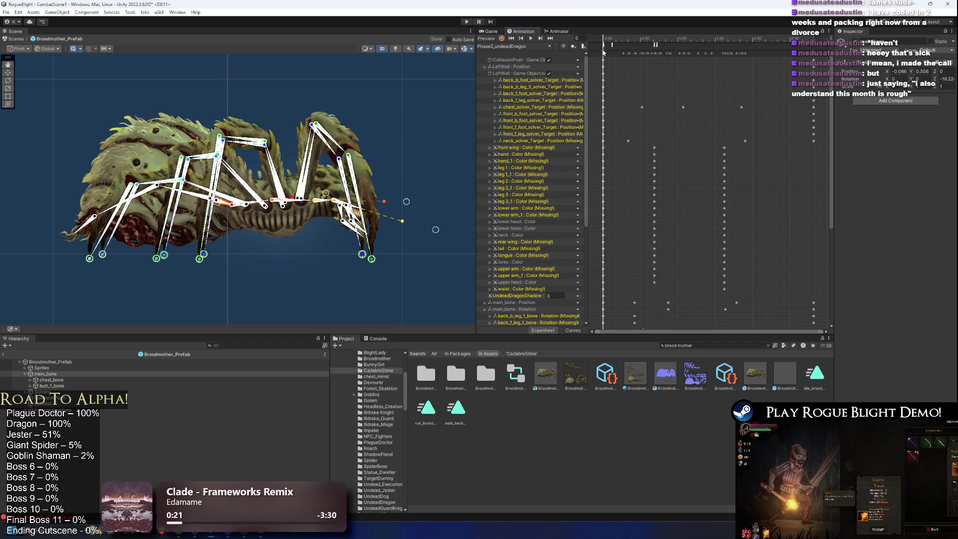
left_click(527, 46)
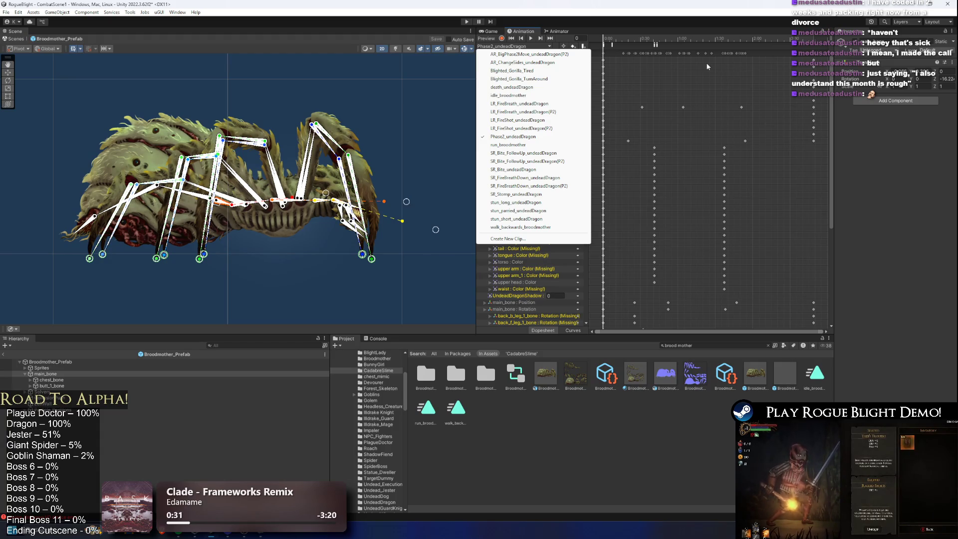
mouse_move(622, 39)
left_mouse_down()
mouse_move(768, 44)
mouse_move(603, 44)
left_mouse_up()
left_click(505, 48)
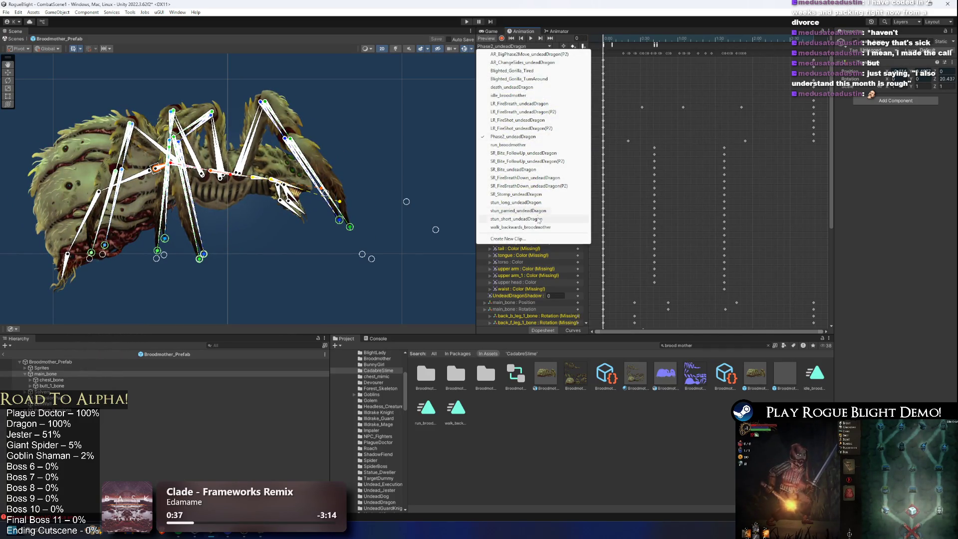
left_click(538, 145)
key("space")
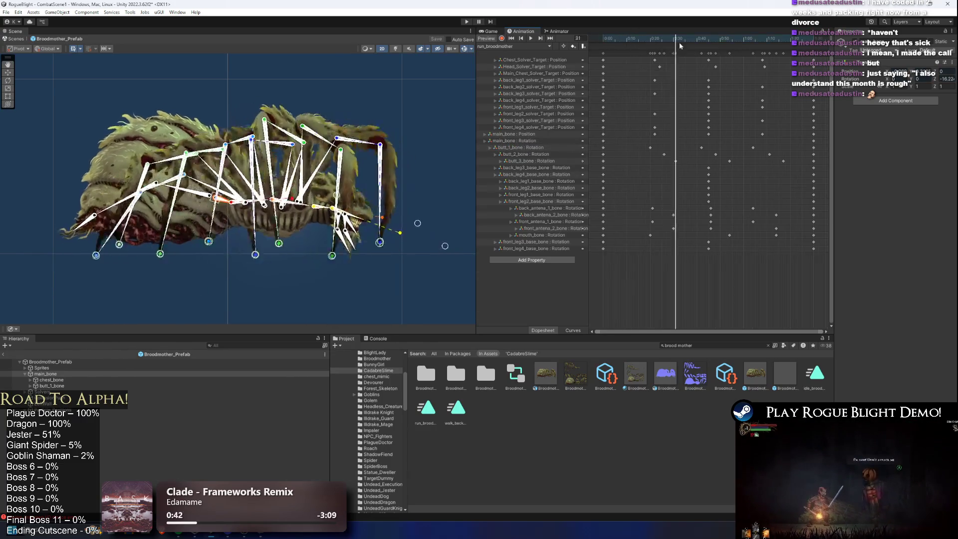
left_click(514, 46)
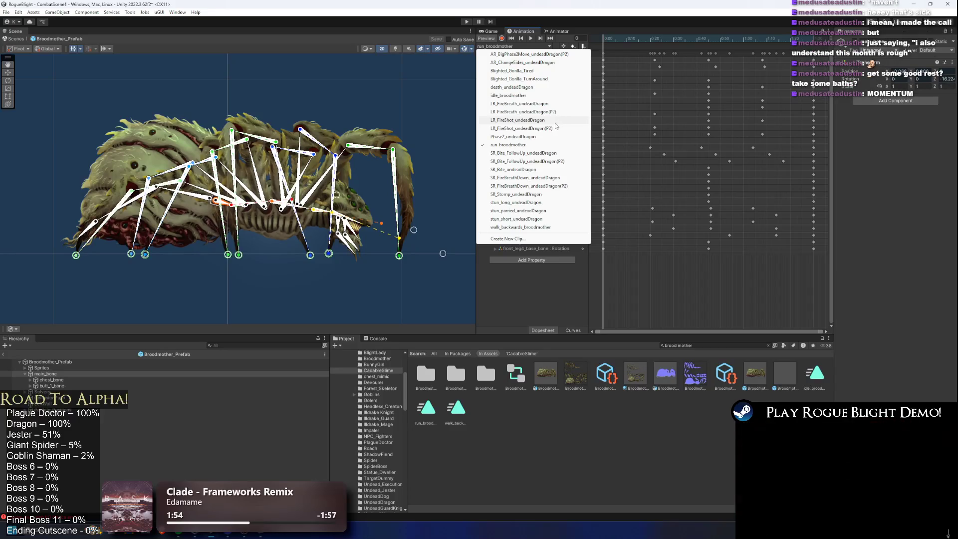
Close the clip list keeping run_broodmother, and clear the selection.
key("Escape")
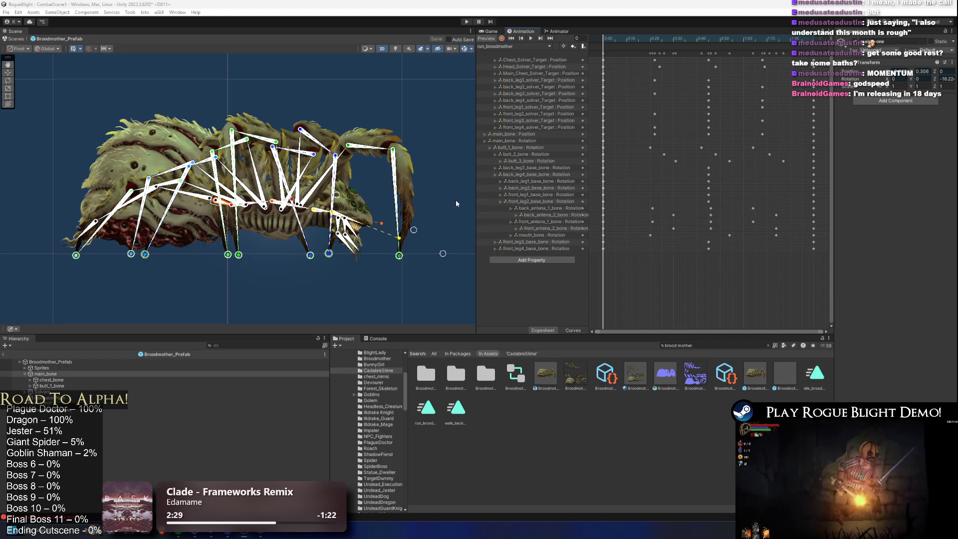
left_click(615, 451)
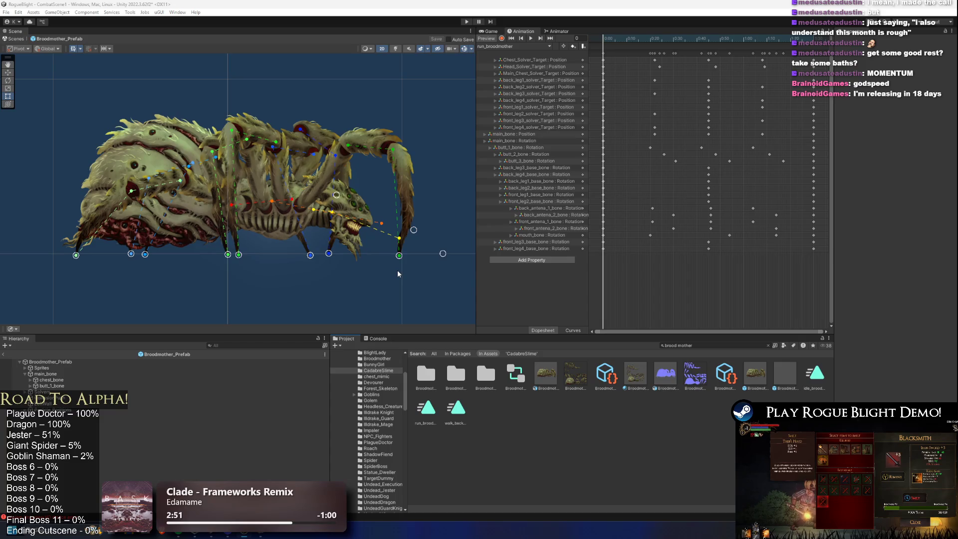
Zoom in and select the leg a2 sprite to show its bones, then switch to Steam.
scroll(282, 197, "up", 2)
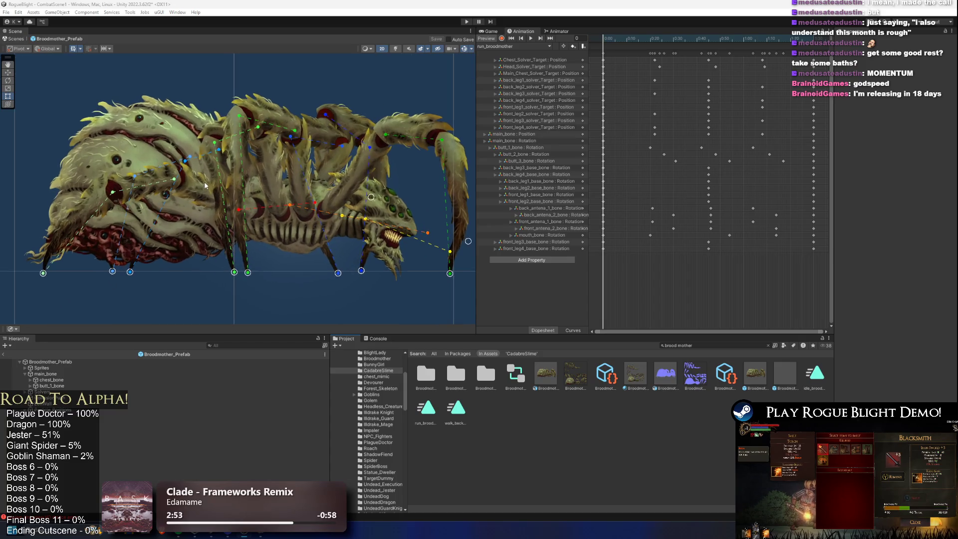
left_click(313, 201)
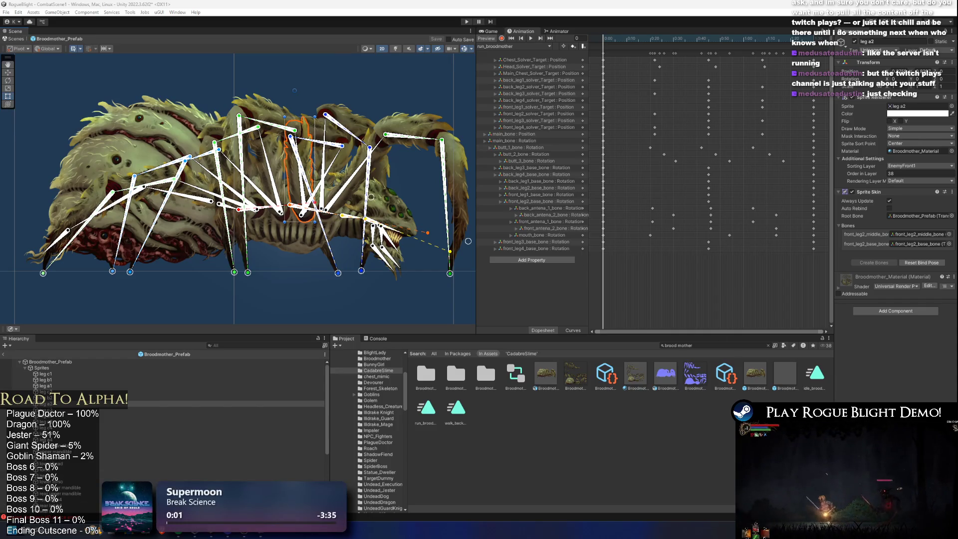
key("alt+Tab")
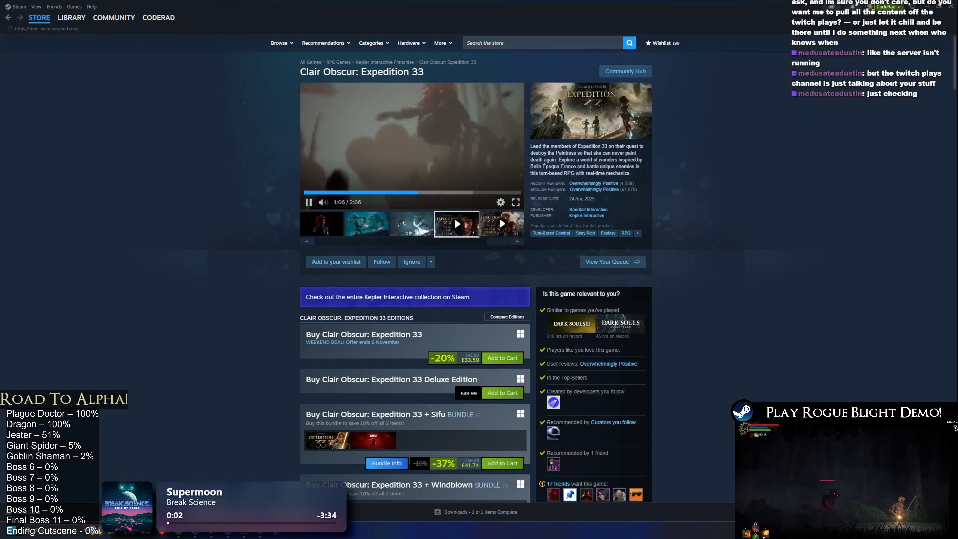
Go to the Rogue Blight Demo page in Steam's library, briefly flipping to Unity and back.
left_click(39, 18)
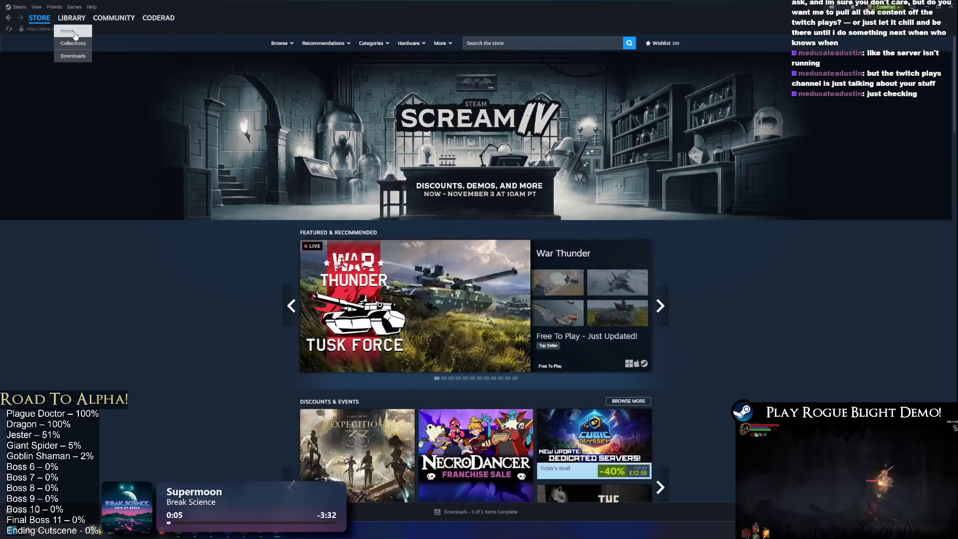
left_click(72, 17)
left_click(87, 93)
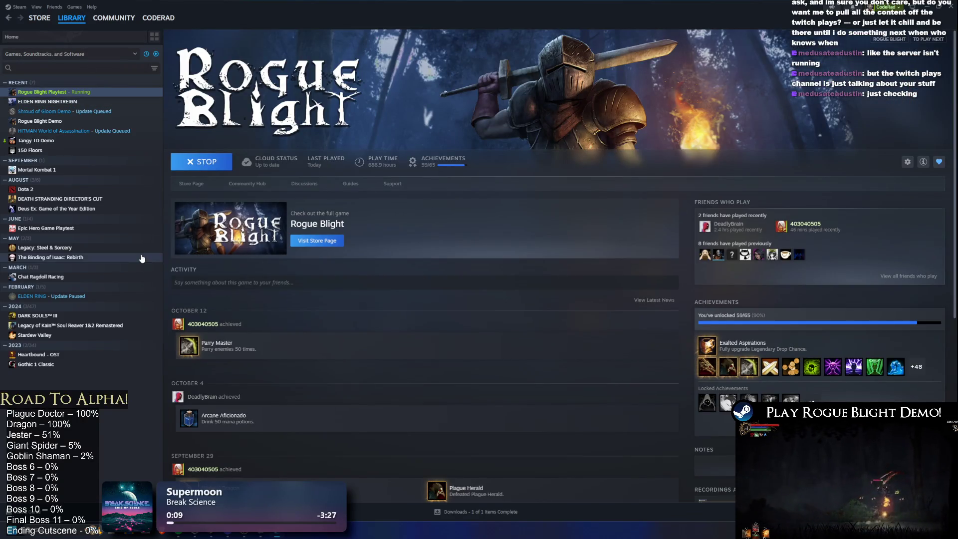
left_click(88, 122)
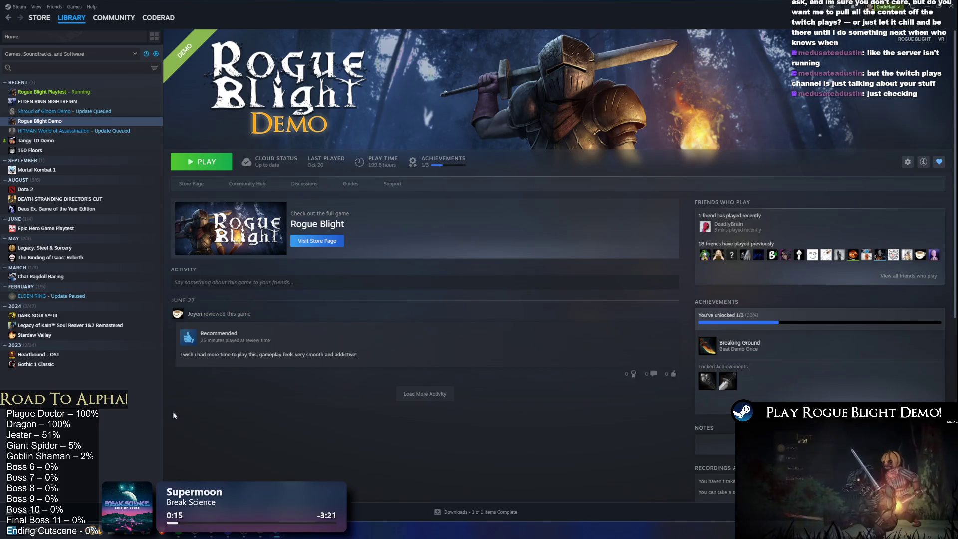
mouse_move(178, 531)
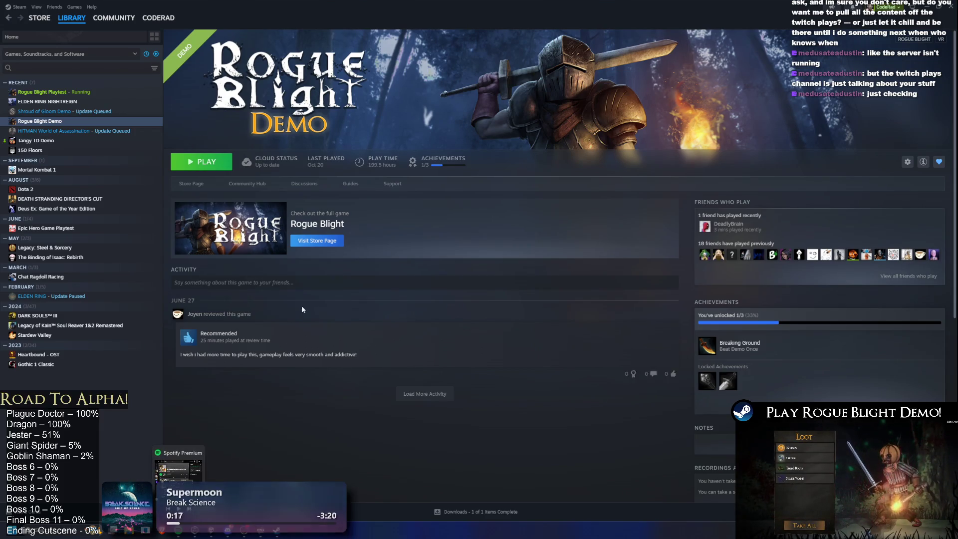
key("alt+Tab")
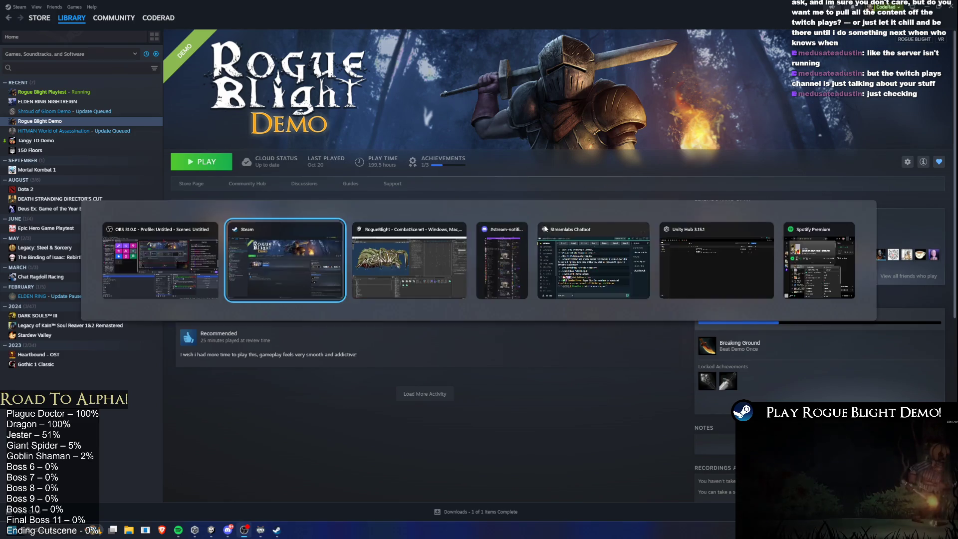
key("alt+Tab")
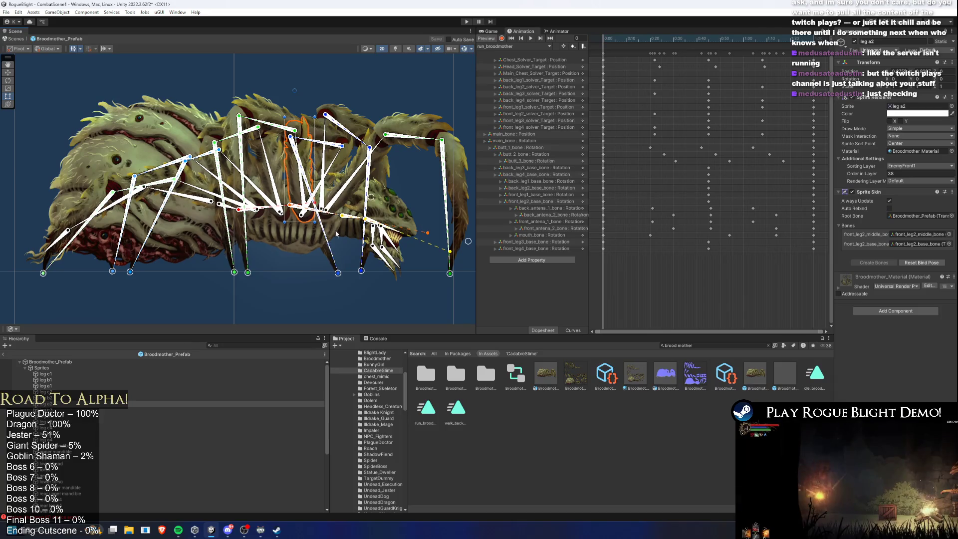
key("alt+Tab")
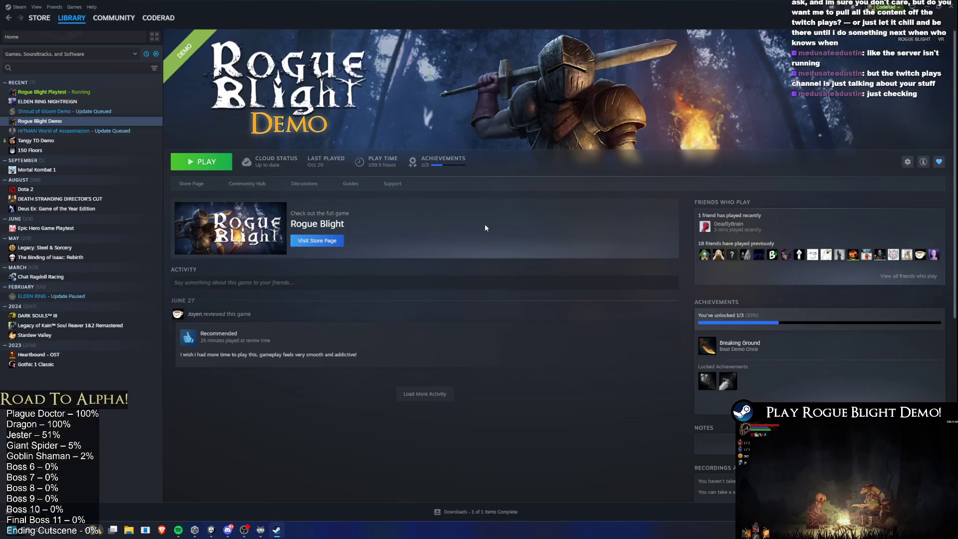
Switch from Steam back to Unity Editor showing the Broodmother rig.
key("alt+Tab")
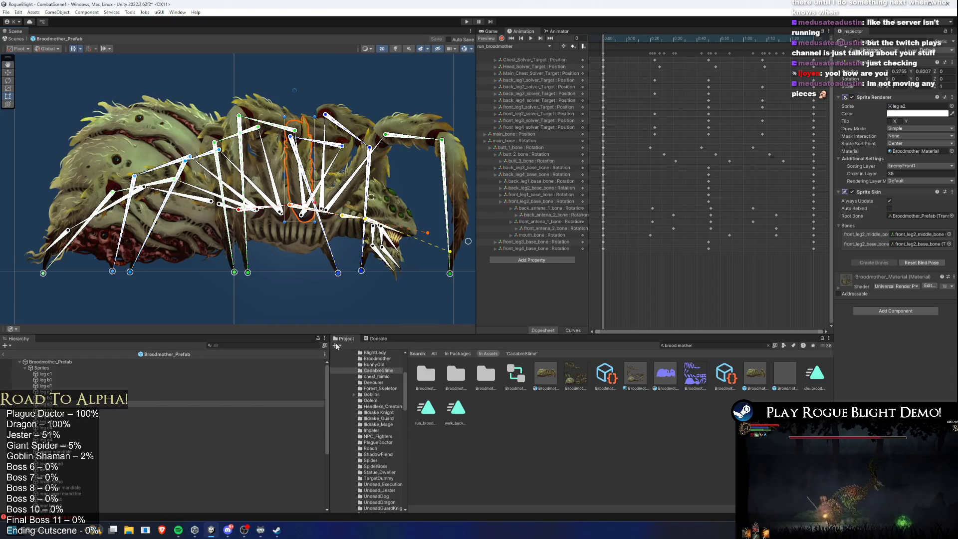
Filter the project assets by 'start point' and start the game in Play mode.
left_click(712, 345)
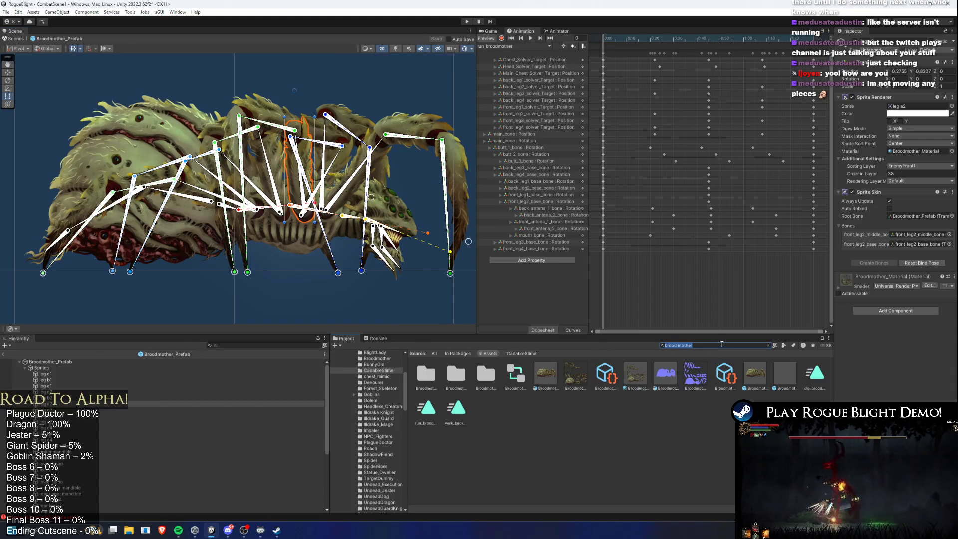
type("start")
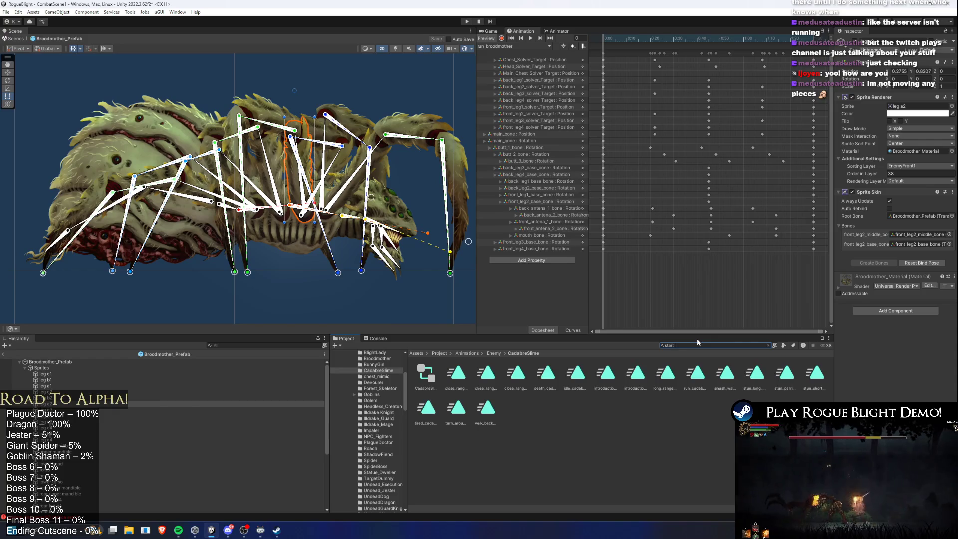
type(" point")
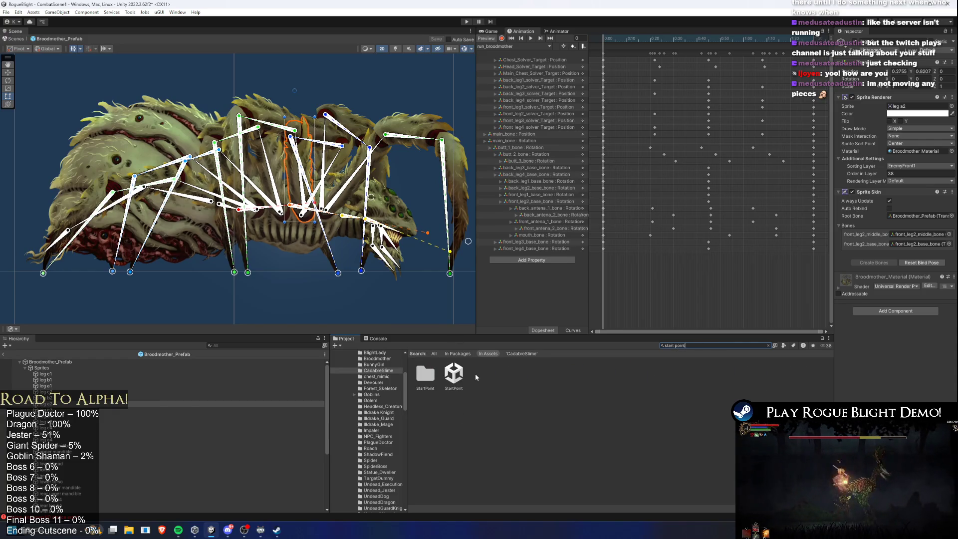
left_click(466, 22)
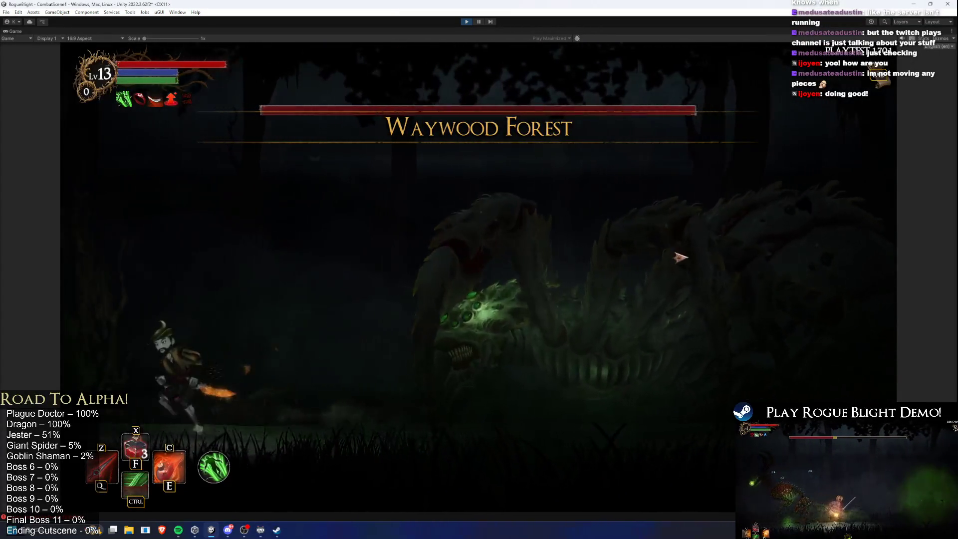
Run the player back and forth toward the Broodmother spider boss with D and A.
key("d")
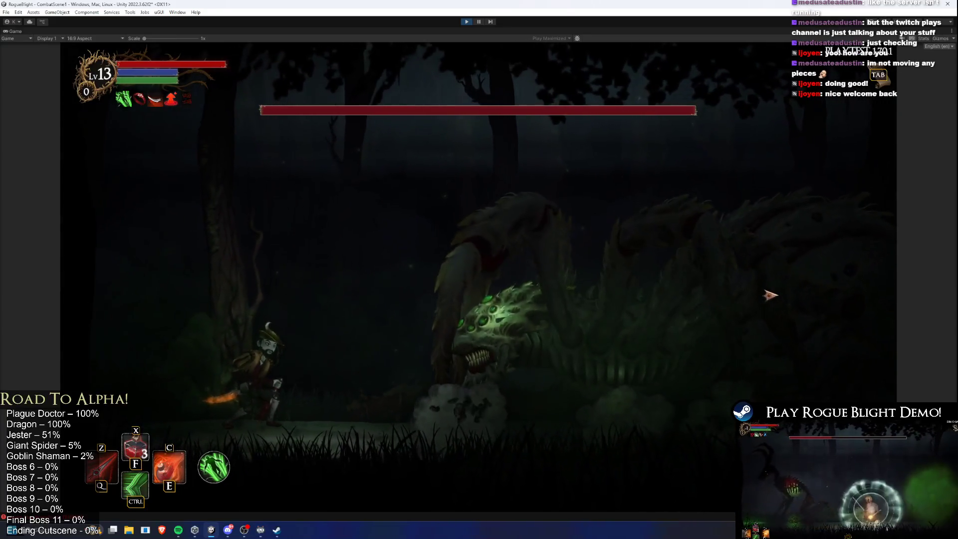
key("a")
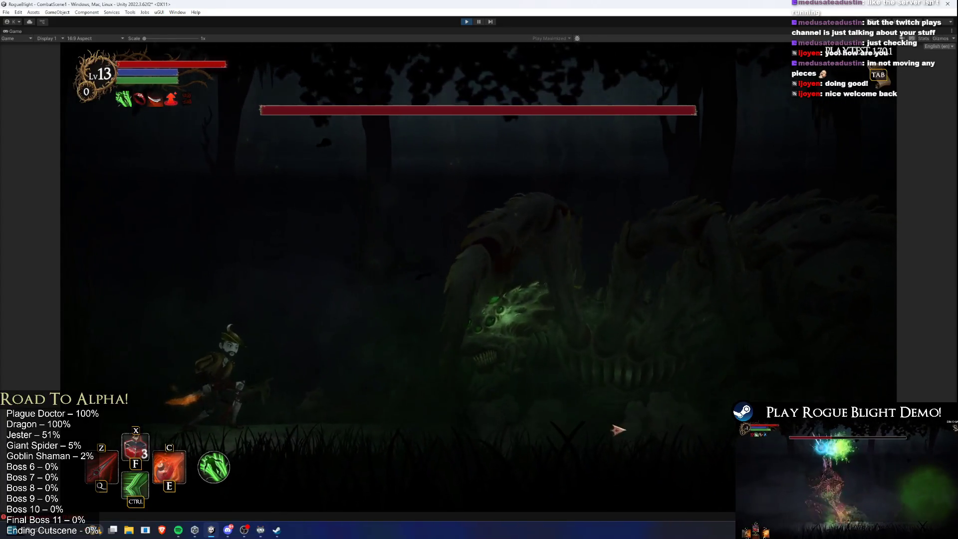
key("d")
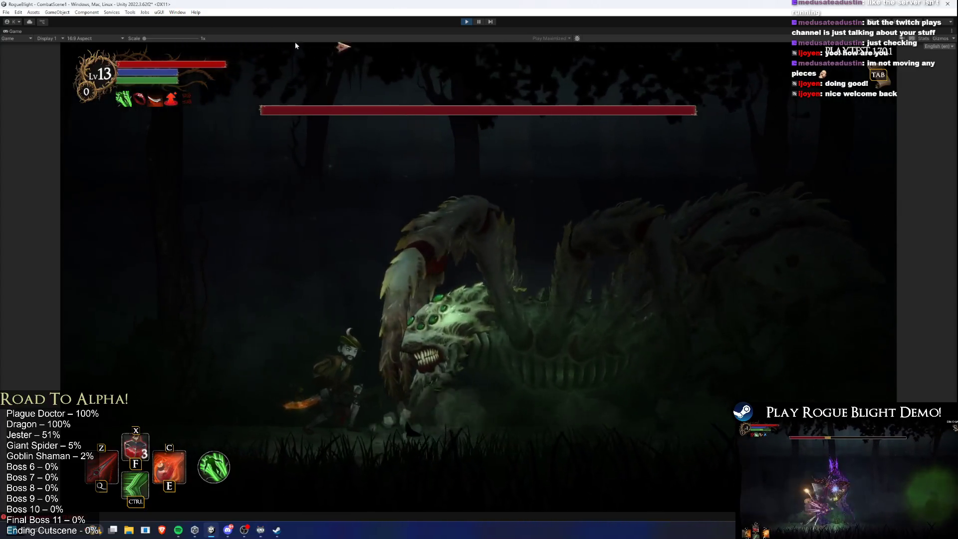
key("a")
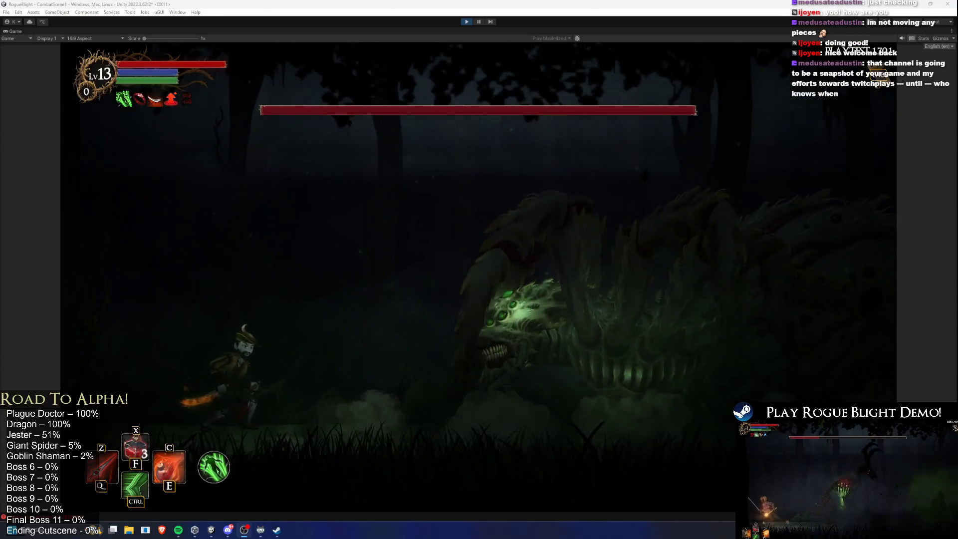
key("d")
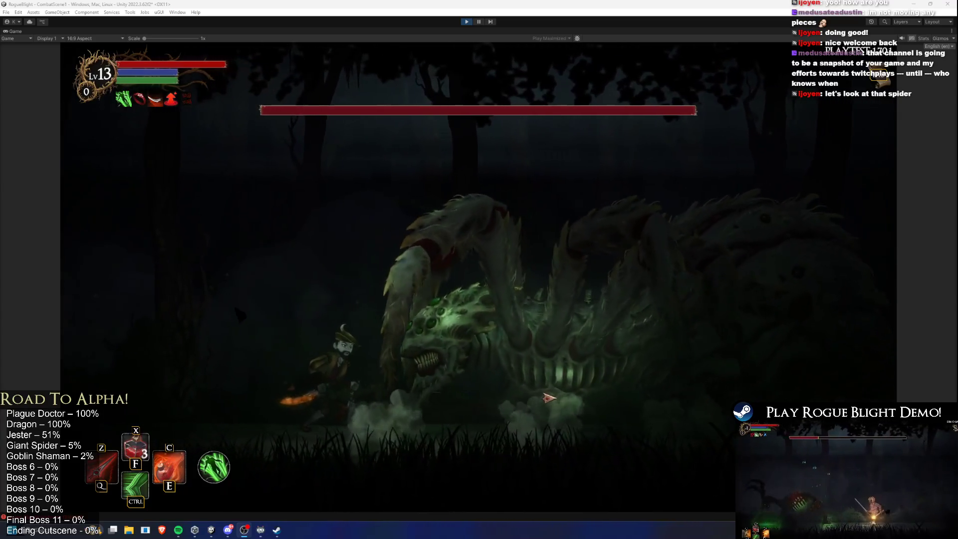
key("a")
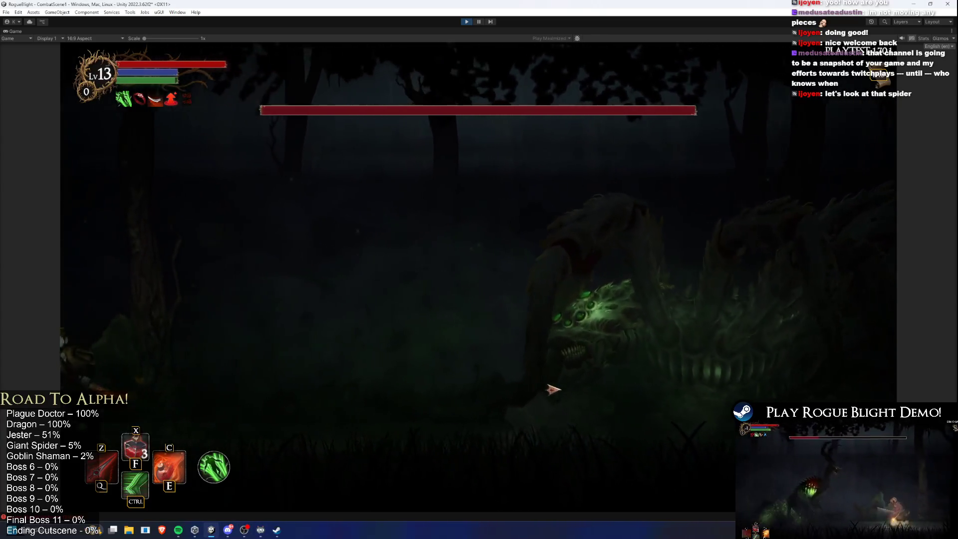
key("d")
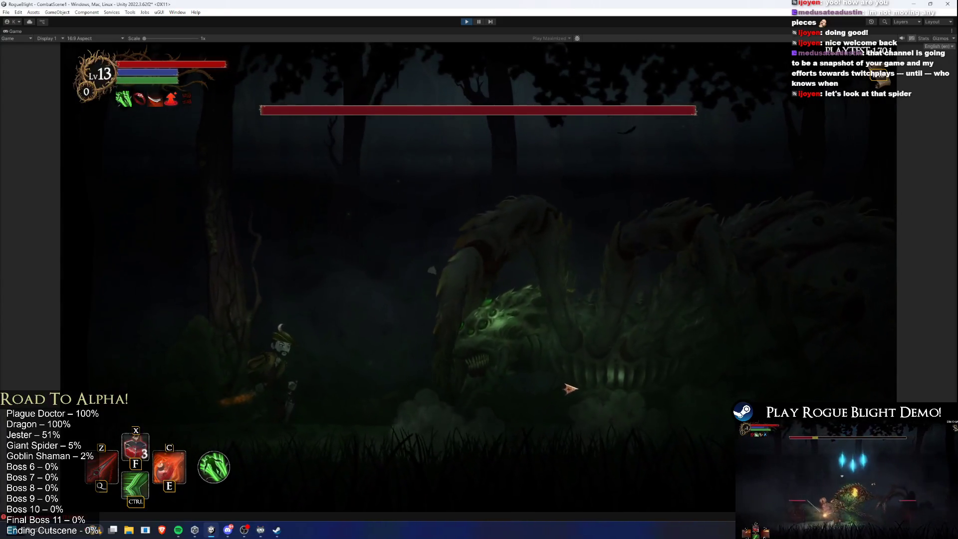
key("a")
key("d")
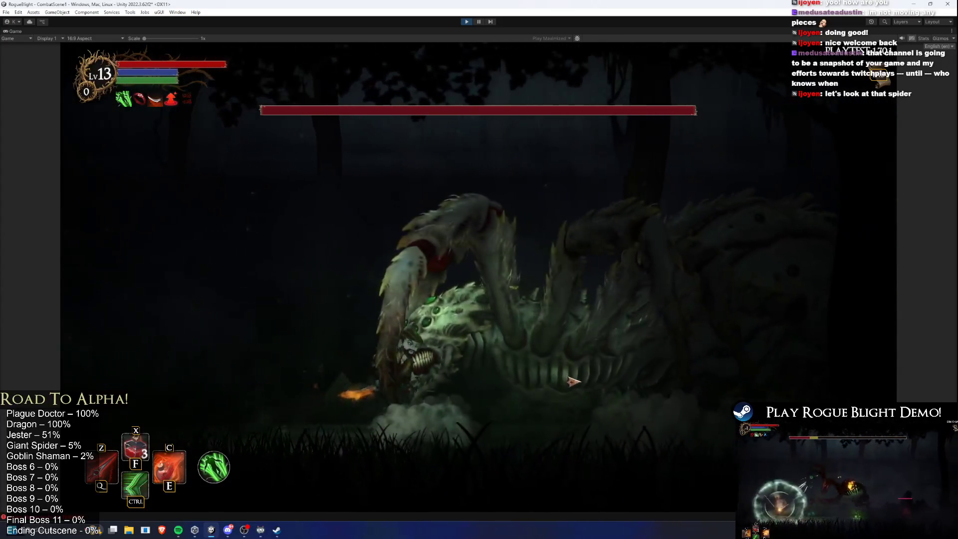
key("a")
Attack the spider boss with the E ability and Ctrl, then stop play mode.
key("d")
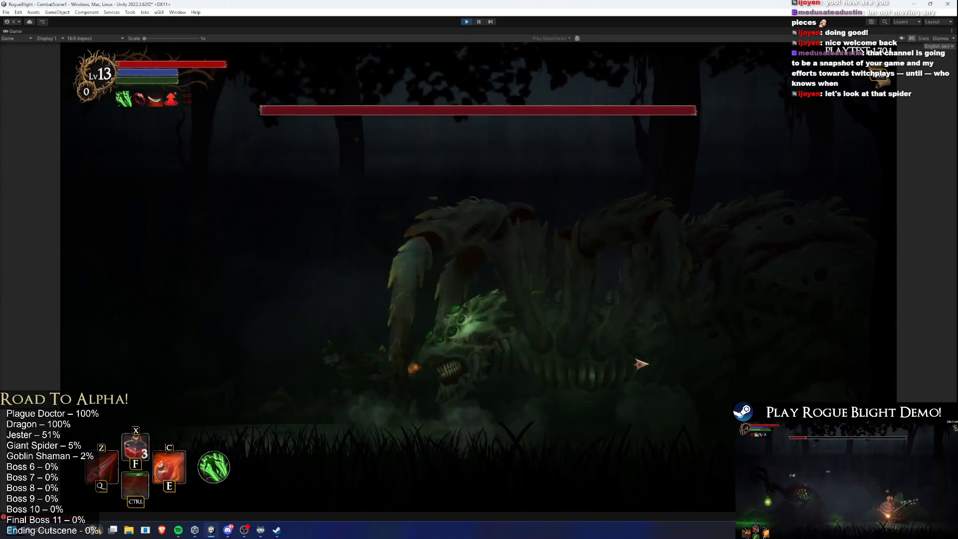
key("a")
key("d")
key("e")
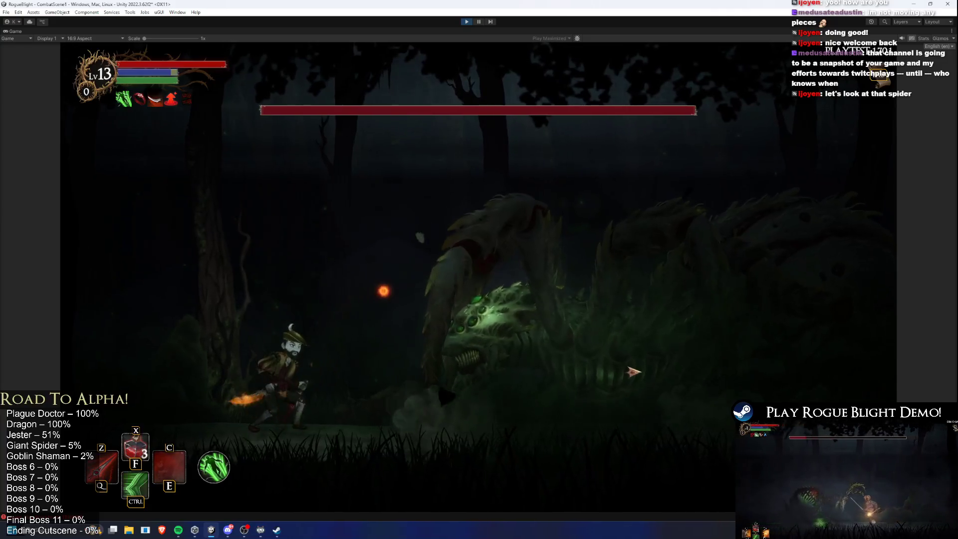
key("ctrl")
key("a")
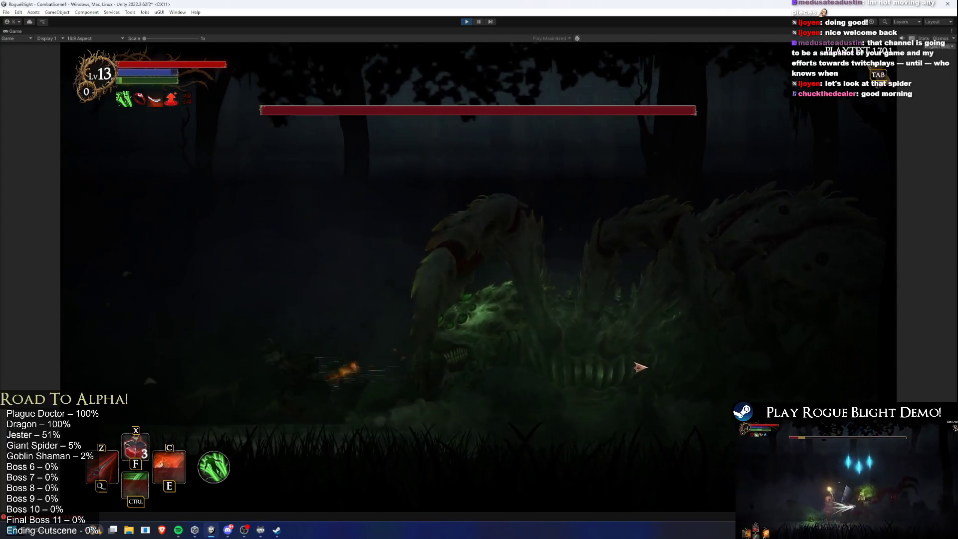
key("d")
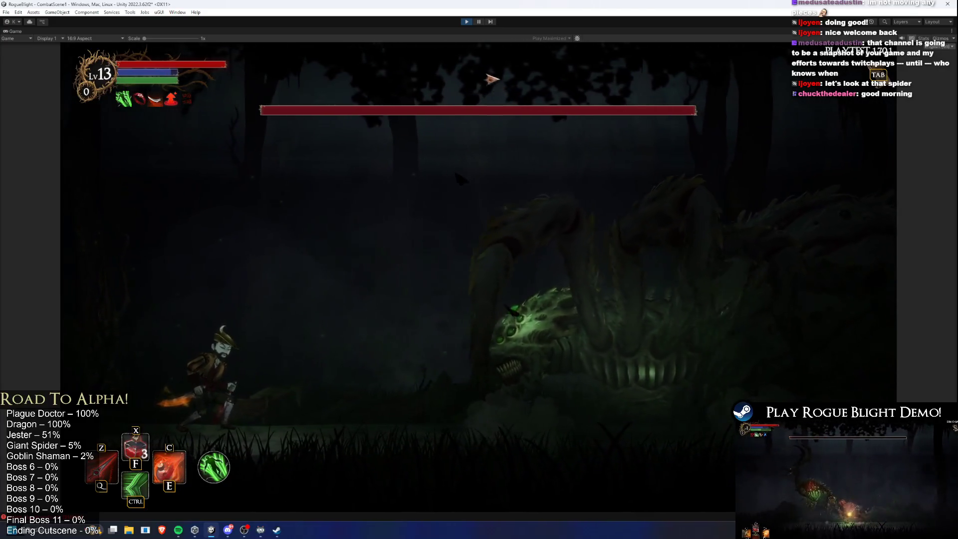
key("d")
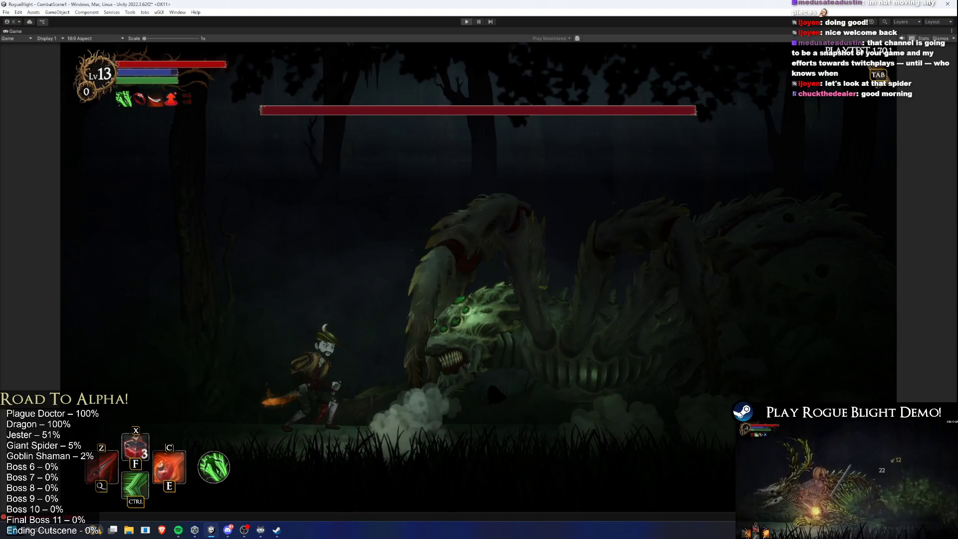
left_click(467, 22)
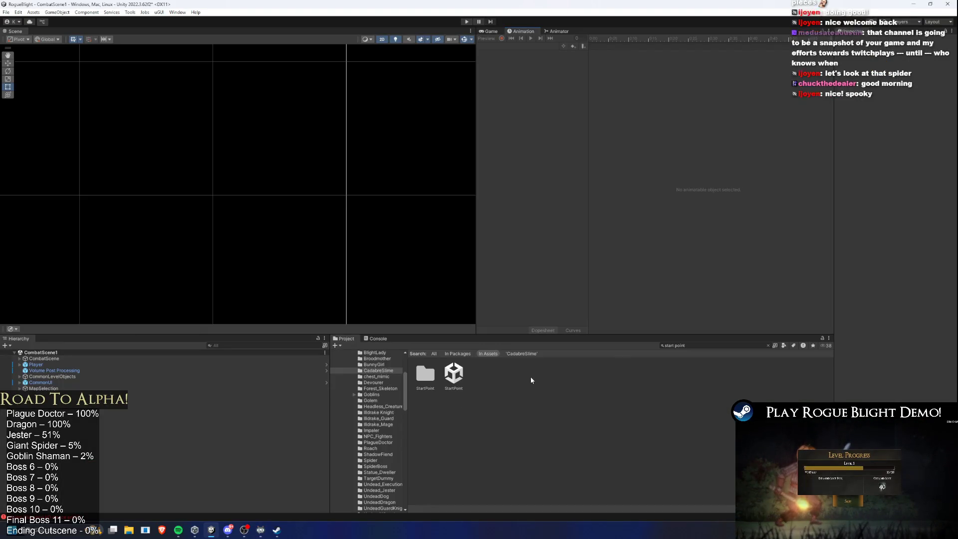
Clear the Project search, open the StartPoint scene and run it to the title menu.
left_click(727, 347)
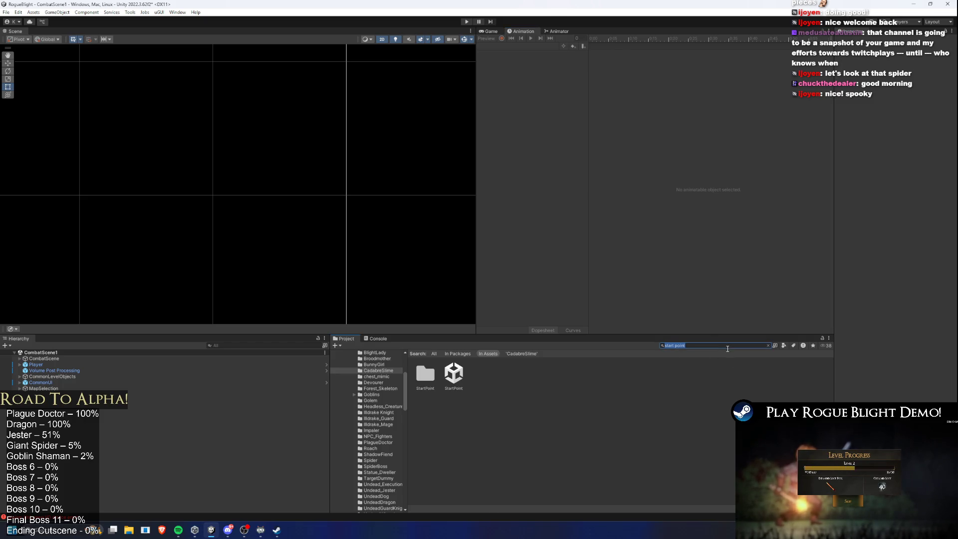
key("BackSpace")
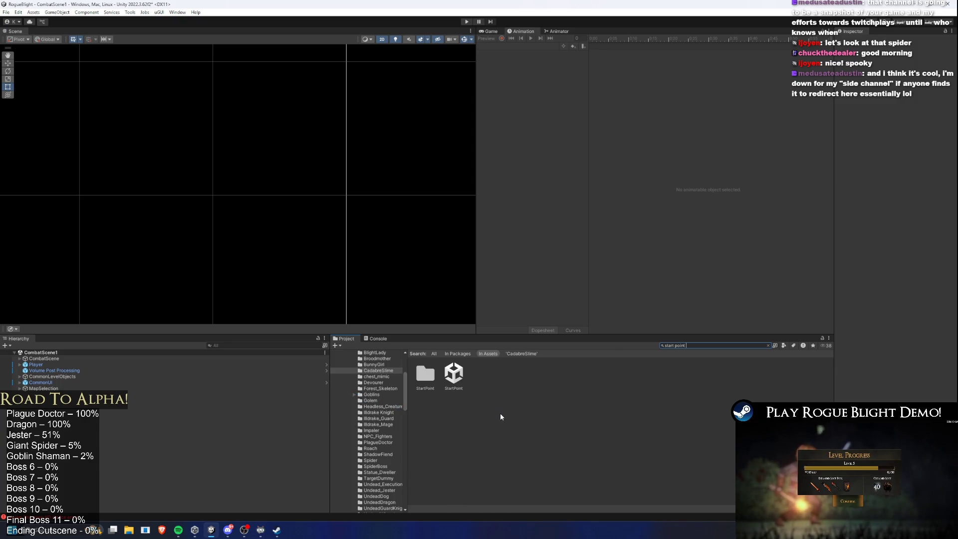
left_click(454, 380)
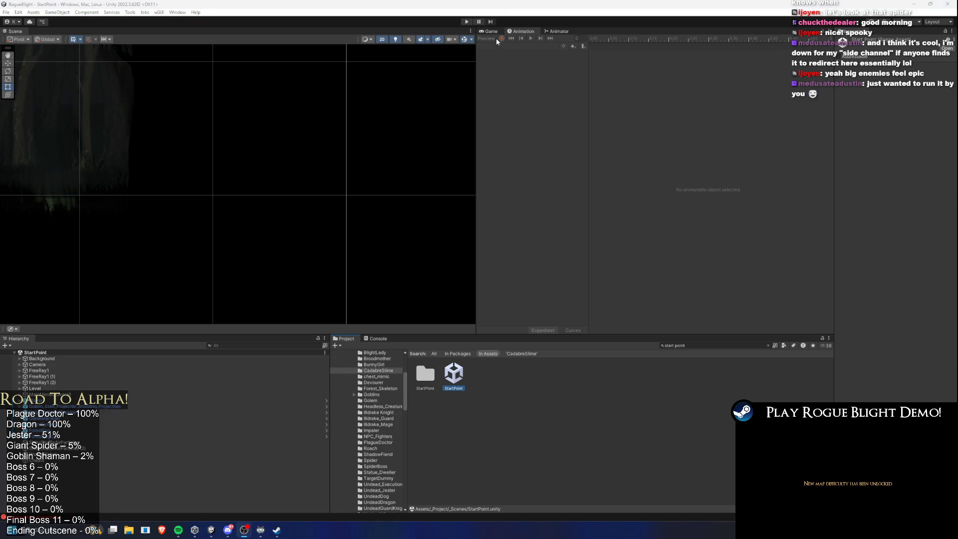
left_click(466, 22)
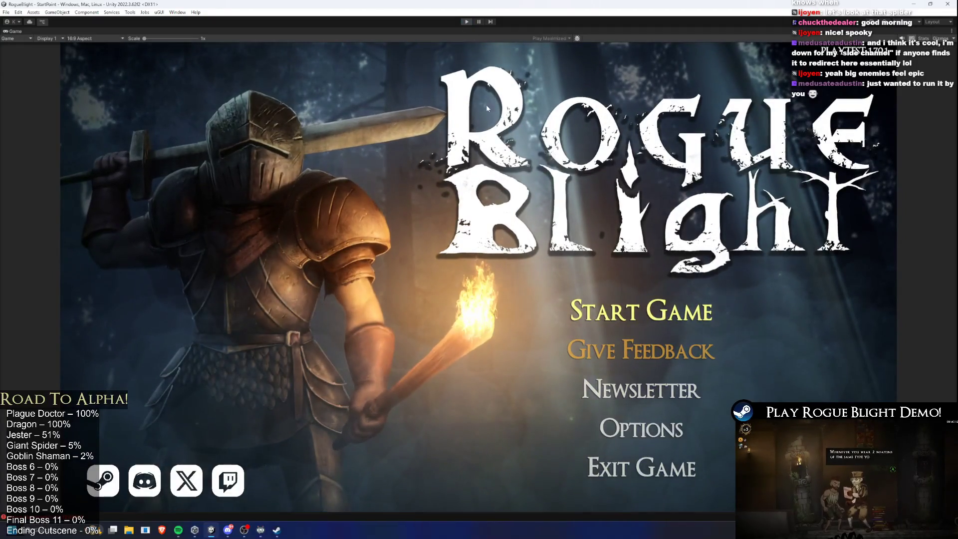
key("super")
Launch Rogue Blight Demo from its Steam library page.
left_click(276, 530)
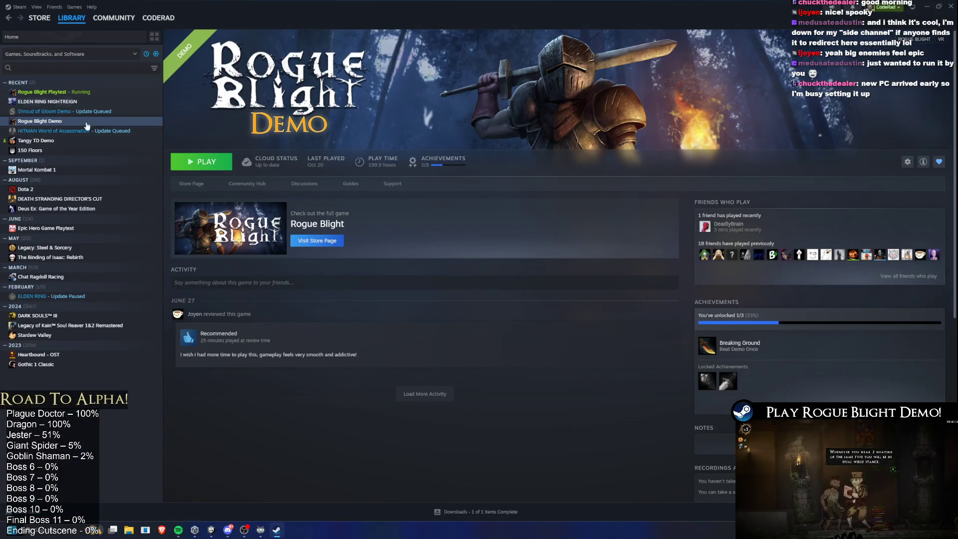
left_click(210, 164)
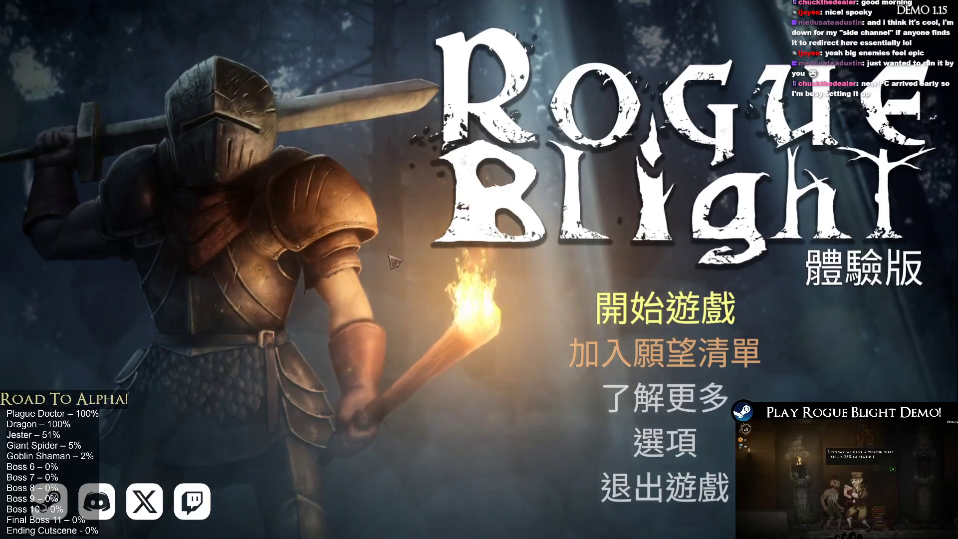
Set the game language to English under Options and return to the main menu.
key("Down")
key("Down")
key("Down")
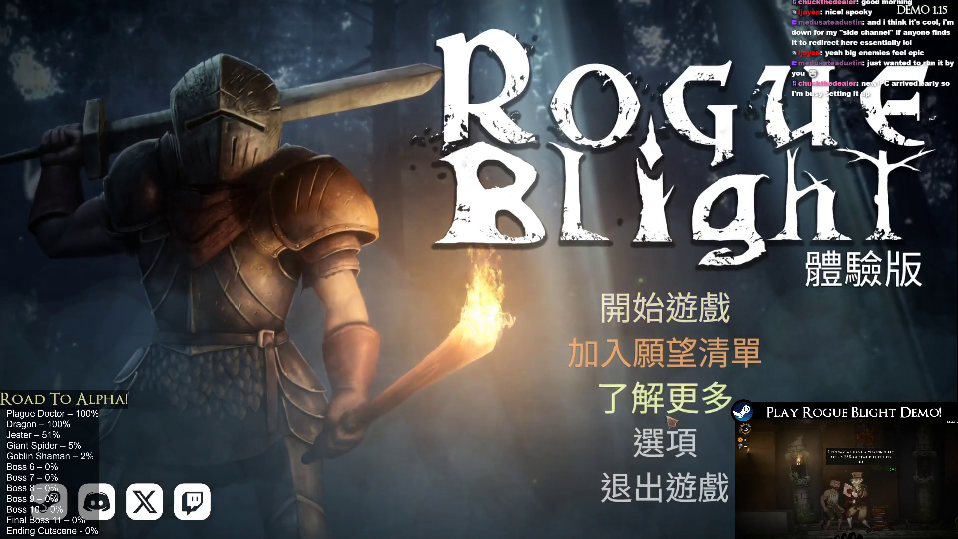
key("Return")
key("Up")
key("Up")
key("Return")
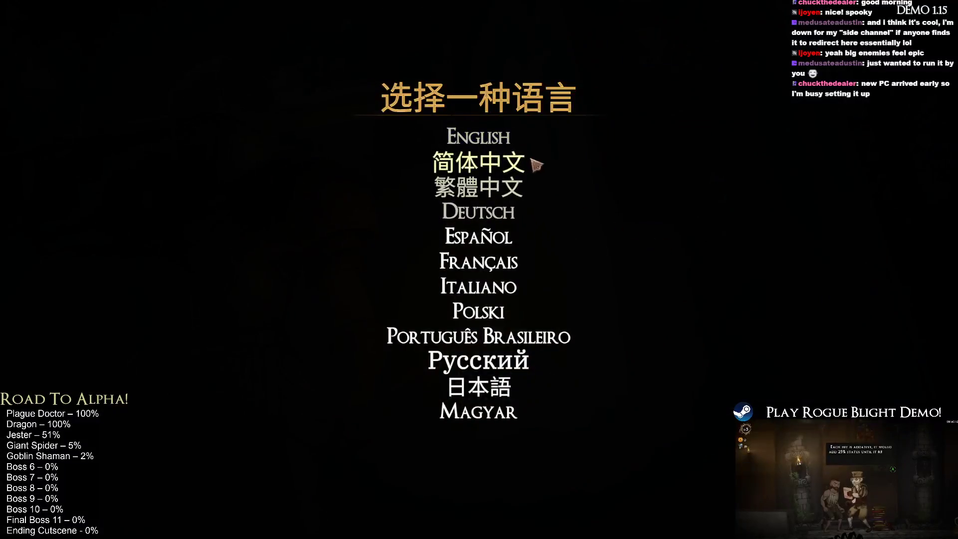
key("Up")
key("Return")
key("Escape")
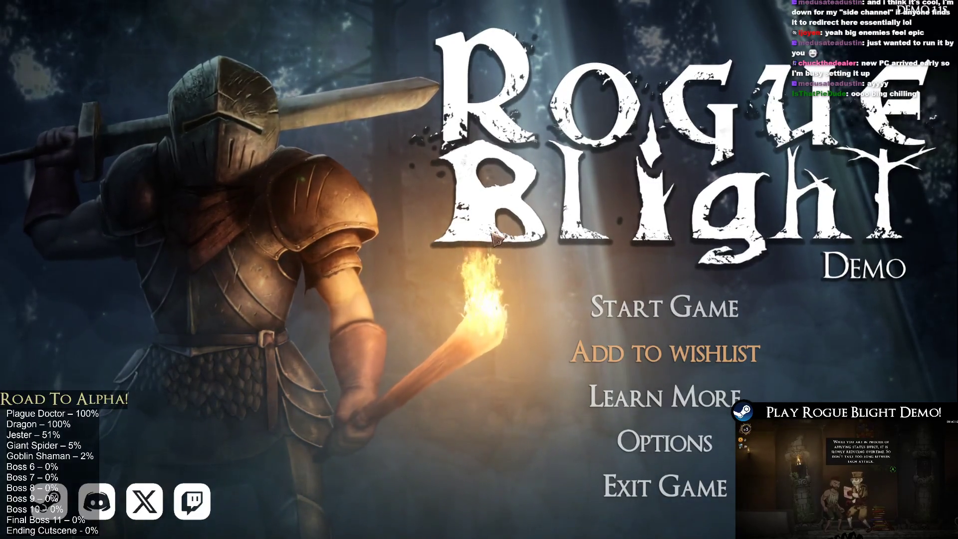
Return to the game window and open the Start Game save-slot screen.
key("super")
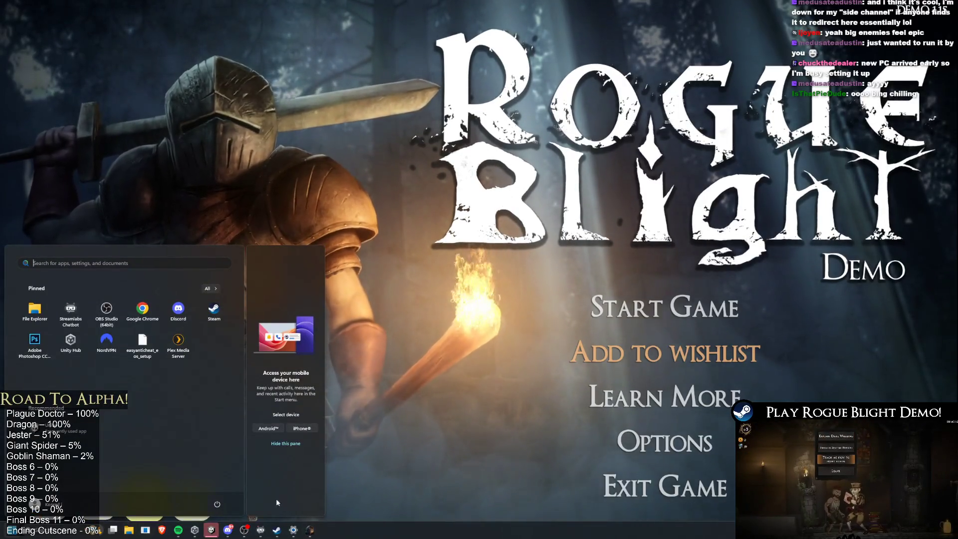
left_click(664, 307)
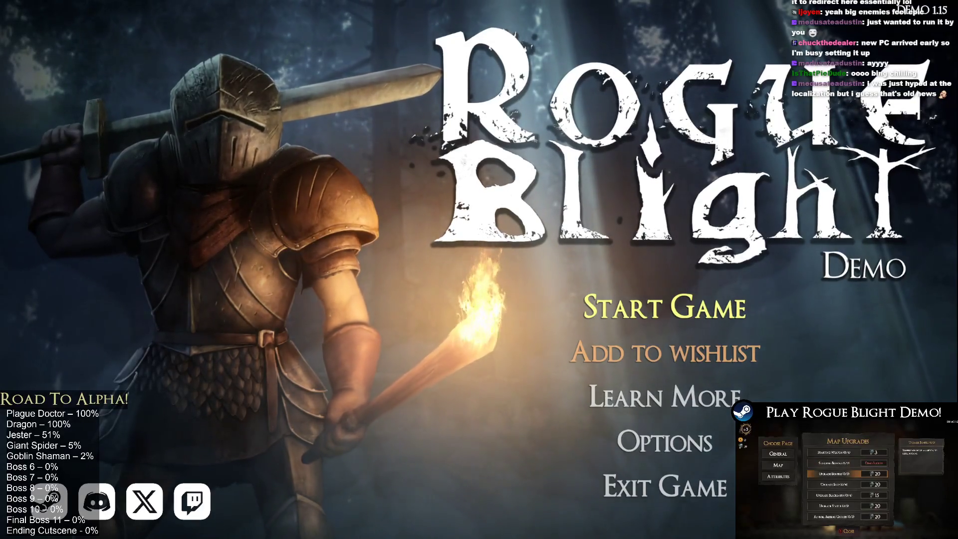
key("Return")
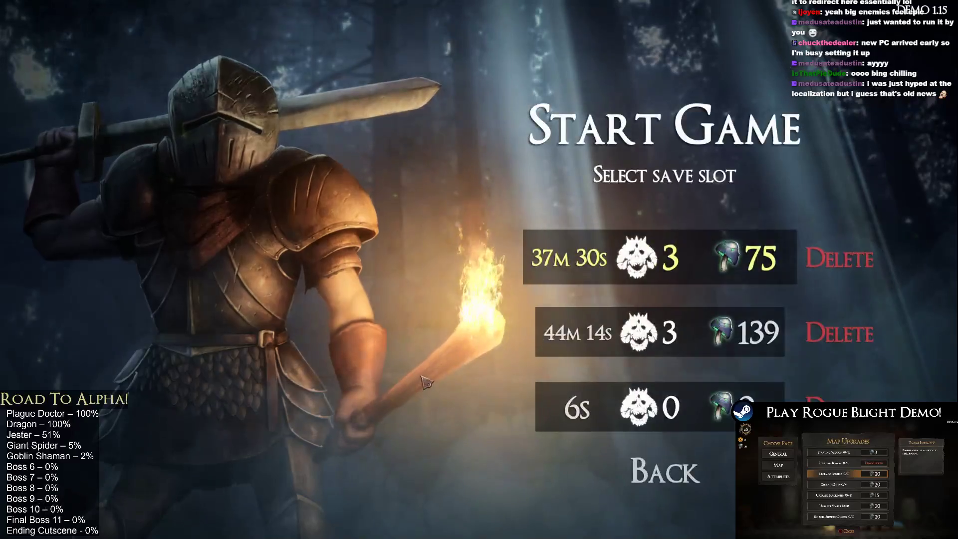
Back out of the save-slot screen to the main menu, then quit the demo.
key("Escape")
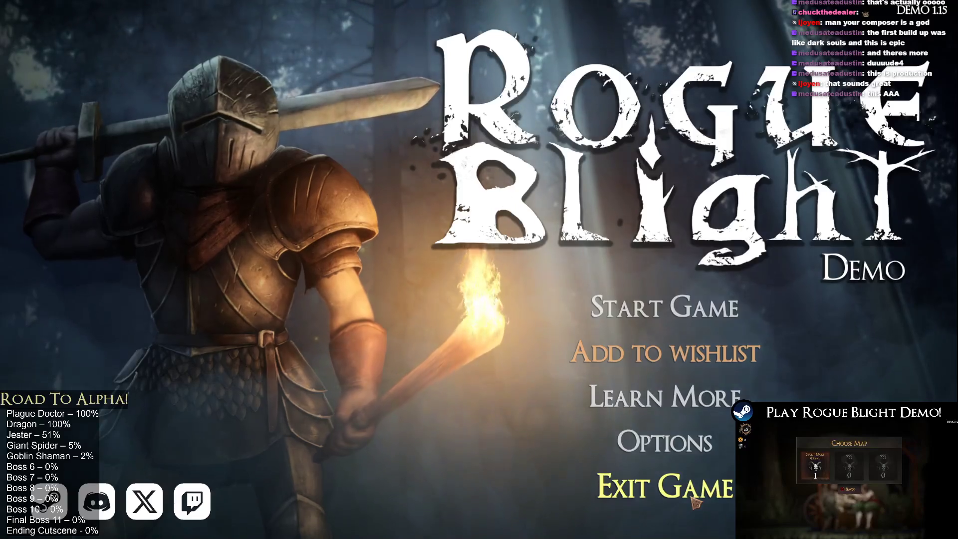
left_click(695, 503)
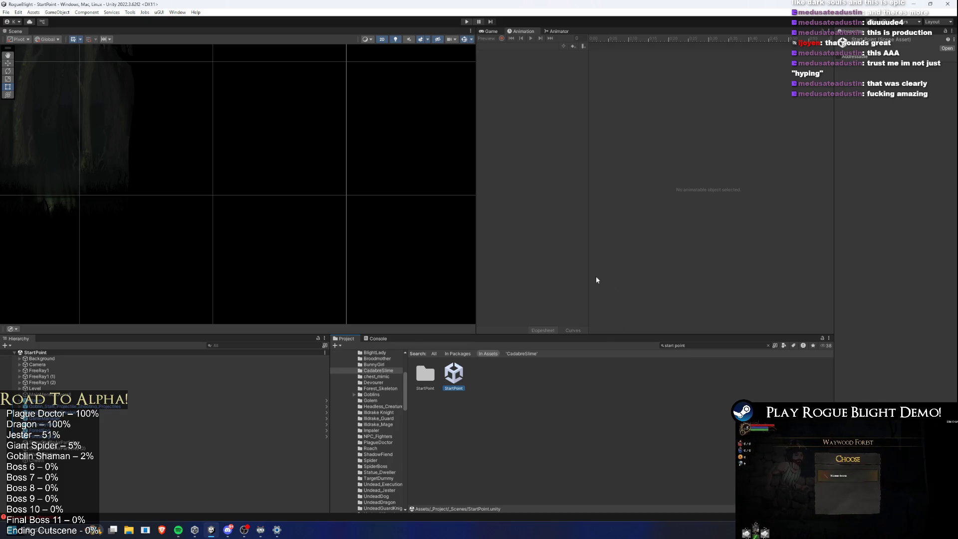
Search the Project panel for 'combat', open CombatScene1 and start play mode.
left_click(733, 346)
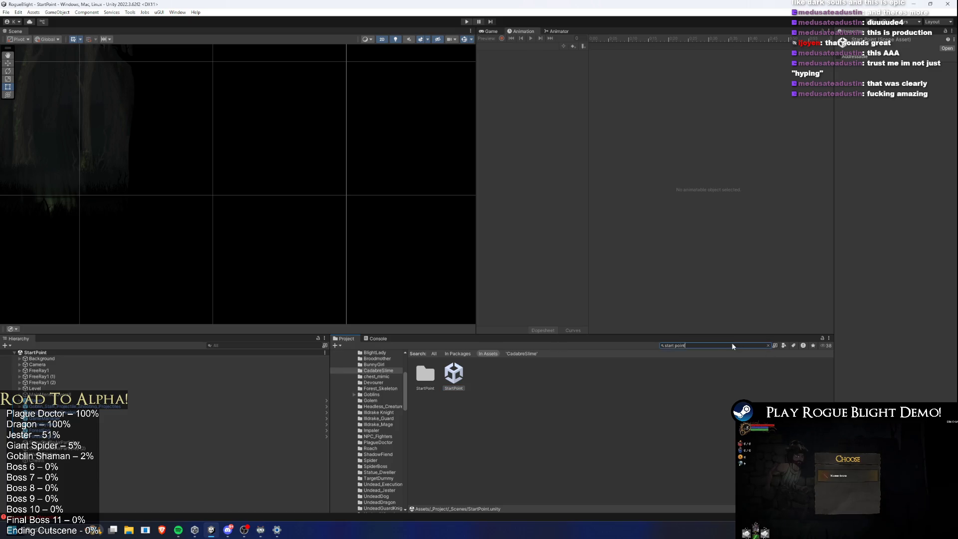
type("combat")
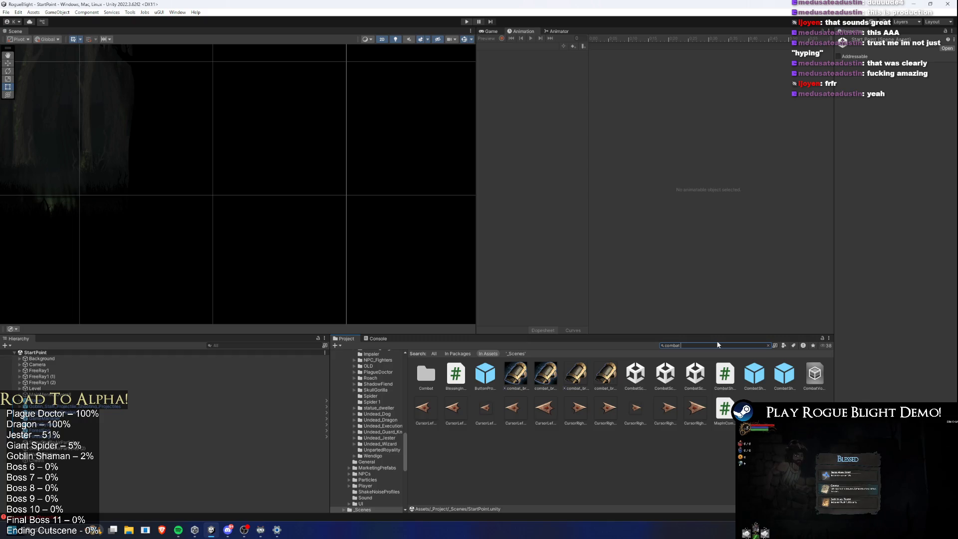
left_click(635, 372)
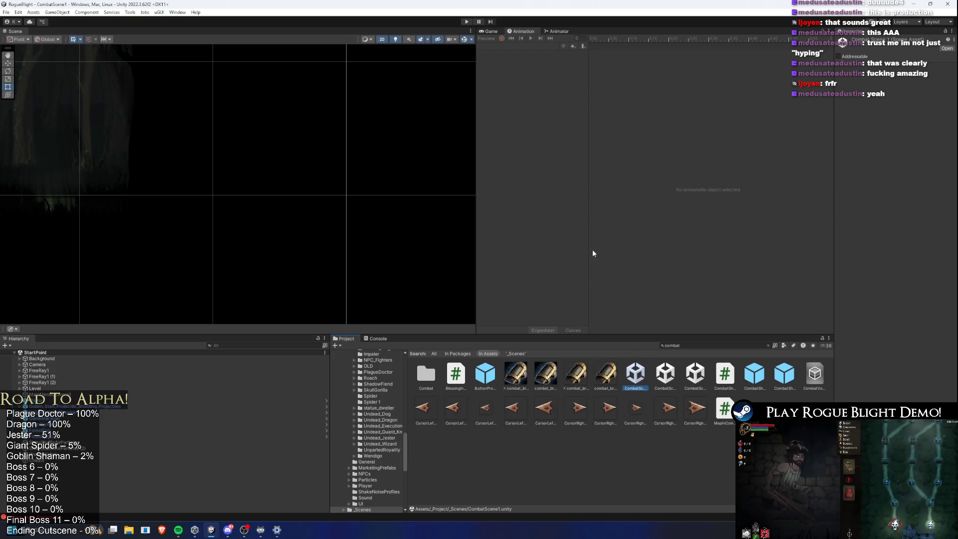
left_click(467, 21)
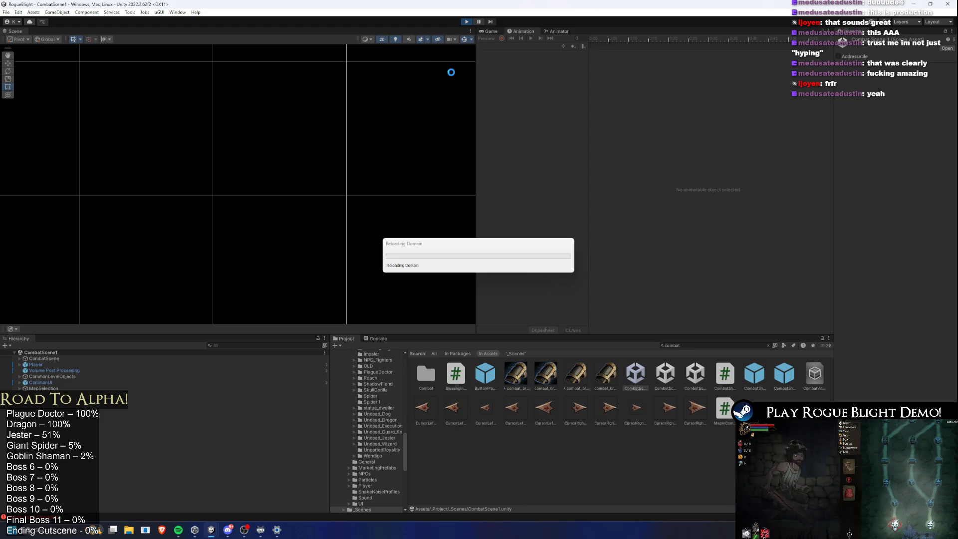
Once CombatScene1 is running, pause the game and open Options > Audio volume settings.
key("alt+Tab")
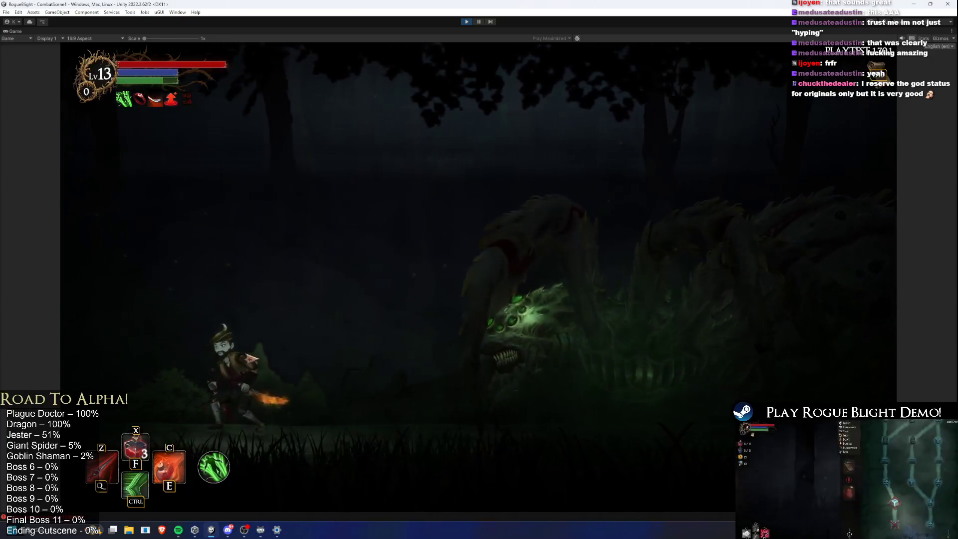
key("Escape")
left_click(499, 245)
left_click(501, 179)
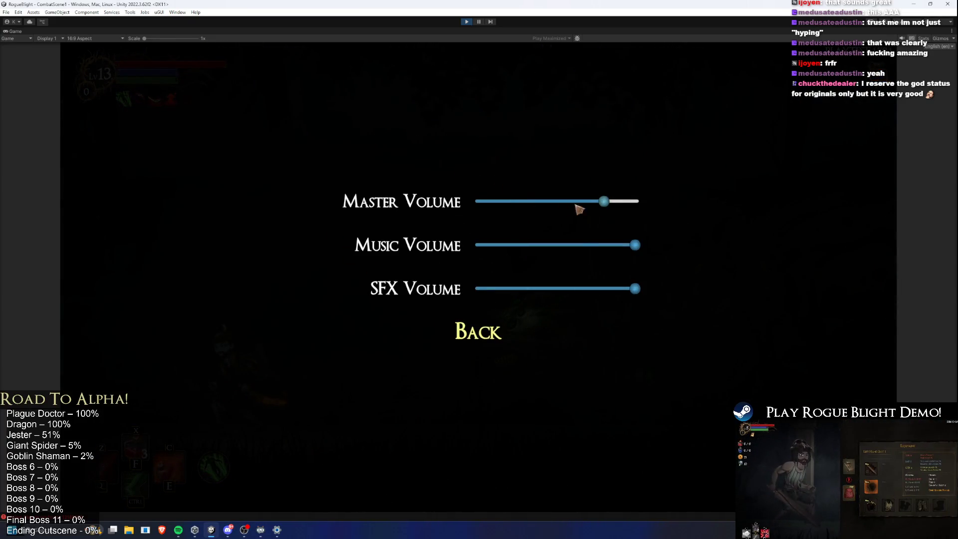
Go back from Audio to Options, reopen Audio, then back out to the pause menu.
left_click(471, 342)
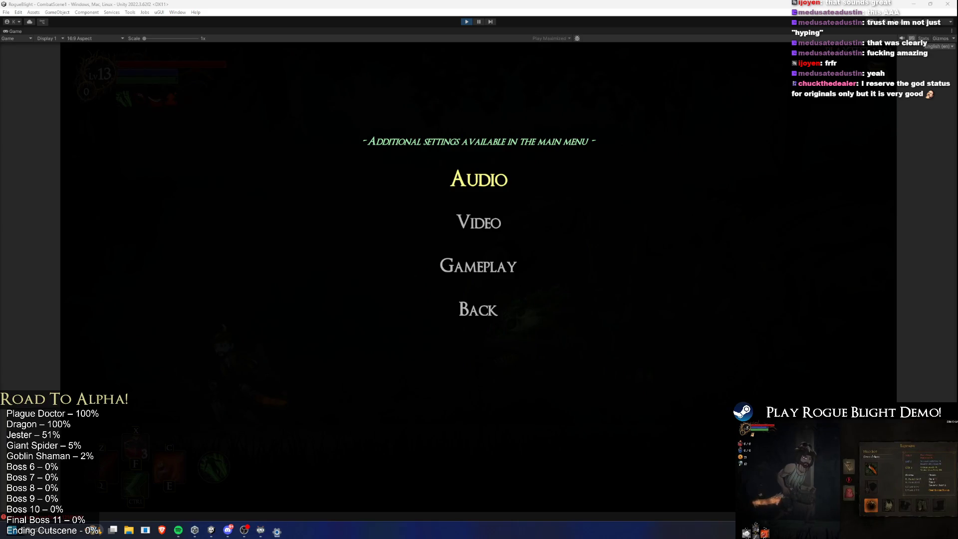
left_click(490, 185)
key("Escape")
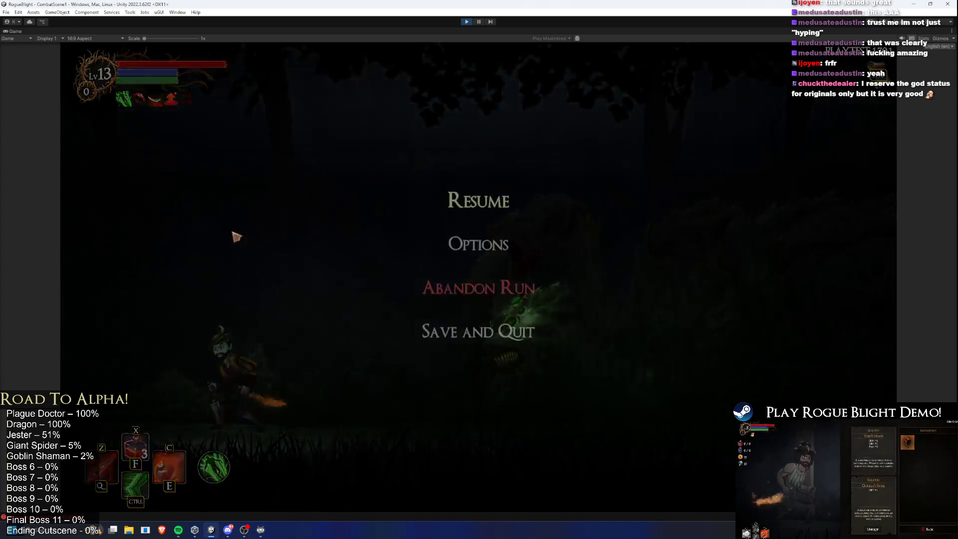
Resume the game, walk the player left and right toward the spider boss, then stop play mode.
key("Escape")
key("a")
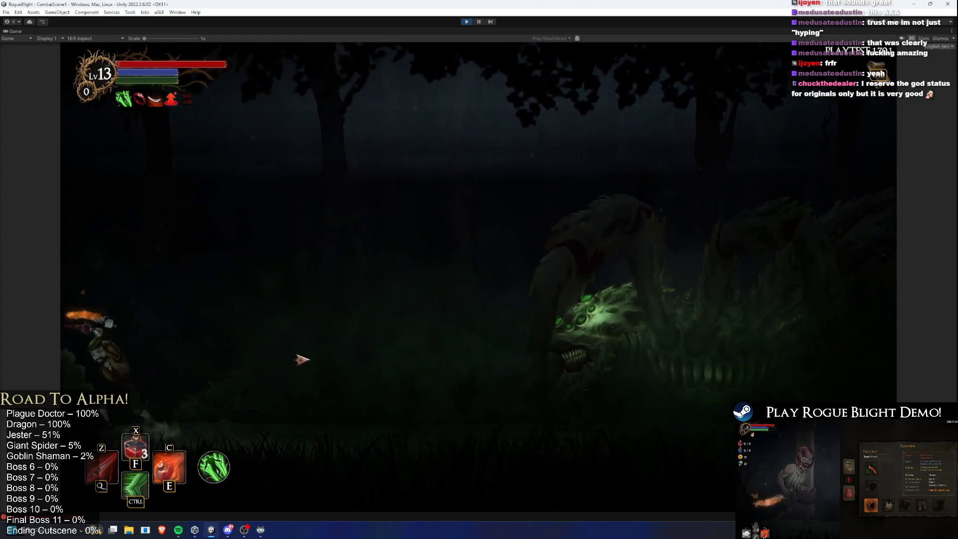
key("d")
key("a")
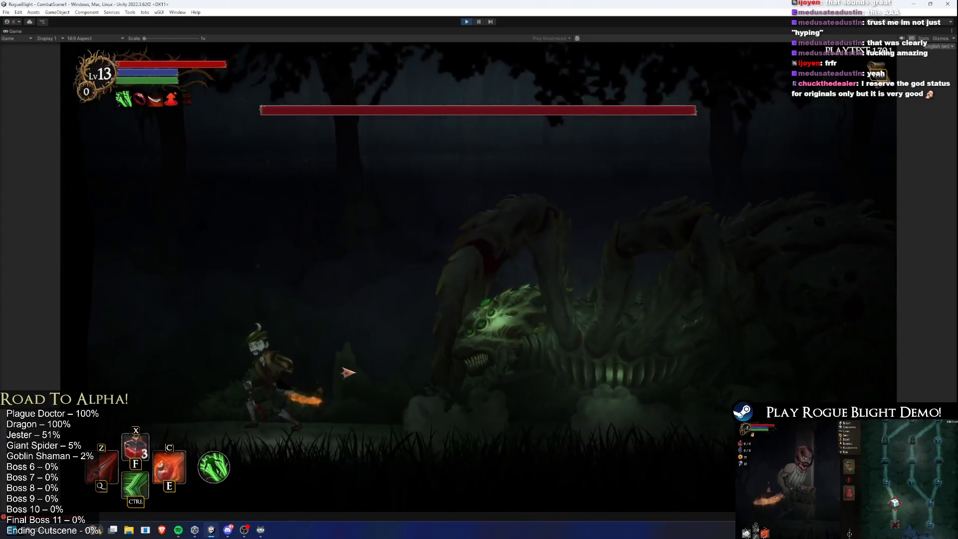
key("a")
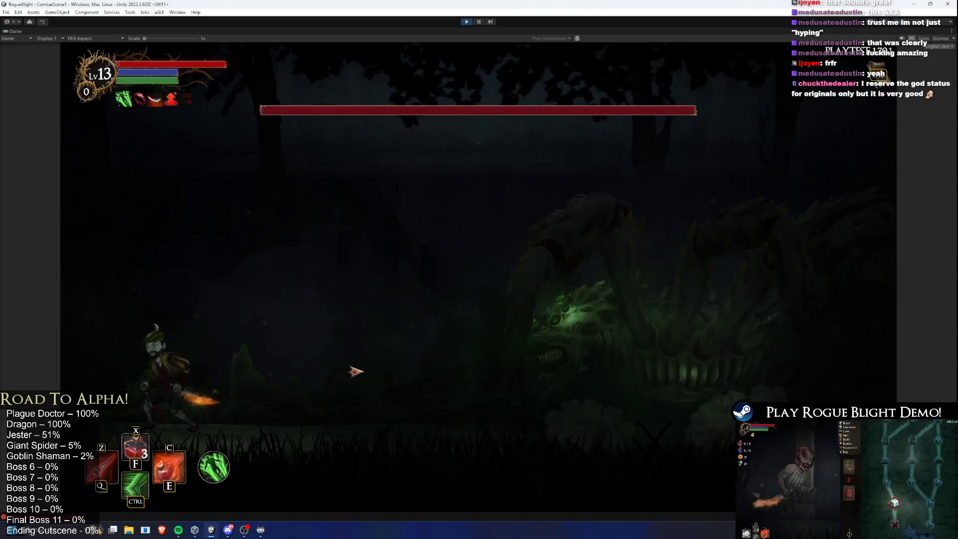
key("d")
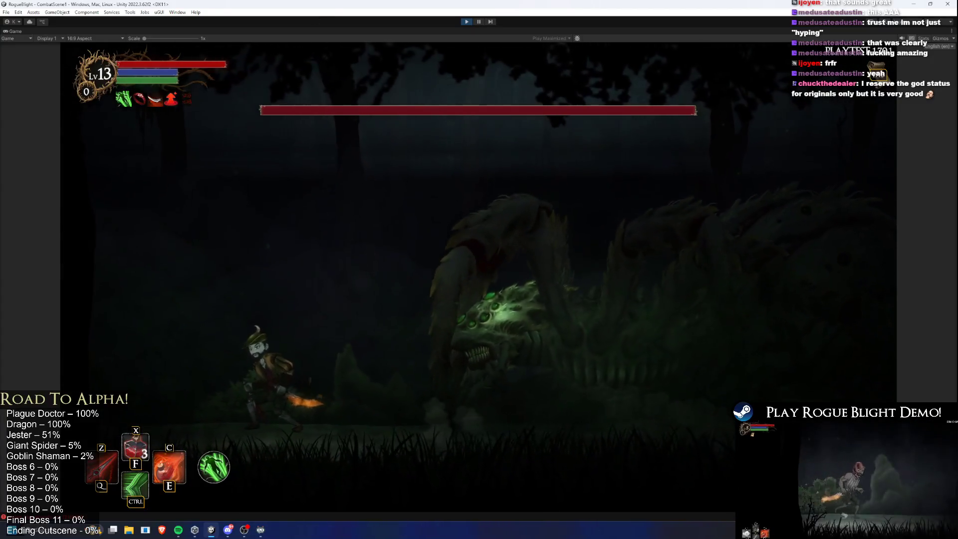
left_click(466, 22)
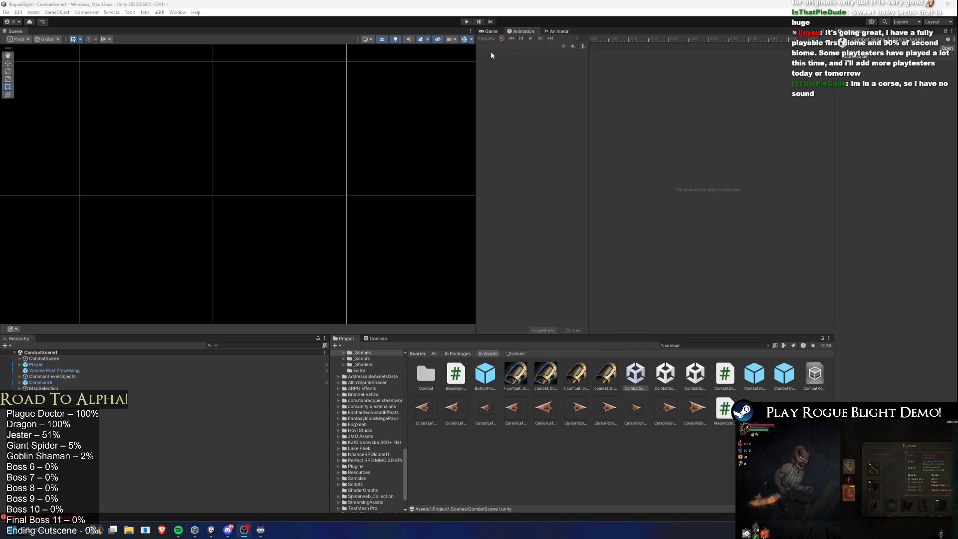
Start play mode and walk the hero toward the boss, swinging the flaming weapon once.
left_click(471, 22)
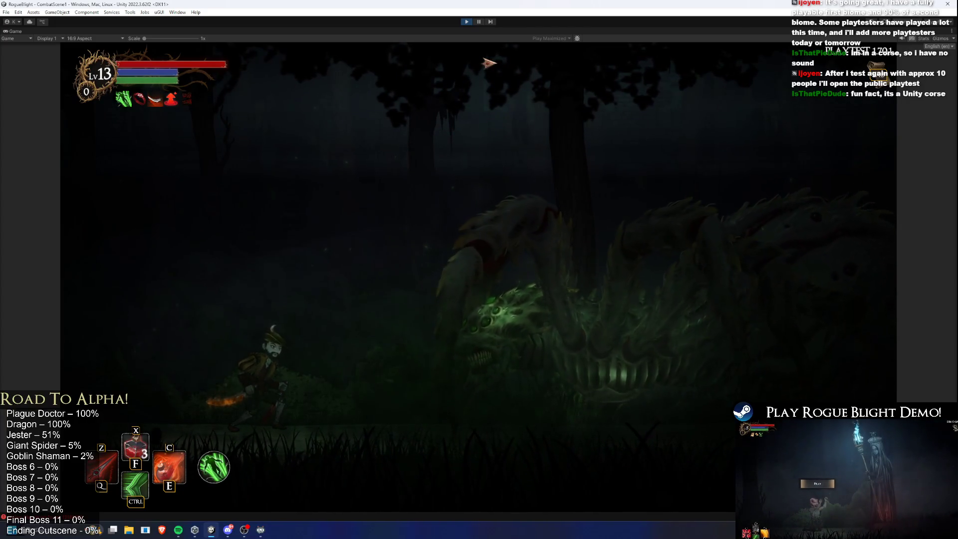
key("ctrl")
key("a")
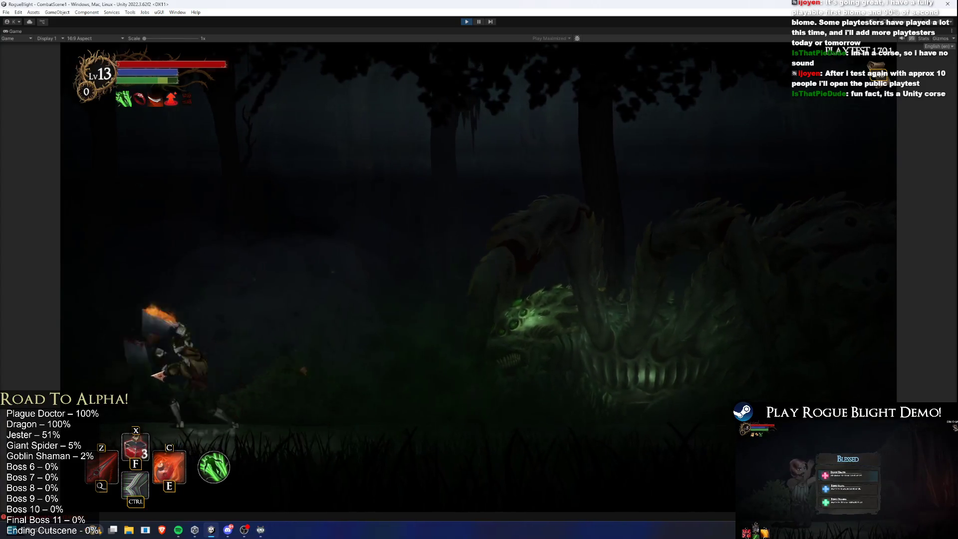
key("d")
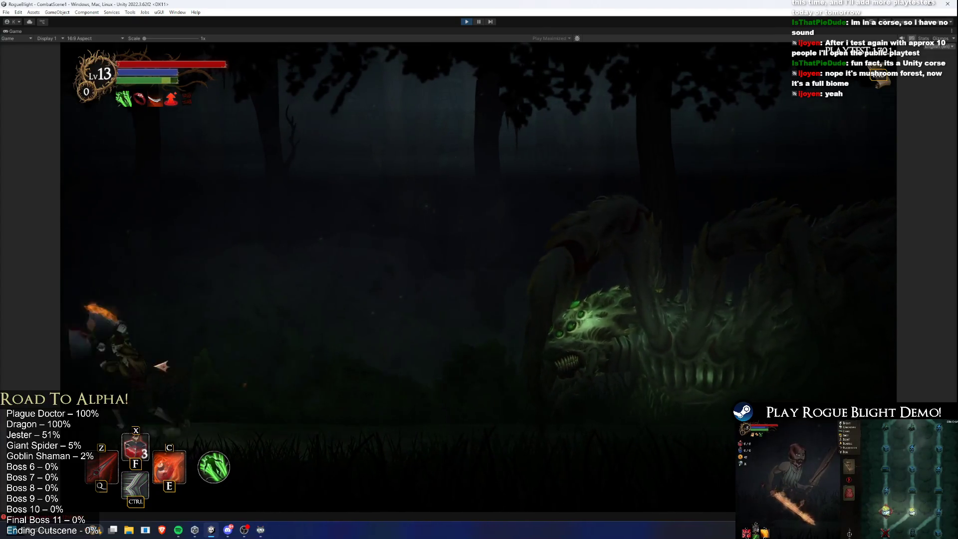
left_click(324, 370)
key("d")
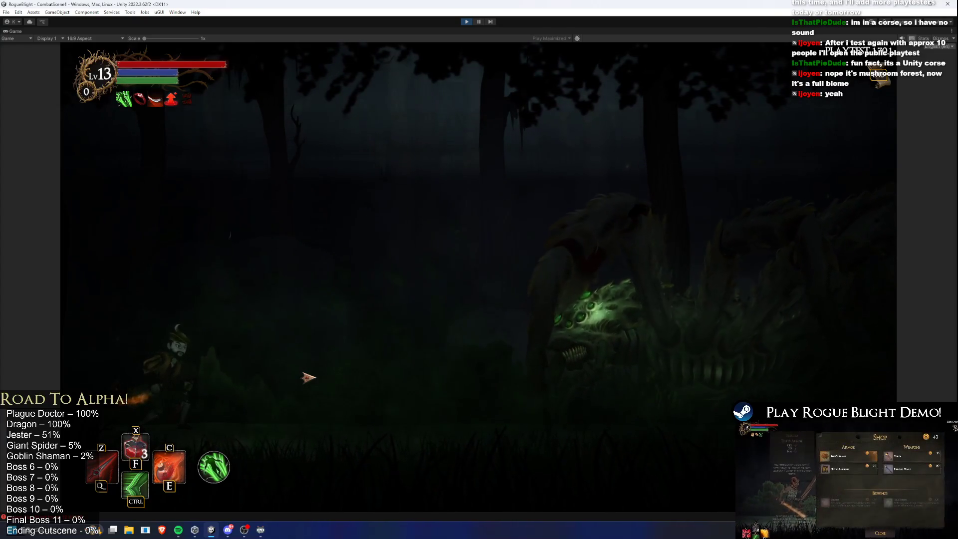
key("a")
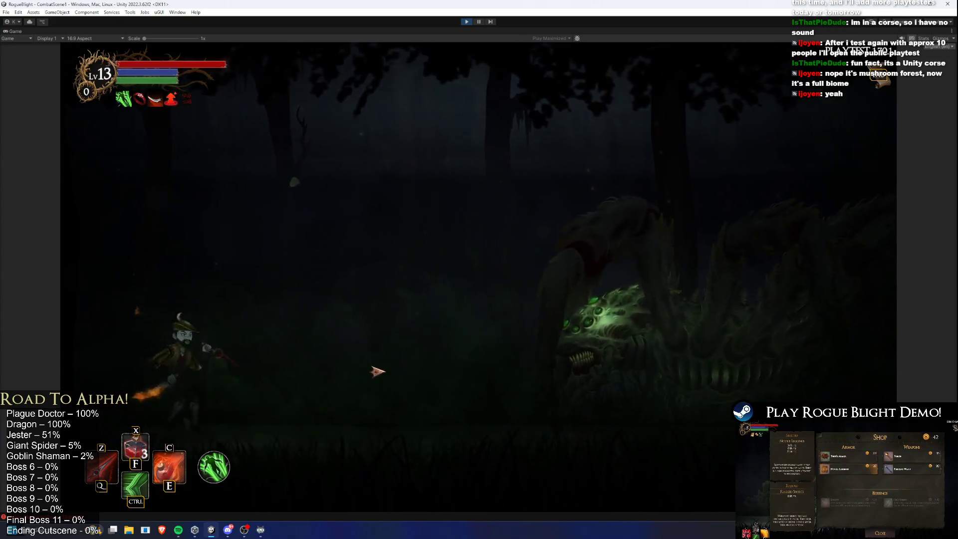
Jump and dash around the arena with Ctrl and Space, striking in mid-air.
key("ctrl")
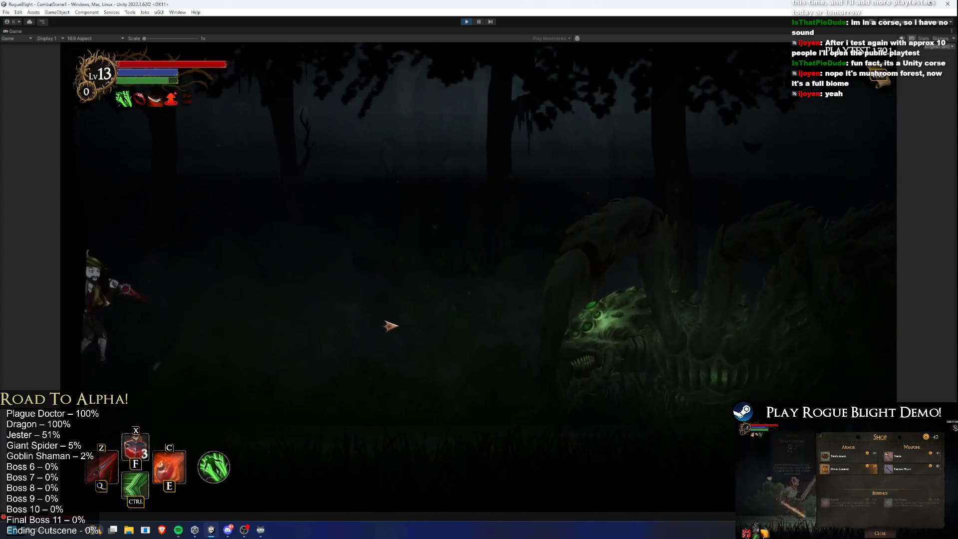
left_click(388, 328)
key("space")
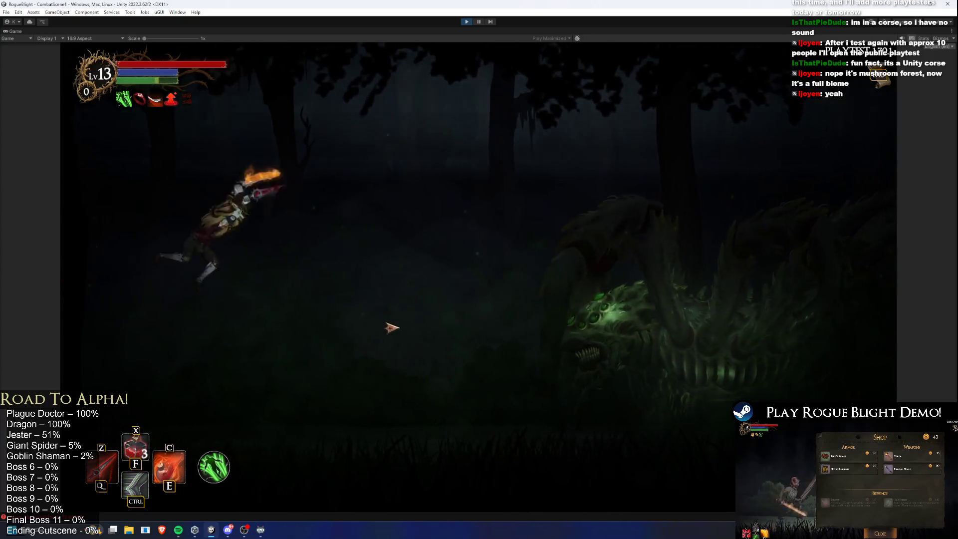
key("ctrl")
key("a")
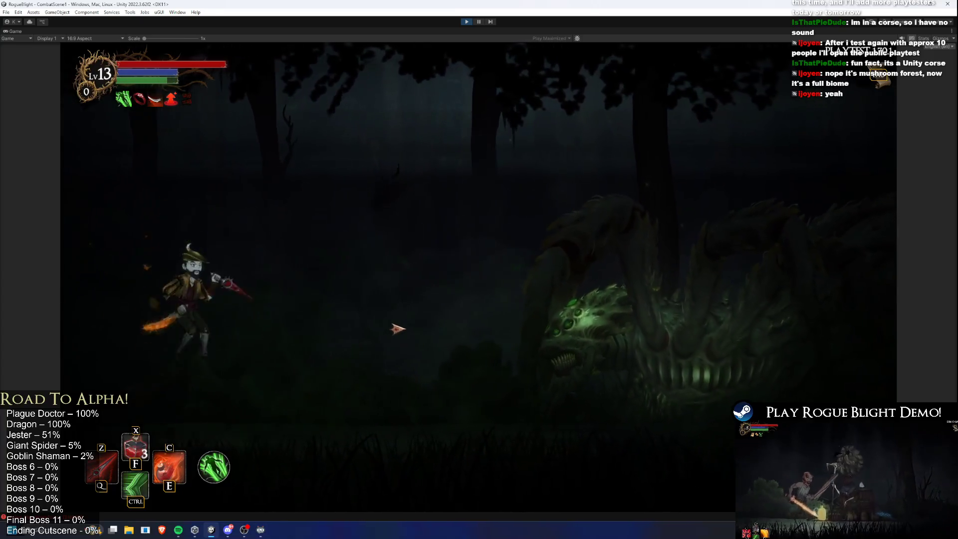
key("space")
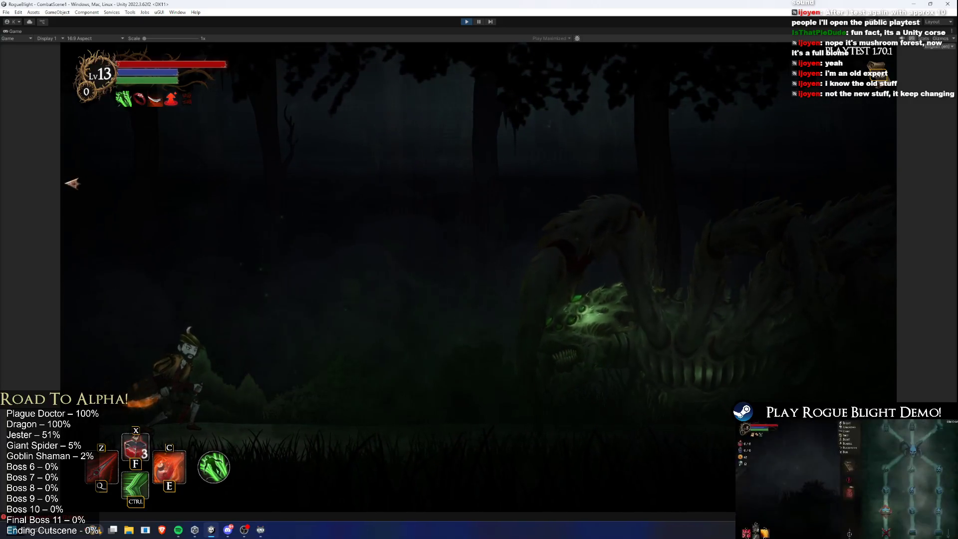
key("a")
key("space")
key("d")
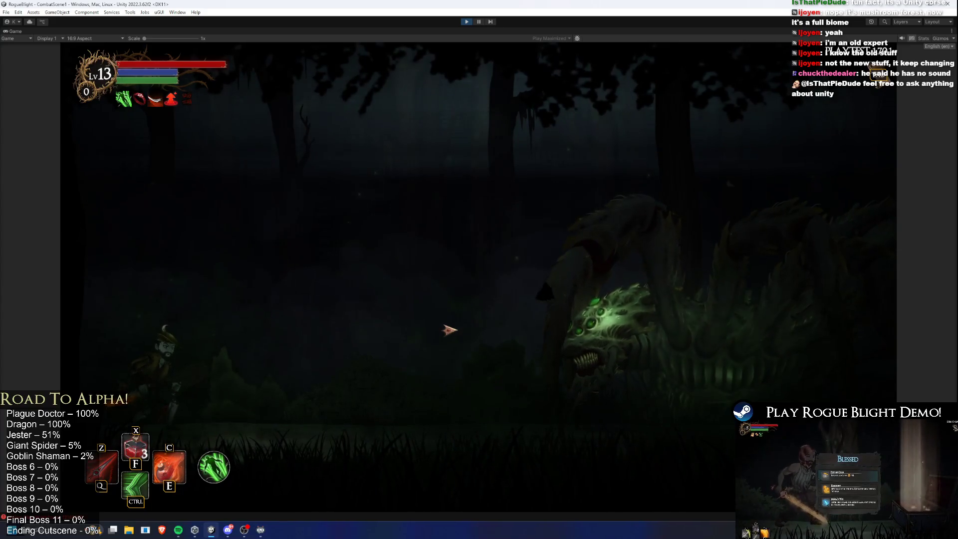
Dash at the spider boss using the E and Q skills and flaming attacks, then stop play mode.
key("ctrl")
left_click(368, 343)
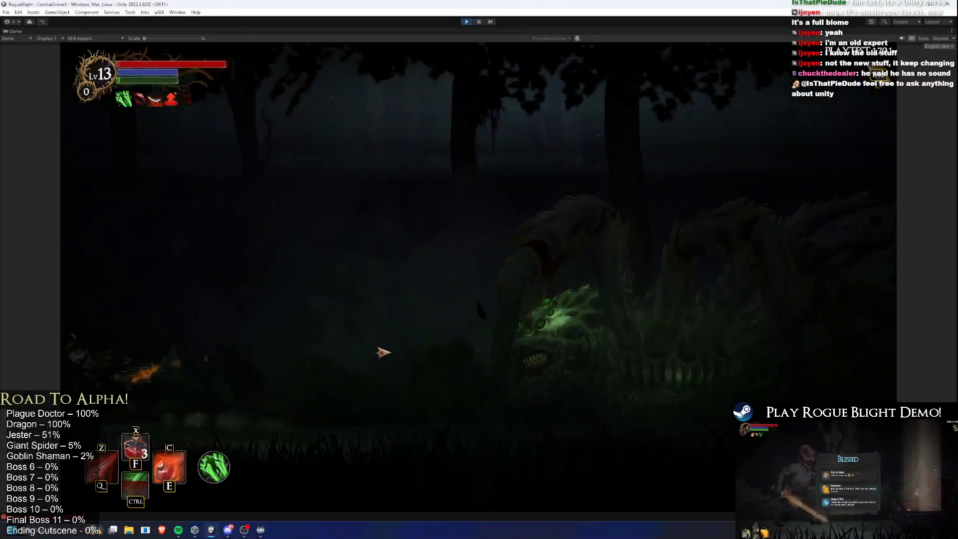
key("ctrl")
key("e")
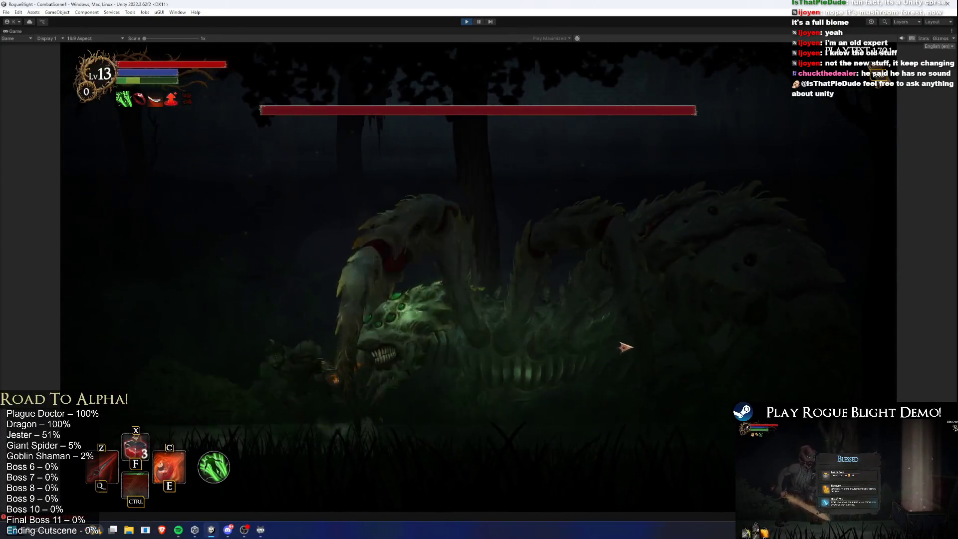
key("q")
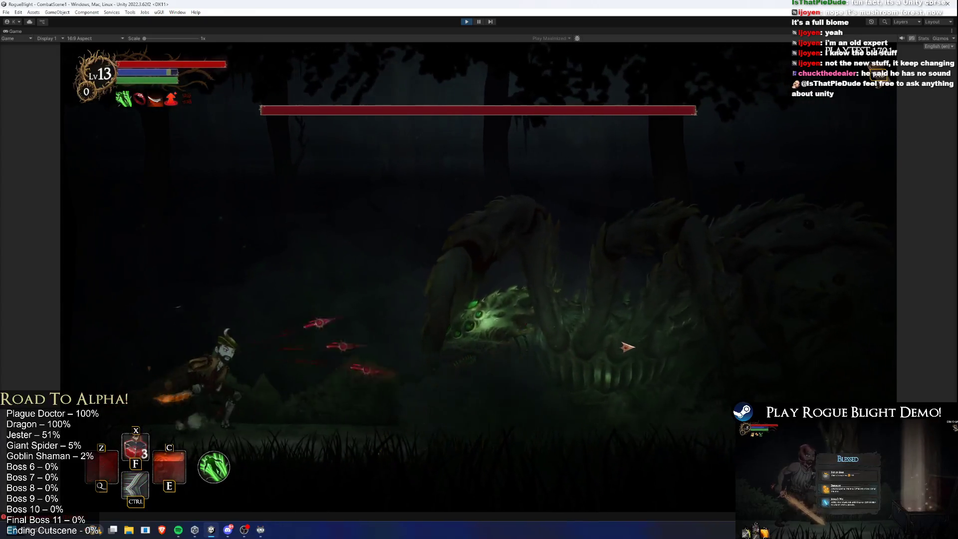
left_click(602, 325)
key("a")
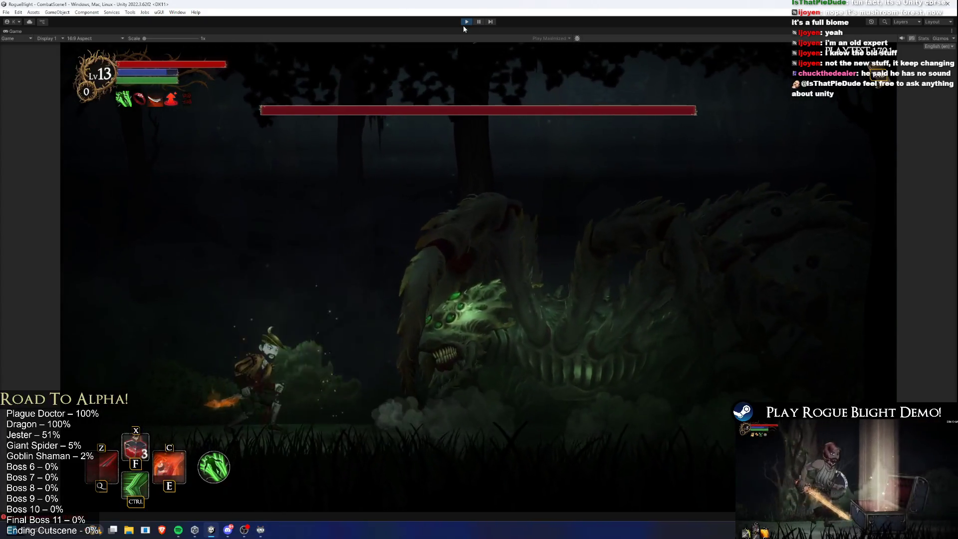
left_click(467, 21)
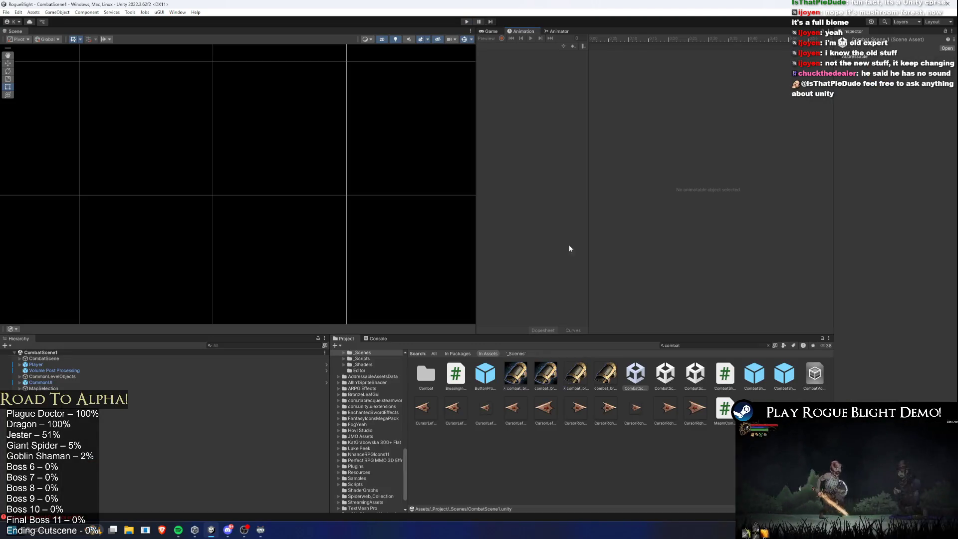
Search the project for 'brood mother' and open the Broodmother prefab for editing.
left_click(633, 381)
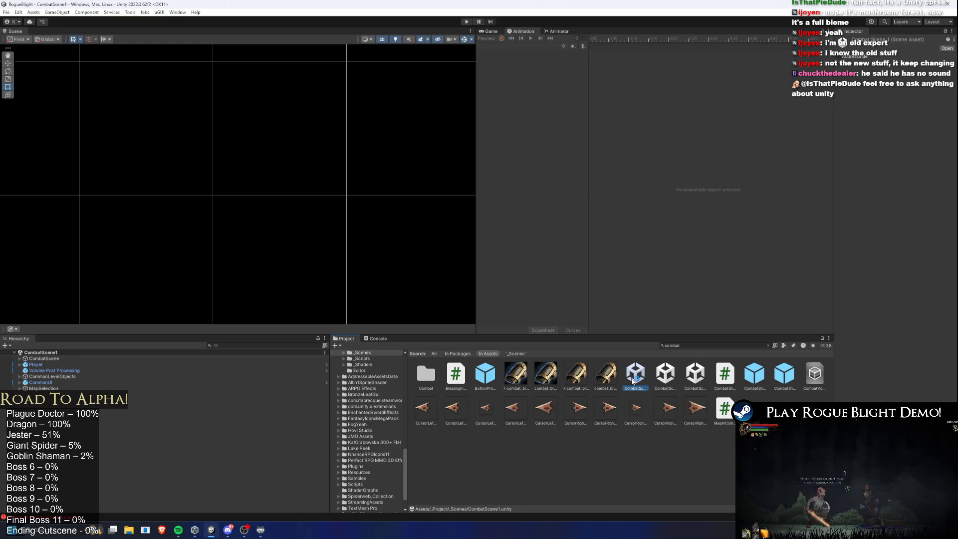
left_click(692, 345)
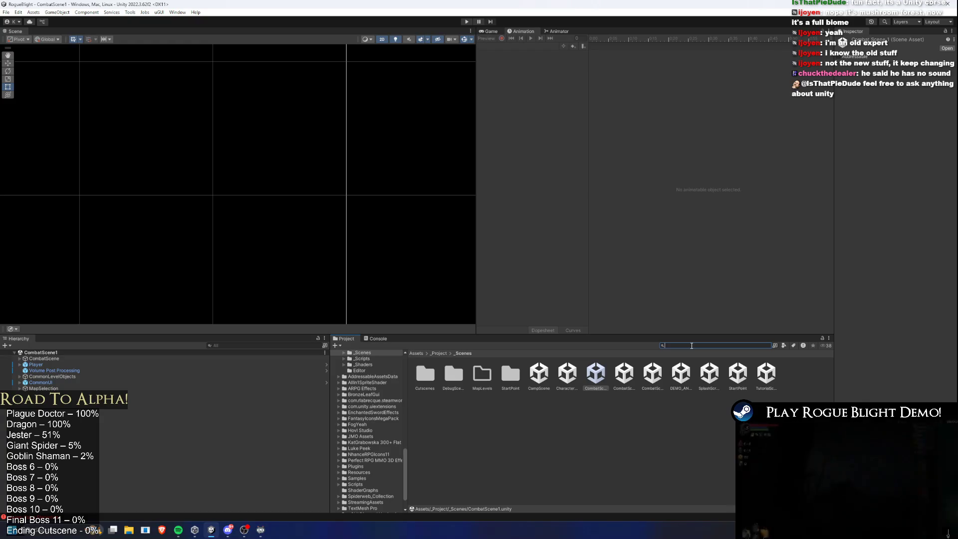
type("br")
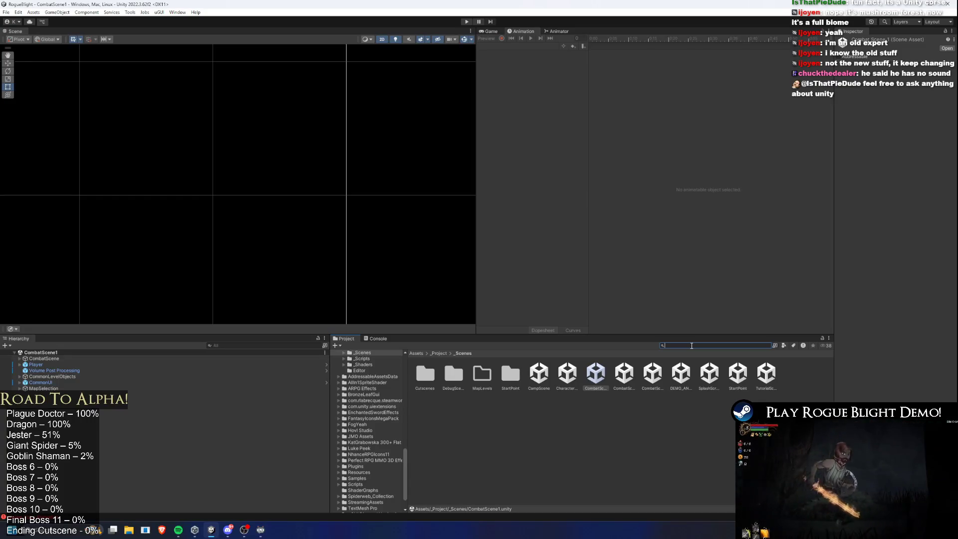
type("ood mother prefa")
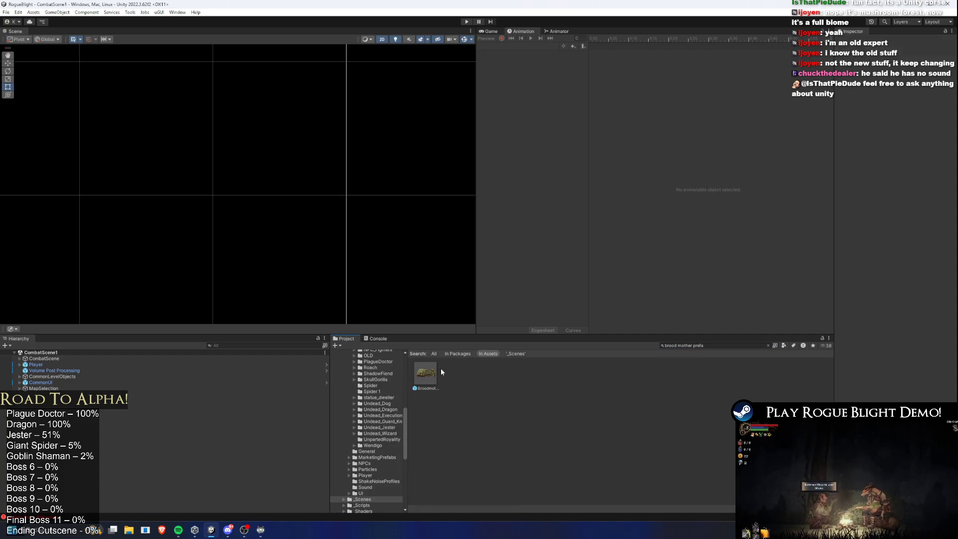
double_click(426, 371)
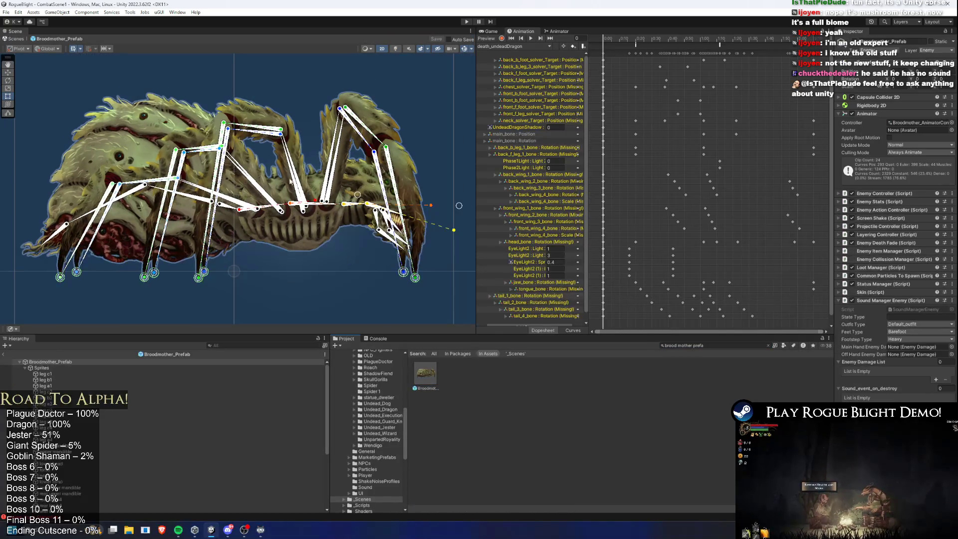
scroll(397, 215, "up", 2)
left_click(378, 172)
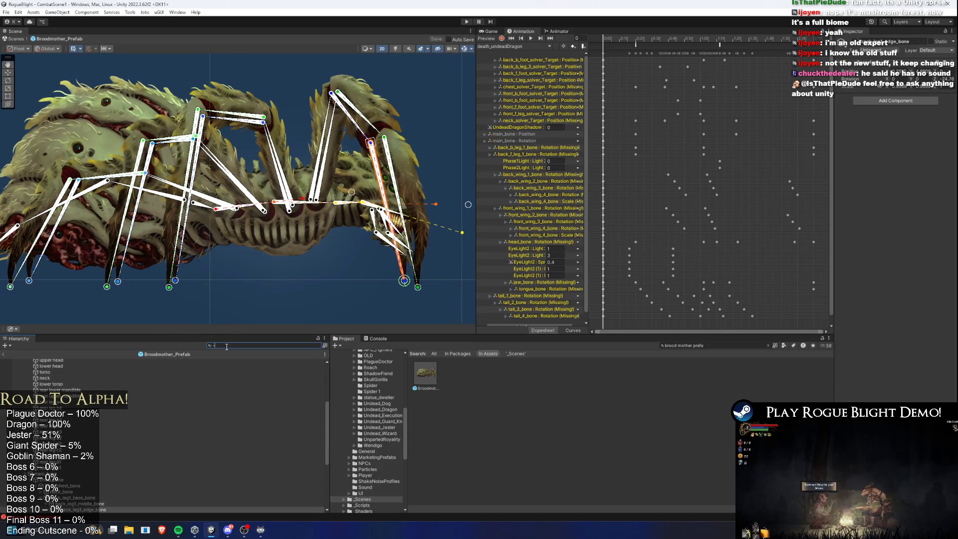
type("B")
key("BackSpace")
type("_bone")
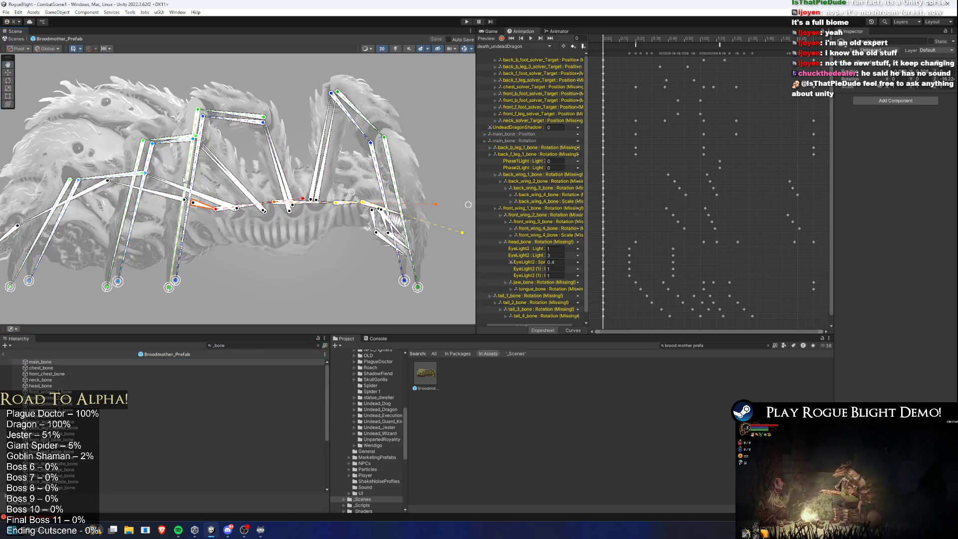
left_click_drag(222, 208, 282, 210)
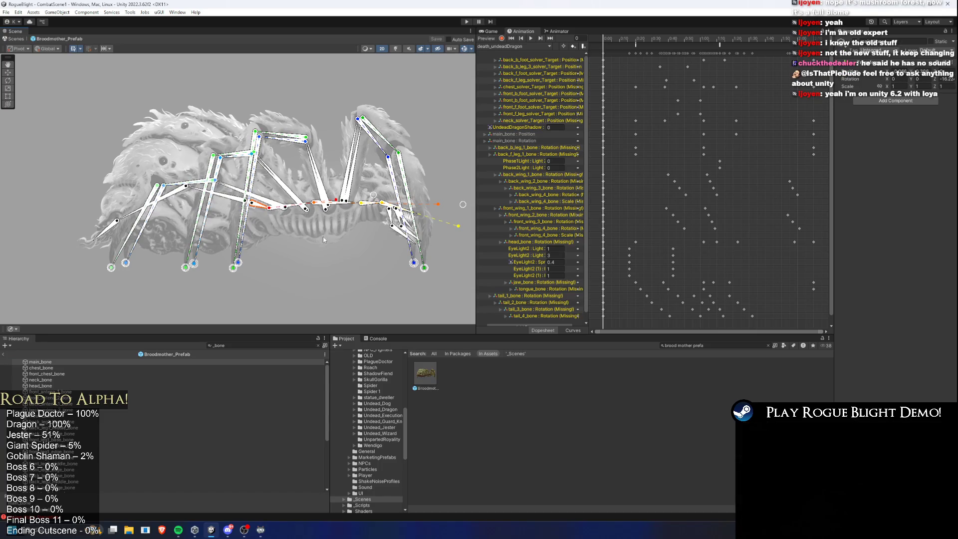
scroll(155, 442, "down", 5)
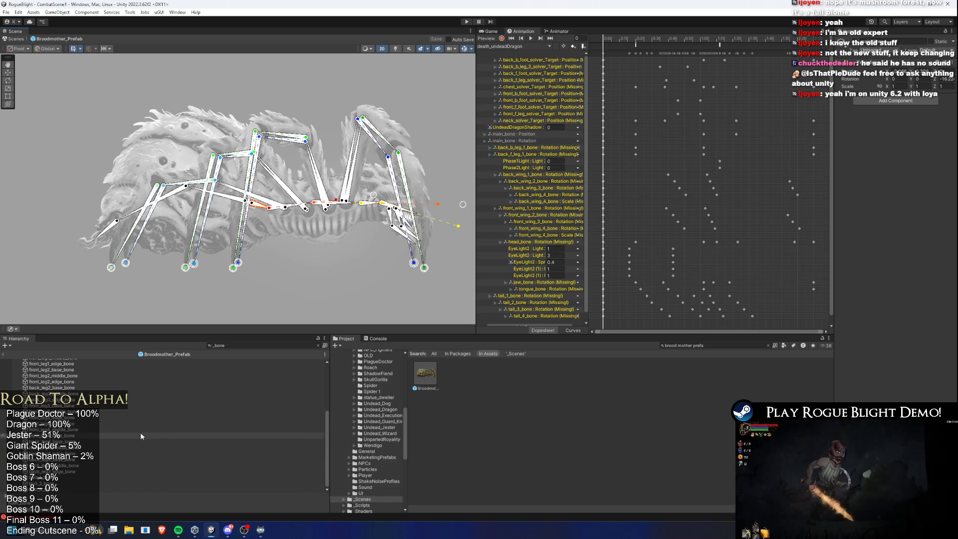
left_click(98, 492, "shift")
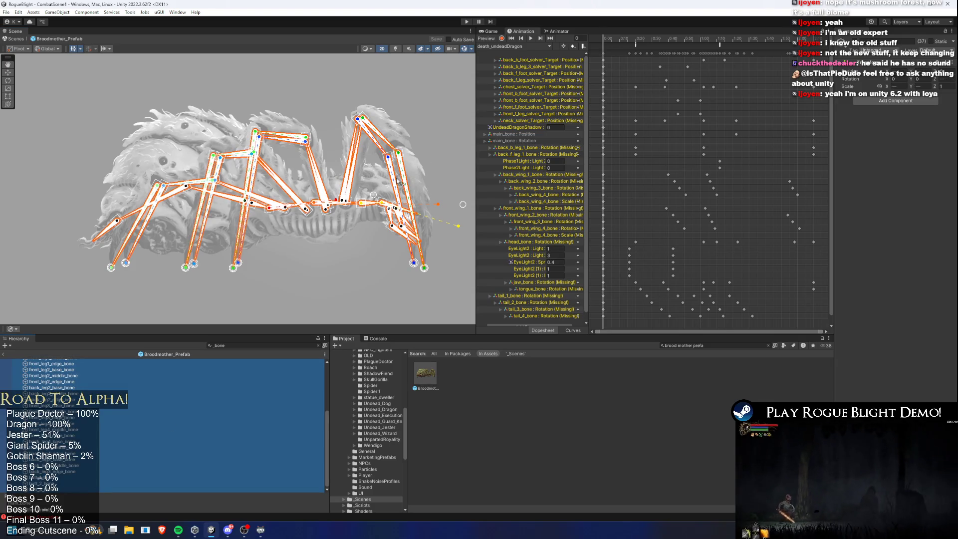
scroll(404, 233, "up", 3)
scroll(409, 232, "up", 2)
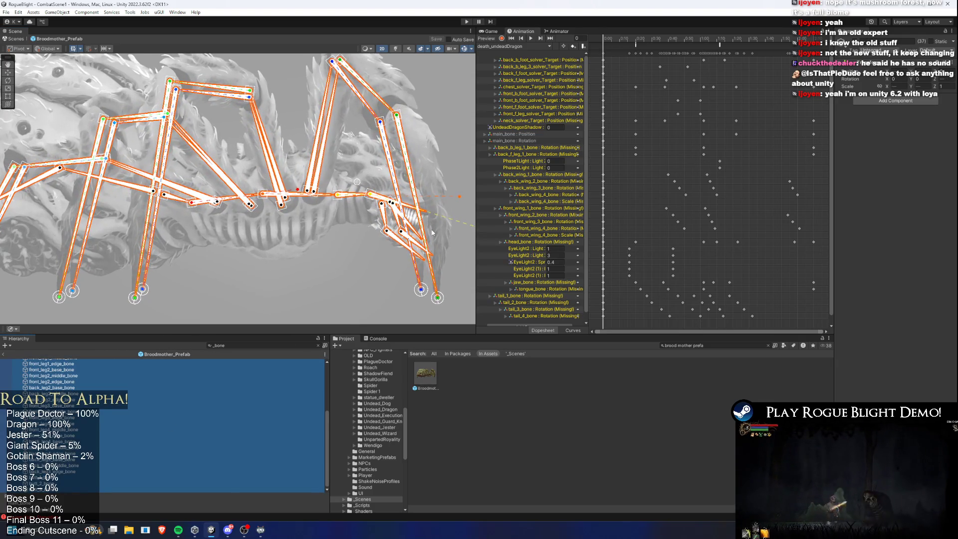
scroll(342, 179, "up", 2)
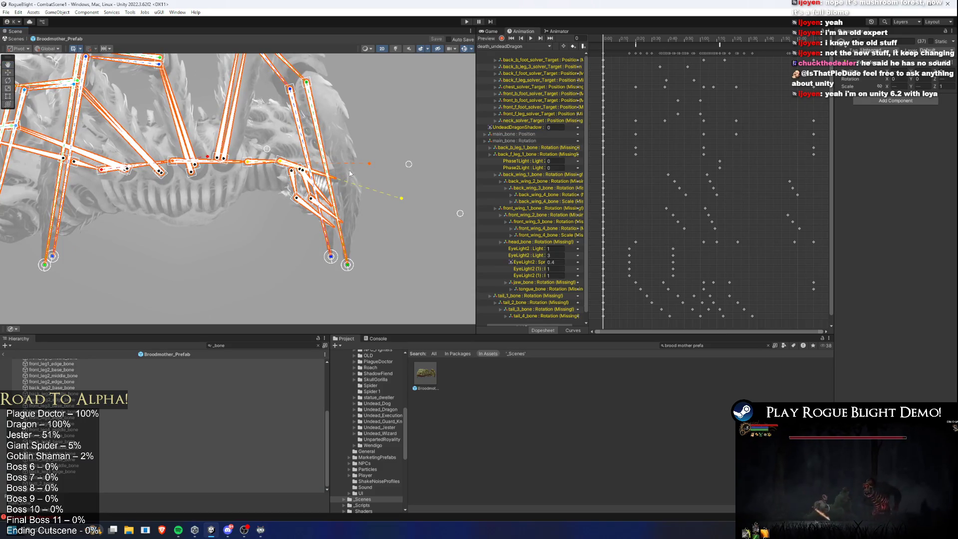
scroll(294, 182, "up", 2)
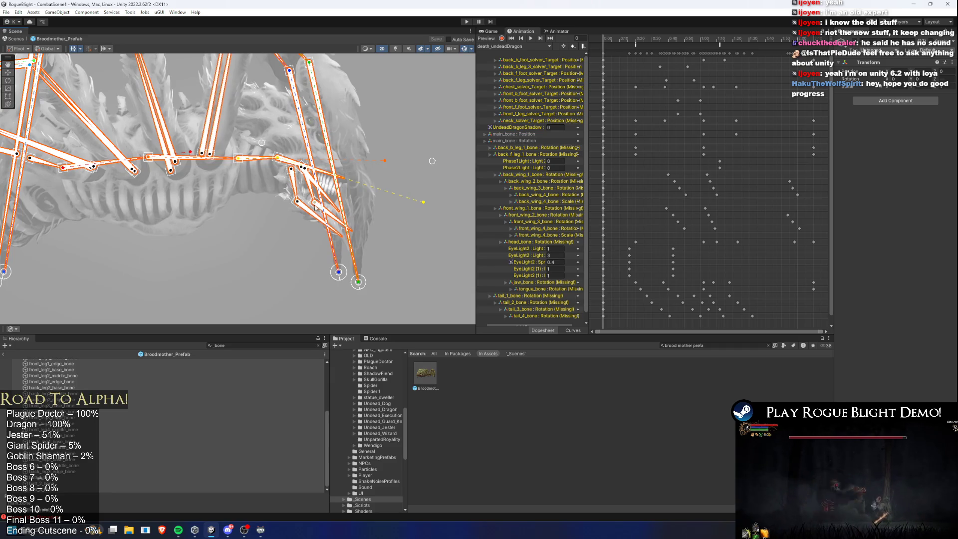
scroll(333, 212, "up", 4)
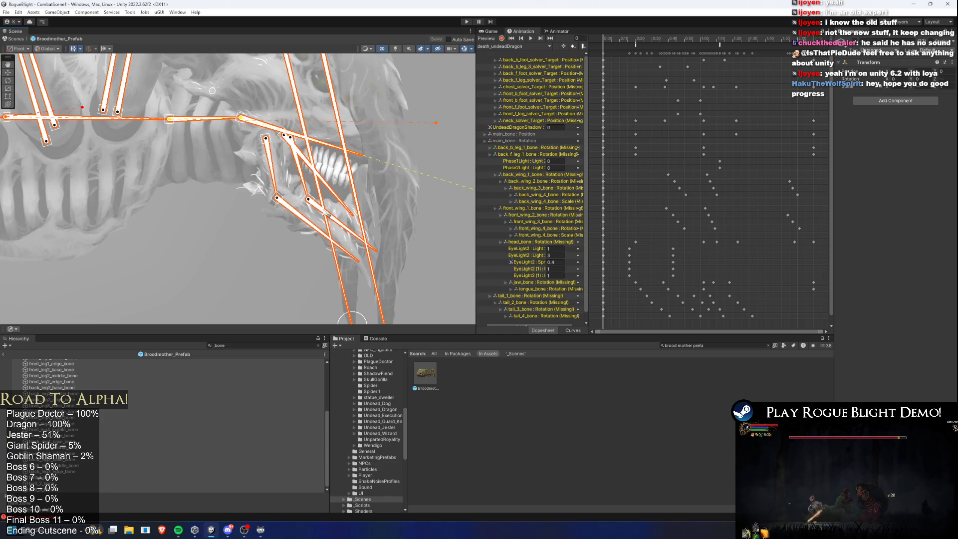
scroll(270, 217, "down", 4)
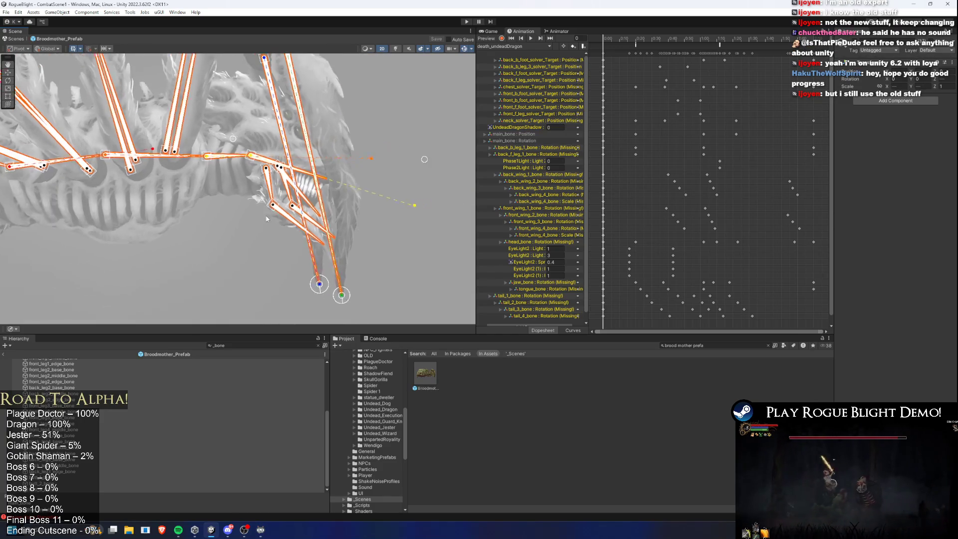
scroll(267, 219, "down", 3)
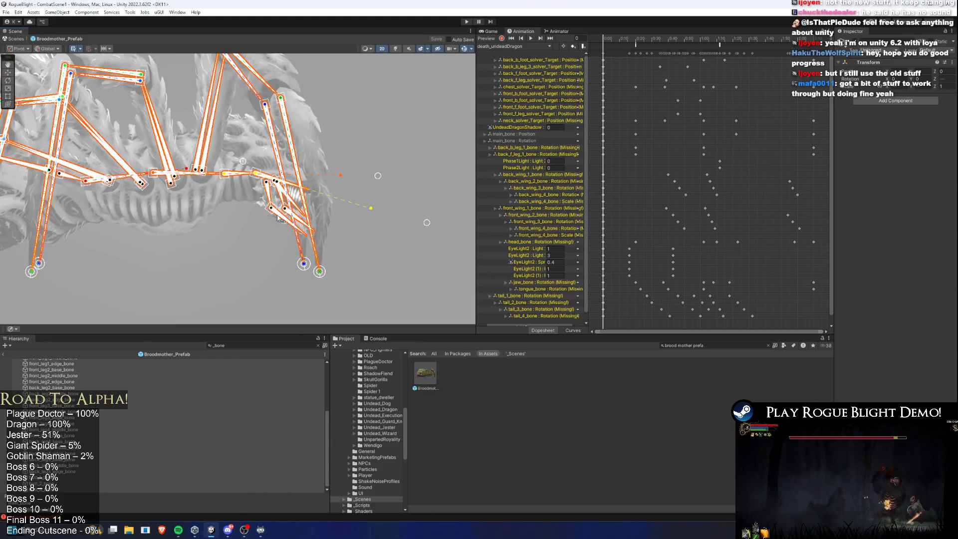
left_click_drag(144, 190, 229, 199)
scroll(336, 216, "up", 3)
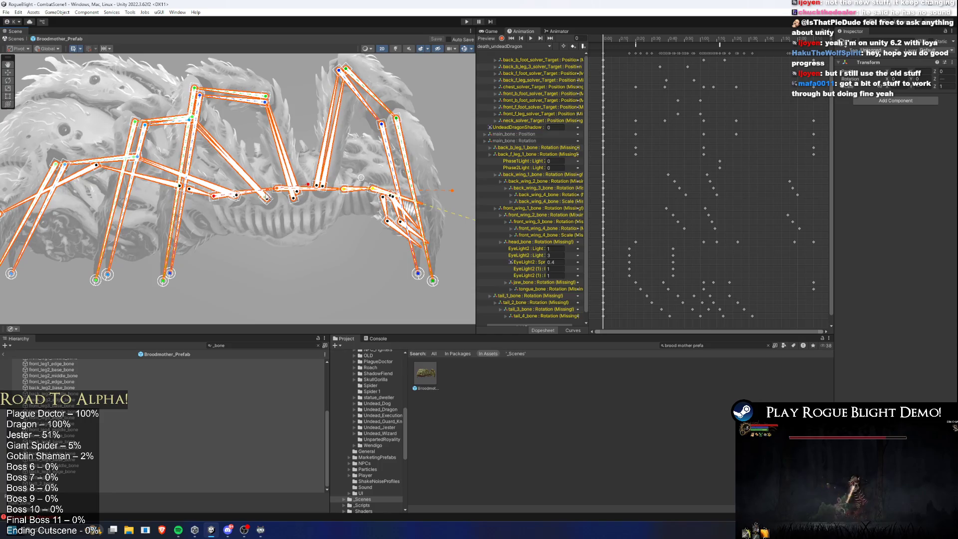
scroll(412, 204, "up", 4)
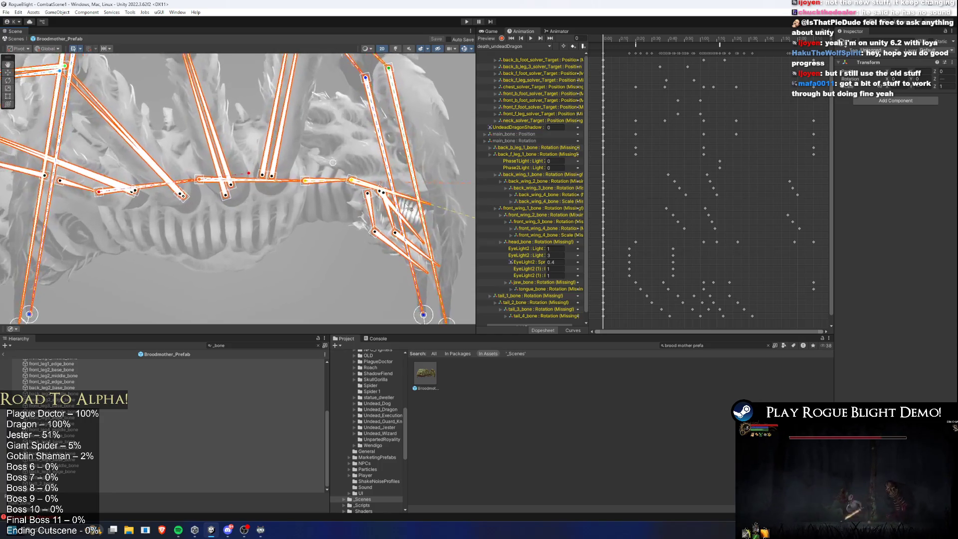
scroll(352, 258, "down", 6)
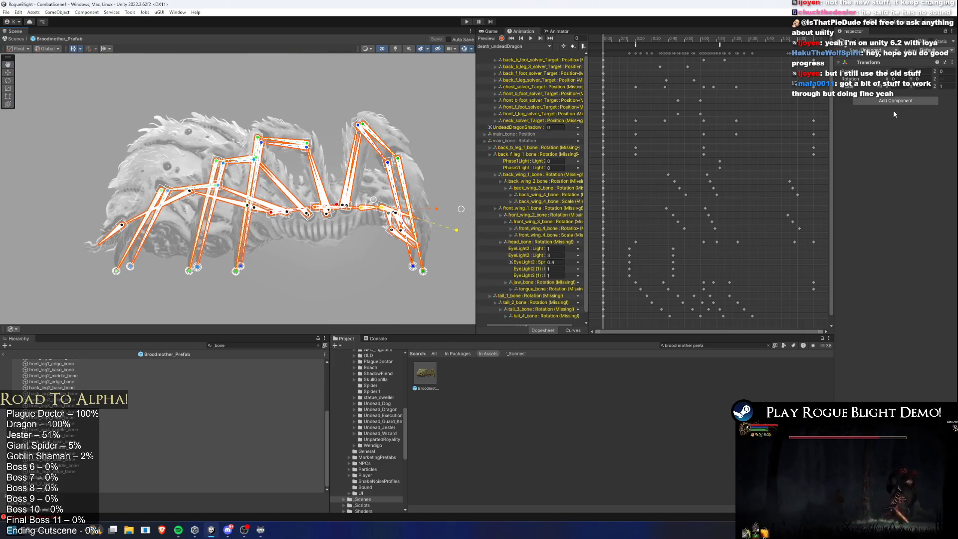
left_click(891, 100)
Put the selected bones on the EnemyHitBoxes layer, applying it to these objects only.
type("box")
key("Return")
left_click(860, 51)
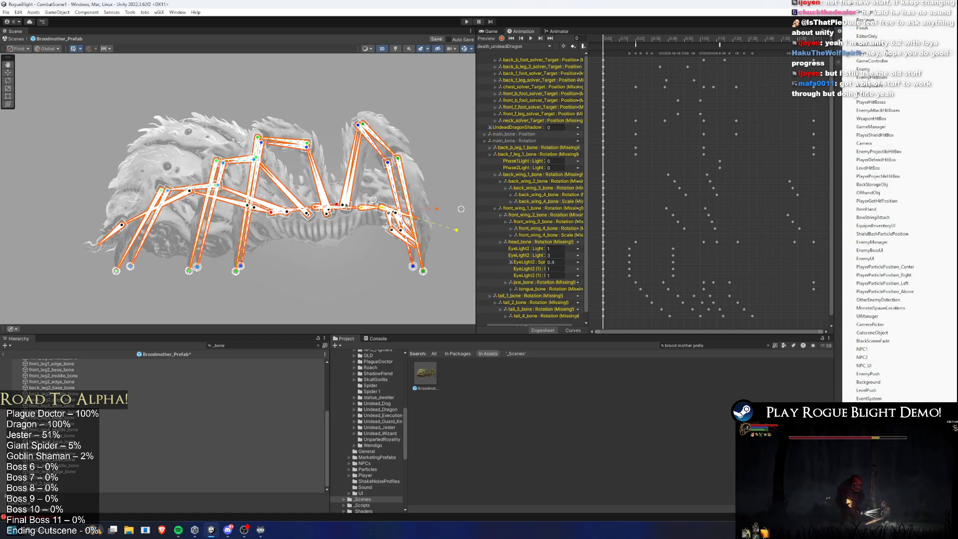
left_click(871, 77)
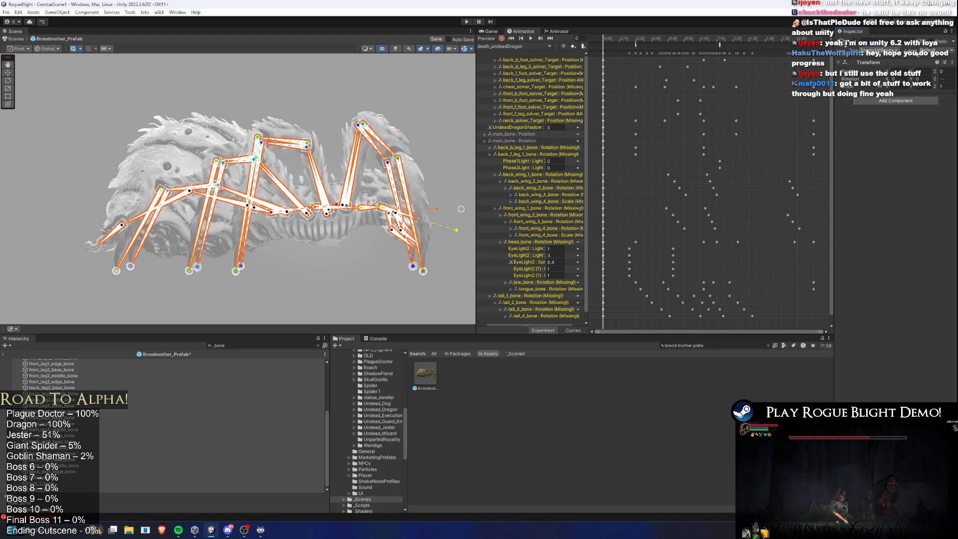
left_click(917, 52)
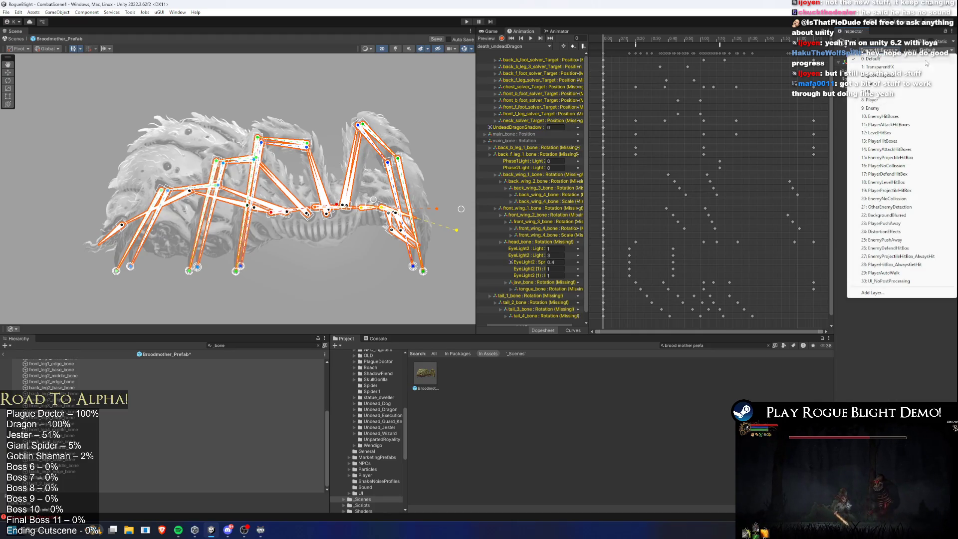
left_click(909, 118)
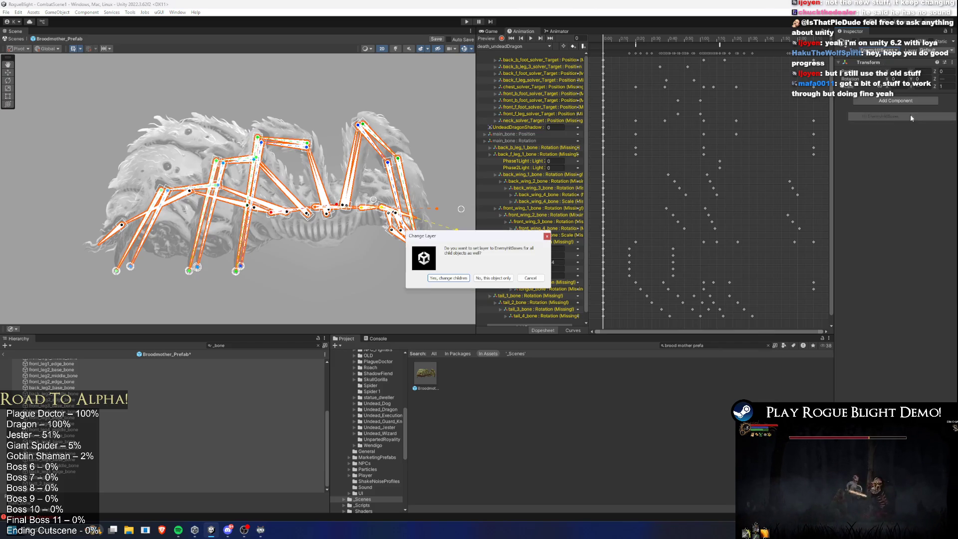
left_click(509, 280)
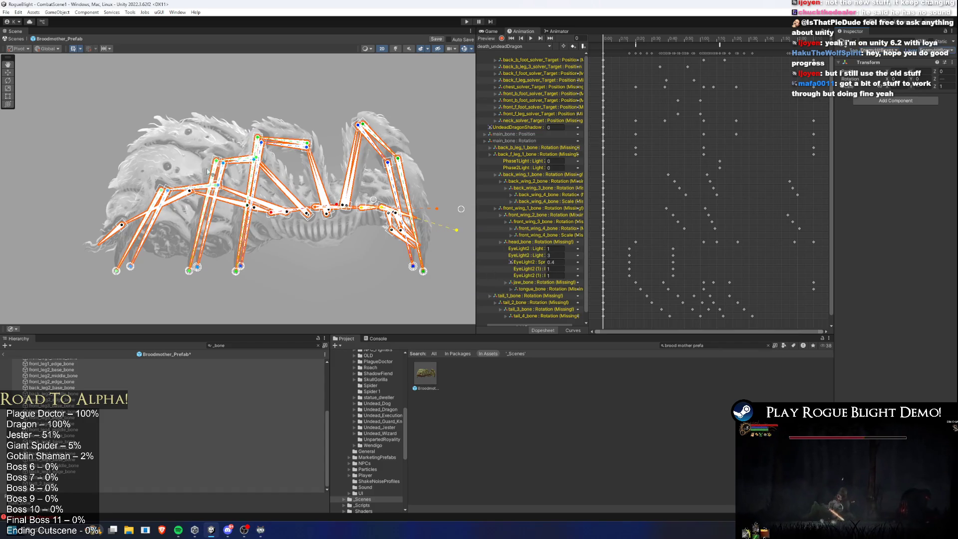
Widen the Inspector and give the bones a Box Collider 2D set as a trigger.
left_click_drag(834, 110, 723, 109)
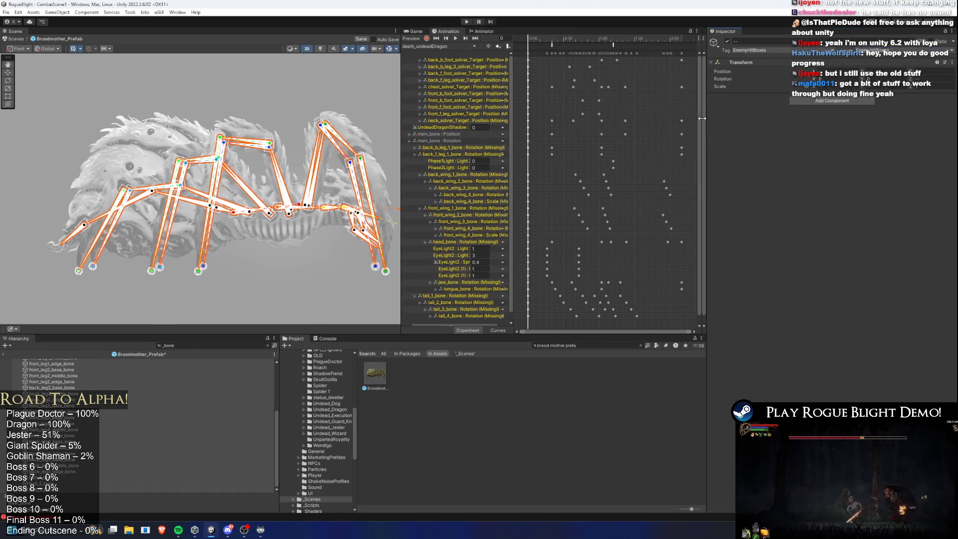
scroll(222, 122, "down", 2)
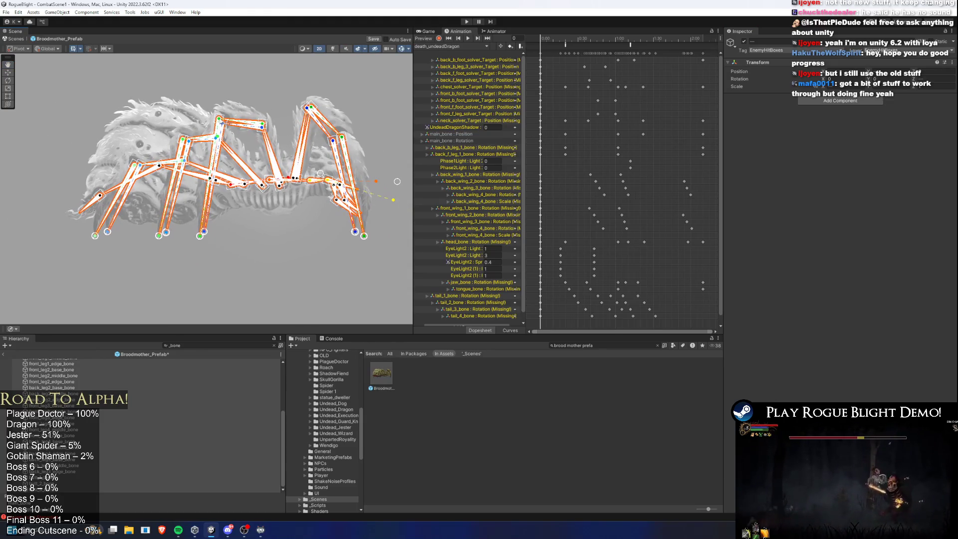
left_click_drag(415, 142, 425, 142)
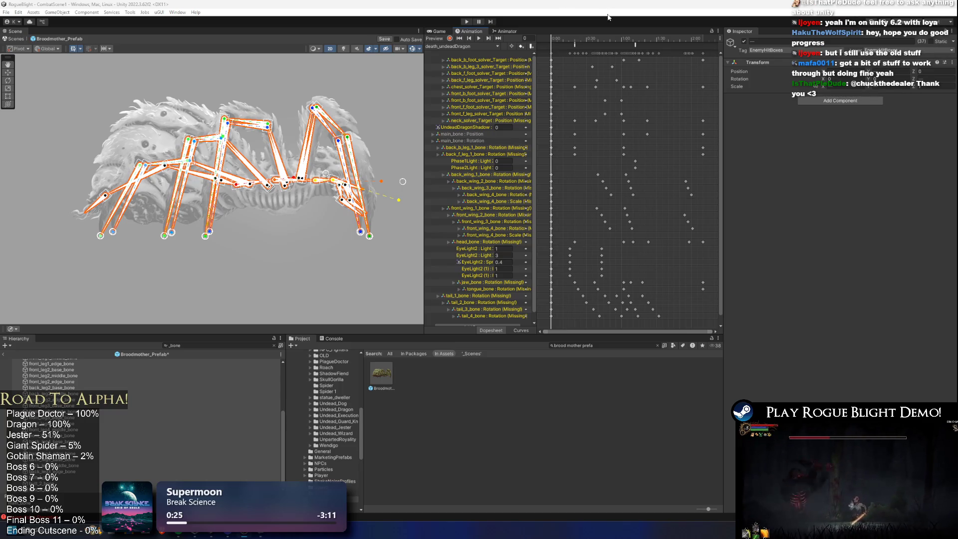
left_click(858, 103)
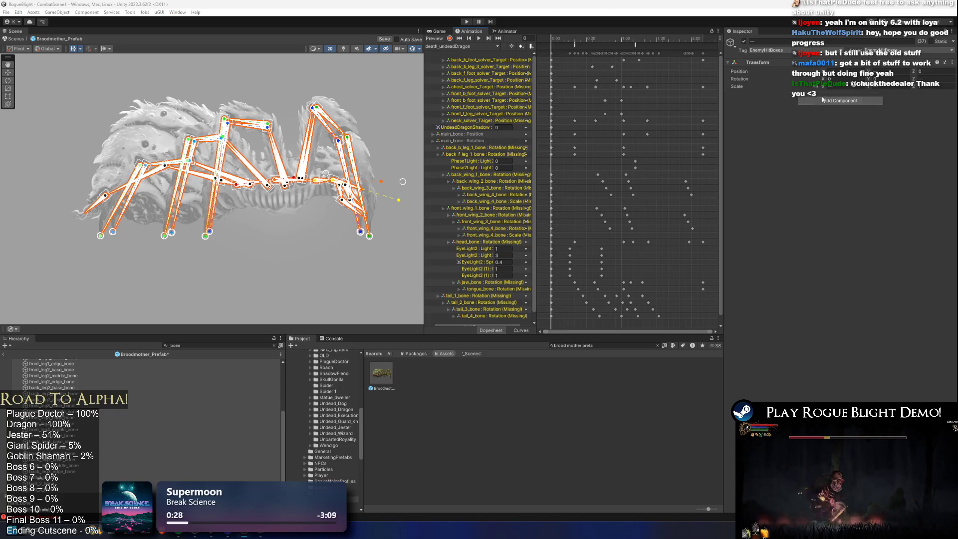
key("Down")
key("Return")
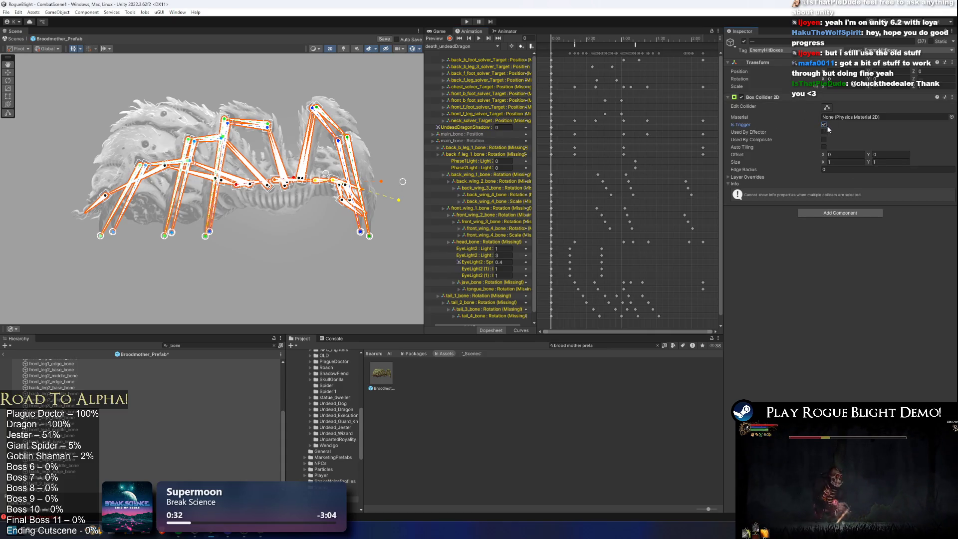
left_click(829, 214)
Add a Kinematic Rigidbody 2D with Z rotation frozen, then turn on collider editing.
type("rigi")
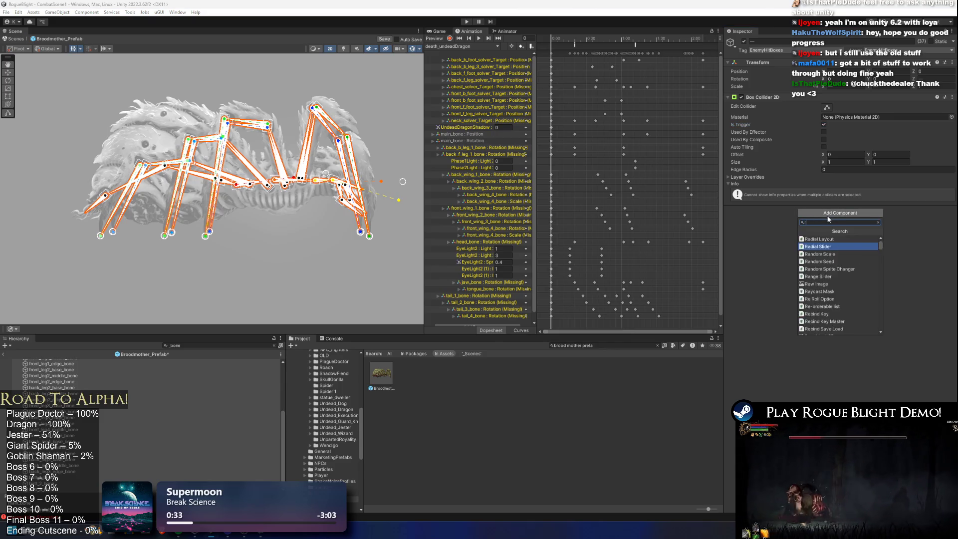
key("Return")
left_click(851, 211)
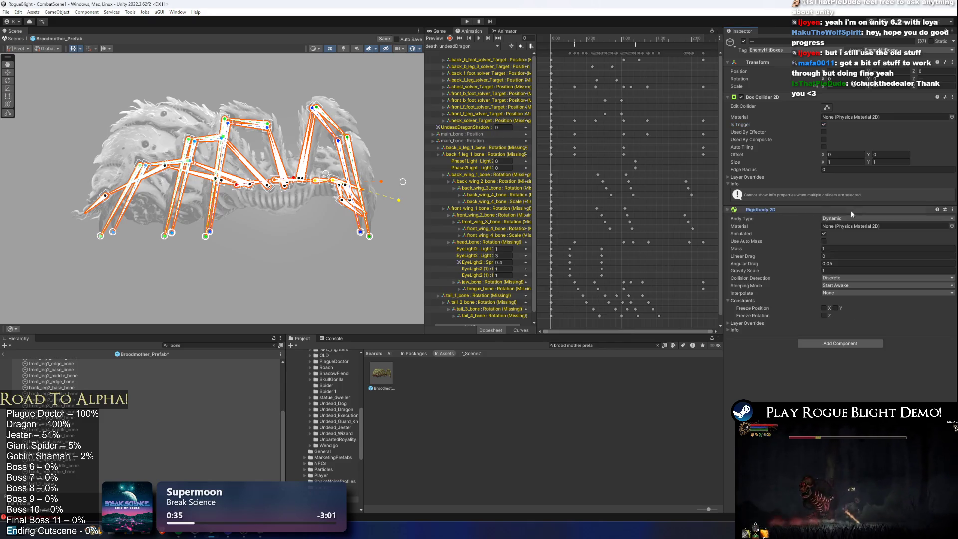
left_click(842, 218)
left_click(858, 233)
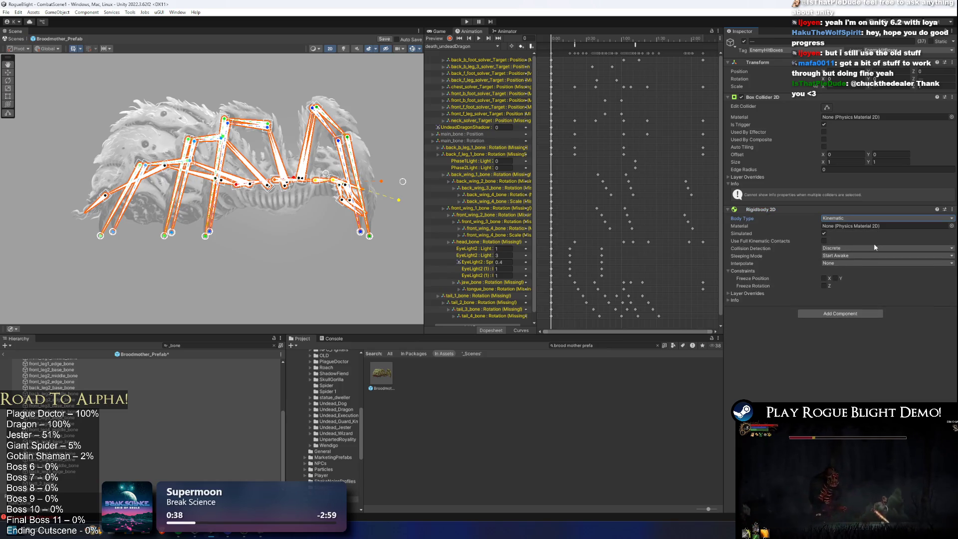
left_click(825, 279)
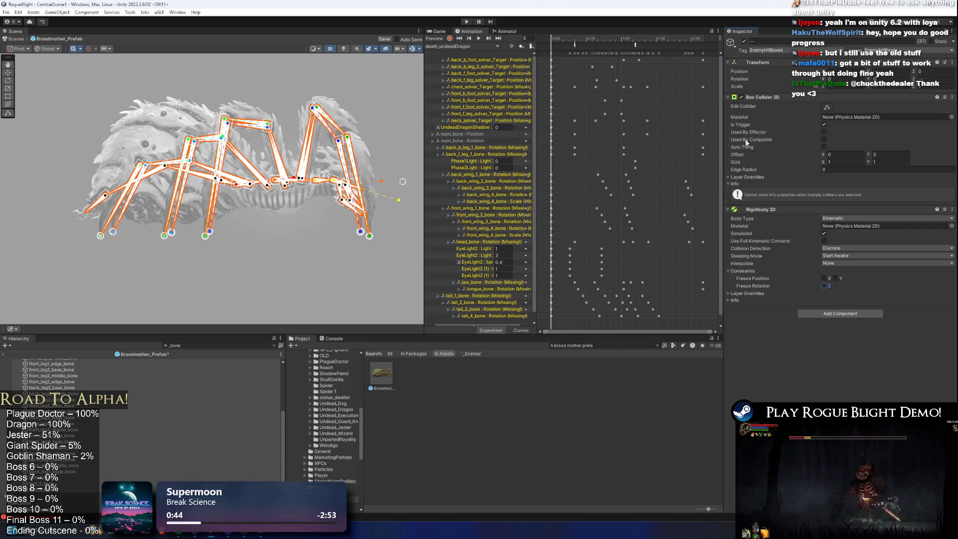
left_click(827, 108)
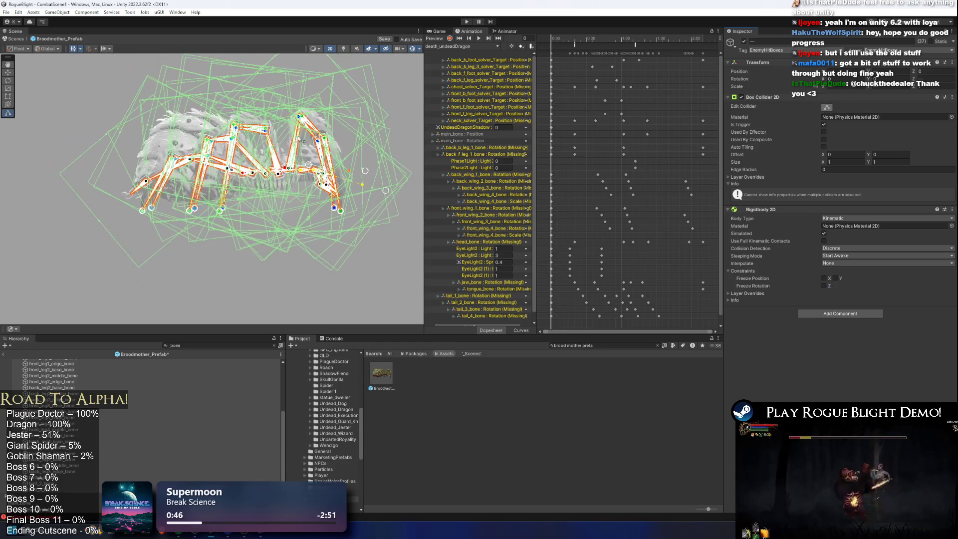
Enlarge the Scene view and change the bones' Box Collider 2D Size from 0.1 toward 0.25.
left_click_drag(426, 177, 534, 177)
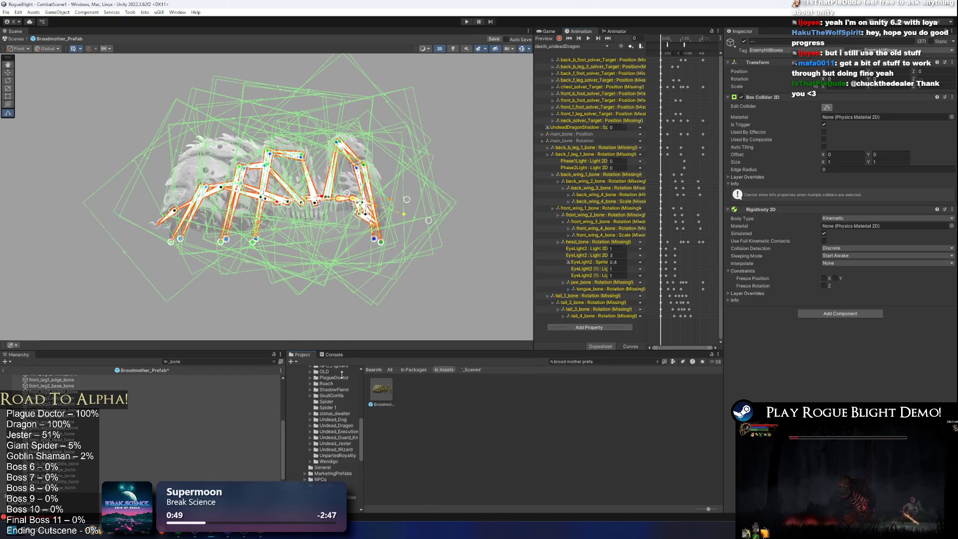
left_click_drag(336, 333, 339, 403)
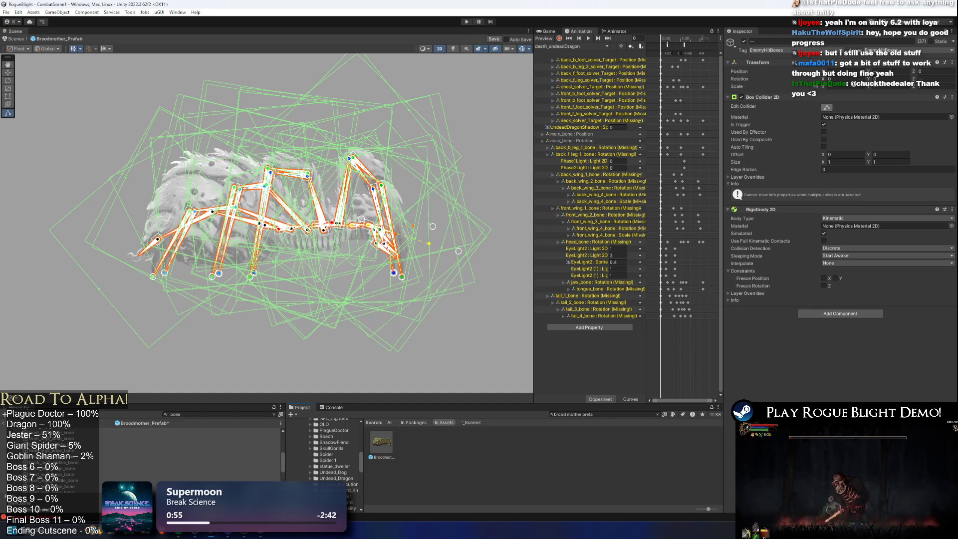
type("0.1")
key("Tab")
type("0.1")
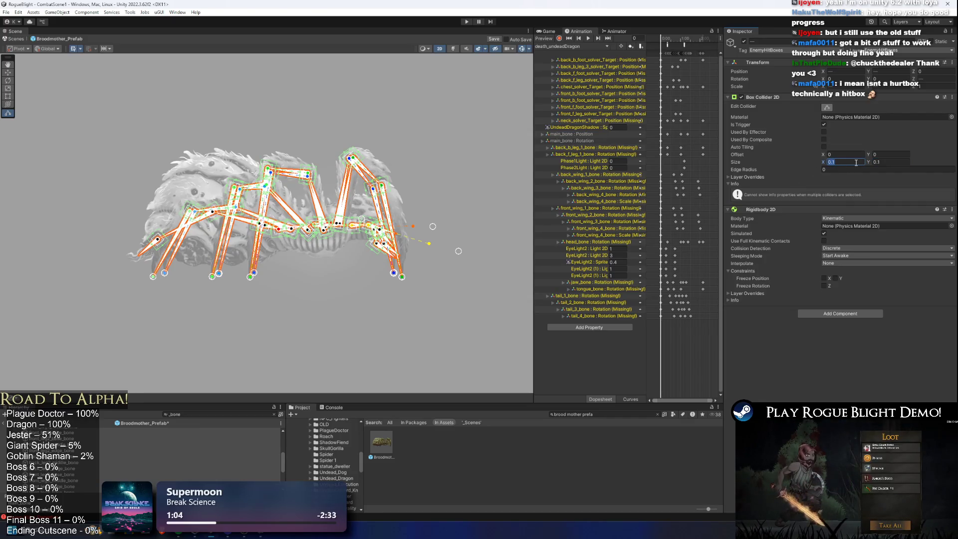
key("BackSpace")
type("25")
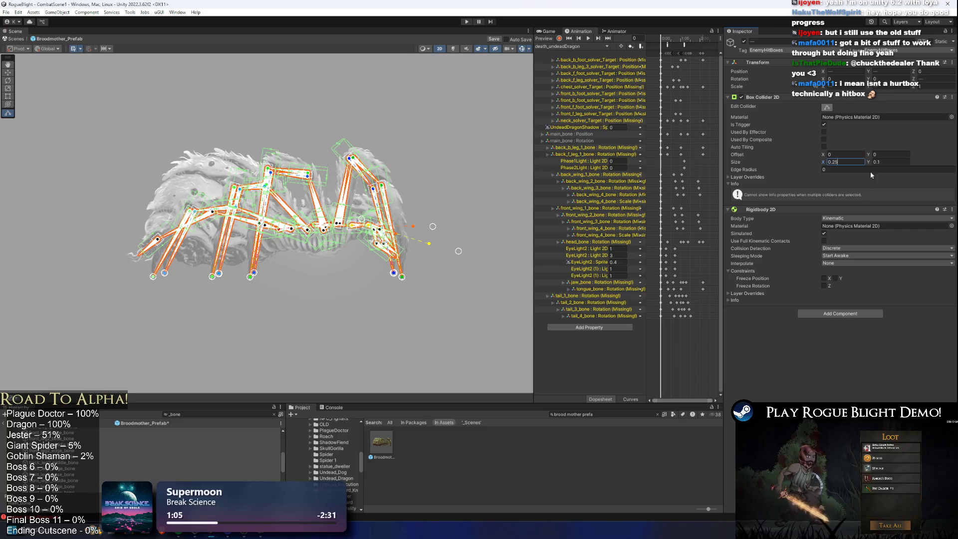
type("25")
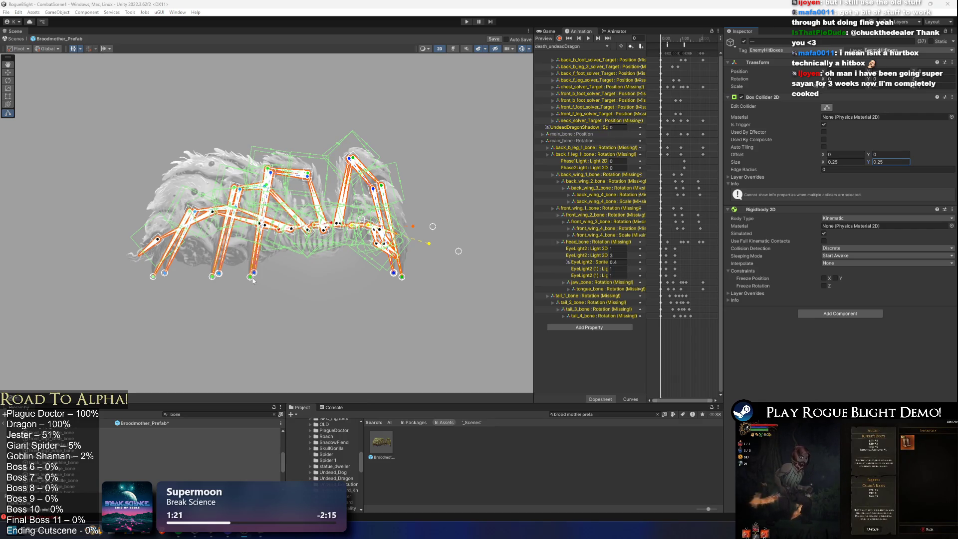
Clear the _bone hierarchy filter, save the prefab and edit front_leg1_edge_bone's collider.
left_click(203, 415)
key("ctrl+a")
key("BackSpace")
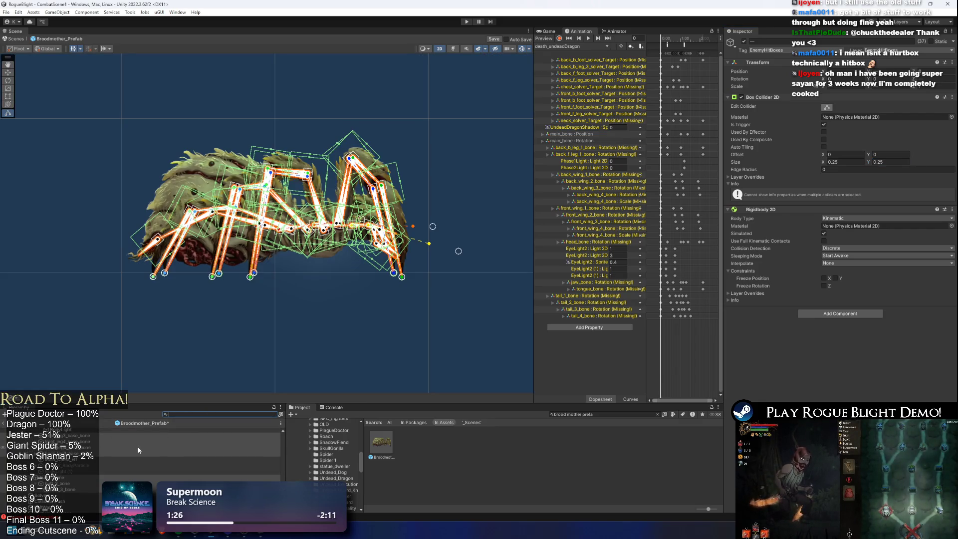
key("ctrl+s")
scroll(392, 195, "up", 5)
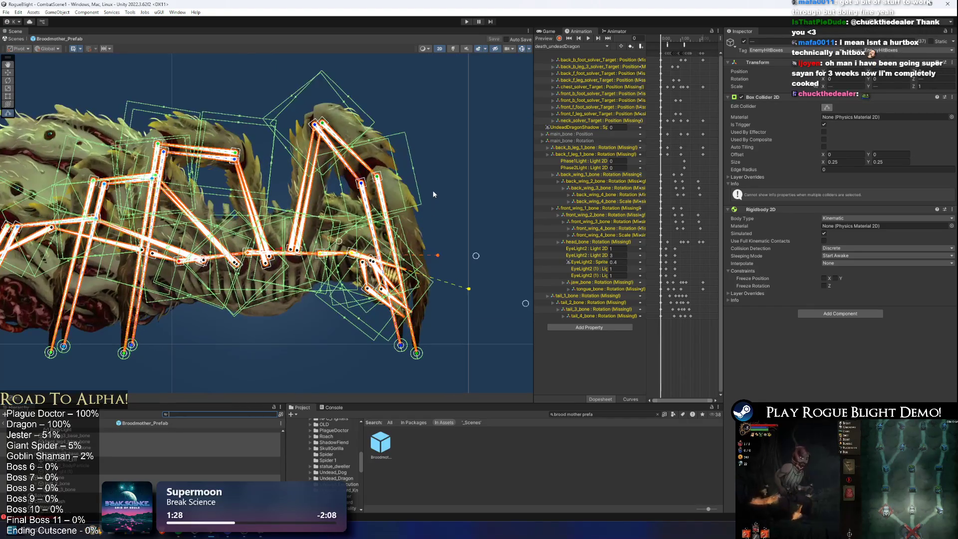
scroll(432, 190, "up", 5)
left_click(396, 223)
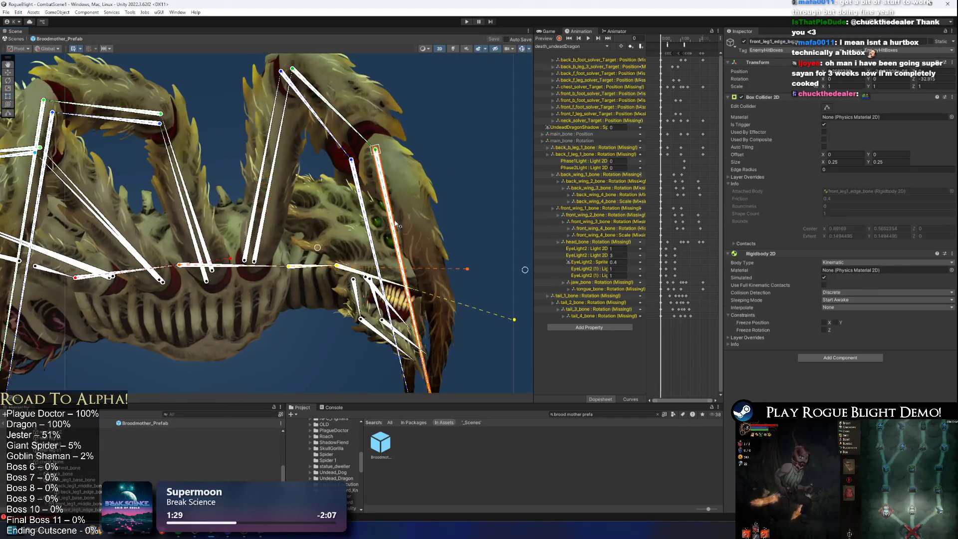
left_click(826, 108)
Stretch the edge bone's box collider down the front leg to the foot.
scroll(296, 158, "down", 2)
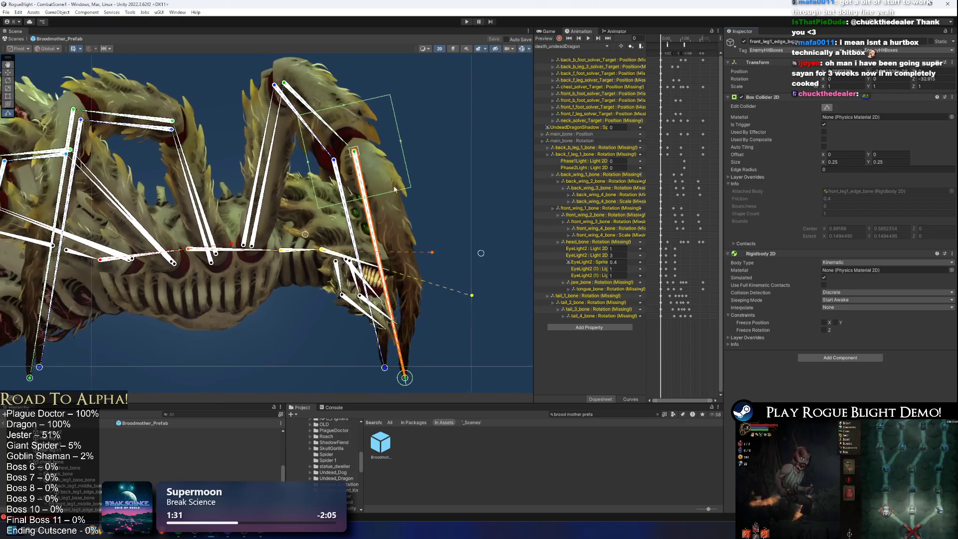
left_click_drag(402, 136, 428, 140)
left_click_drag(377, 195, 409, 380)
left_click_drag(449, 229, 419, 242)
scroll(326, 268, "up", 3)
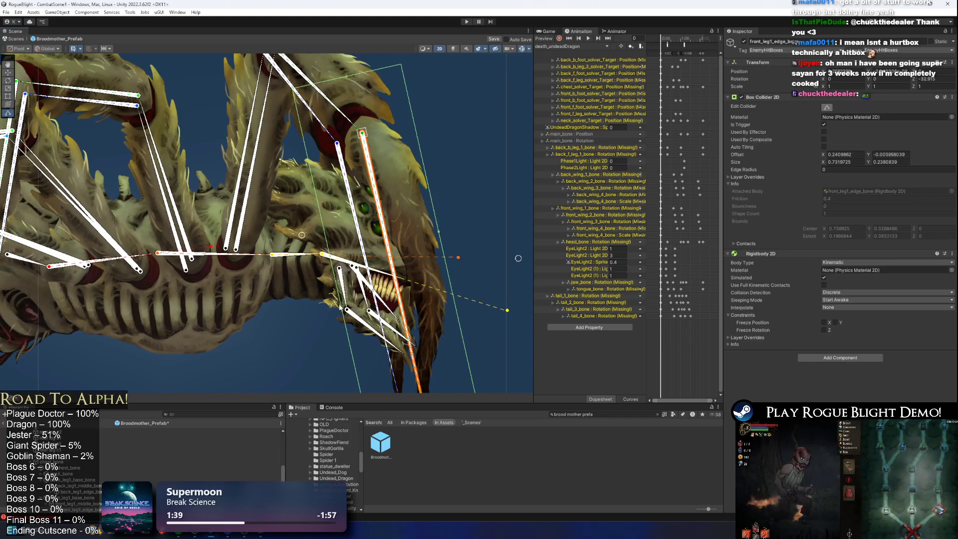
scroll(344, 260, "up", 5)
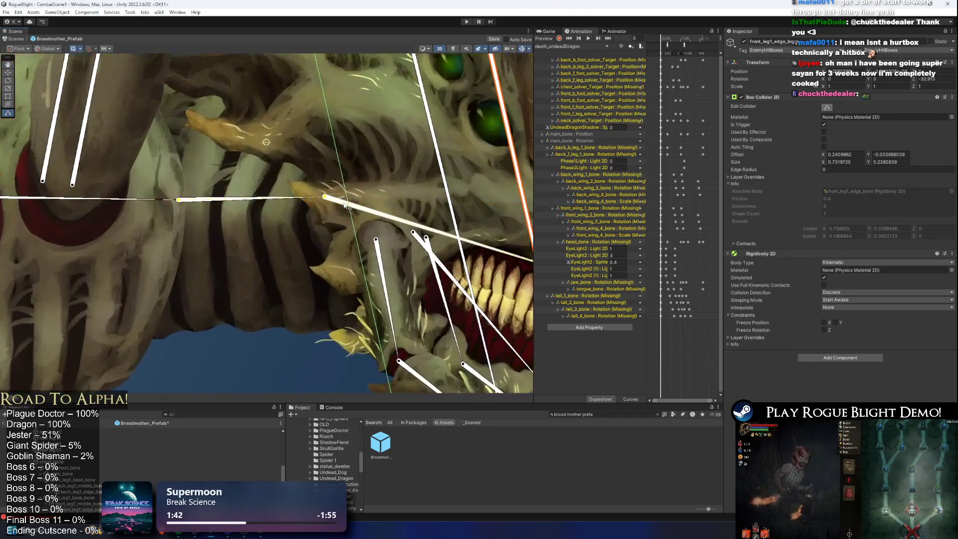
scroll(348, 206, "up", 4)
left_click_drag(397, 202, 401, 202)
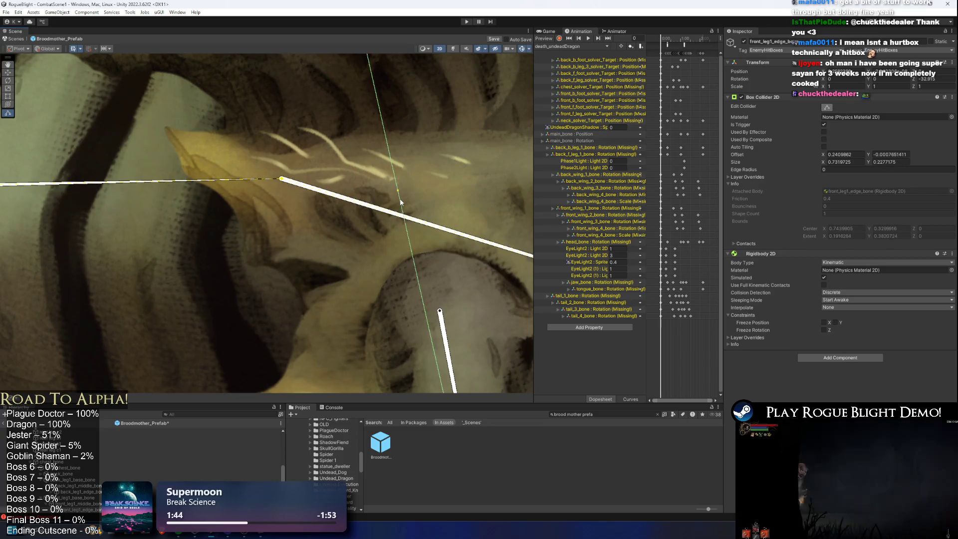
Trim the box collider's left, top and right sides so it covers the leg and claw.
scroll(401, 202, "down", 6)
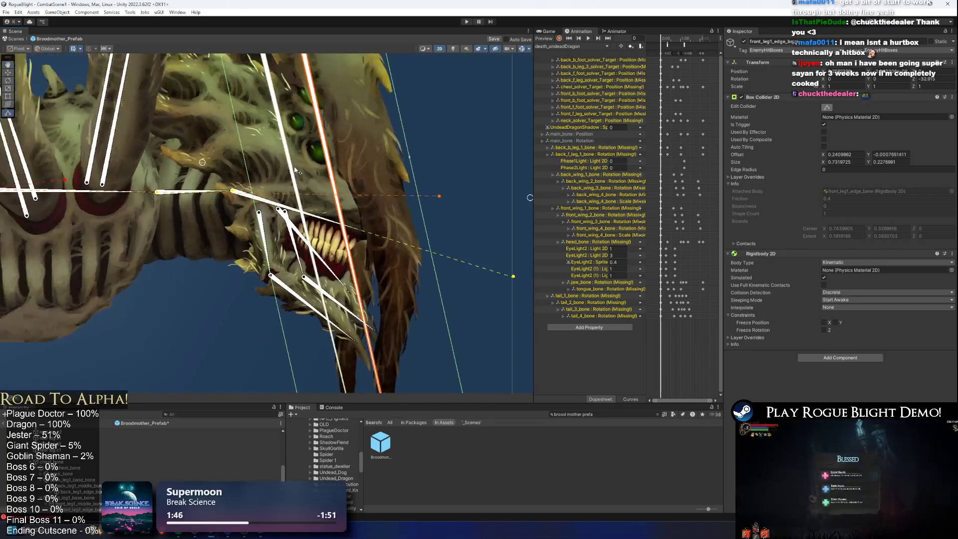
scroll(296, 171, "down", 2)
left_click_drag(264, 199, 319, 205)
scroll(404, 249, "up", 2)
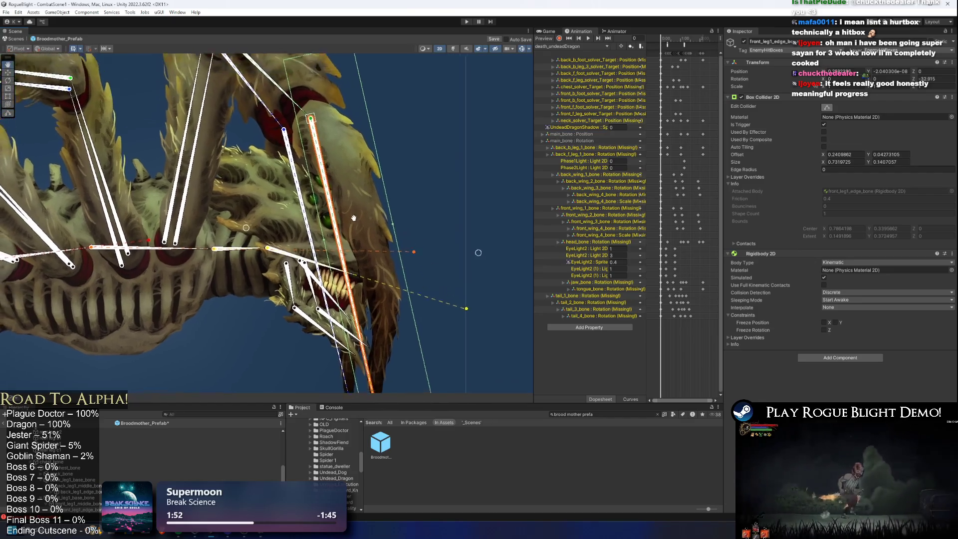
mouse_move(321, 77)
left_mouse_down()
mouse_move(338, 129)
mouse_move(430, 129)
left_mouse_up()
mouse_move(391, 186)
left_mouse_down()
mouse_move(377, 199)
mouse_move(397, 265)
left_mouse_up()
scroll(399, 257, "down", 3)
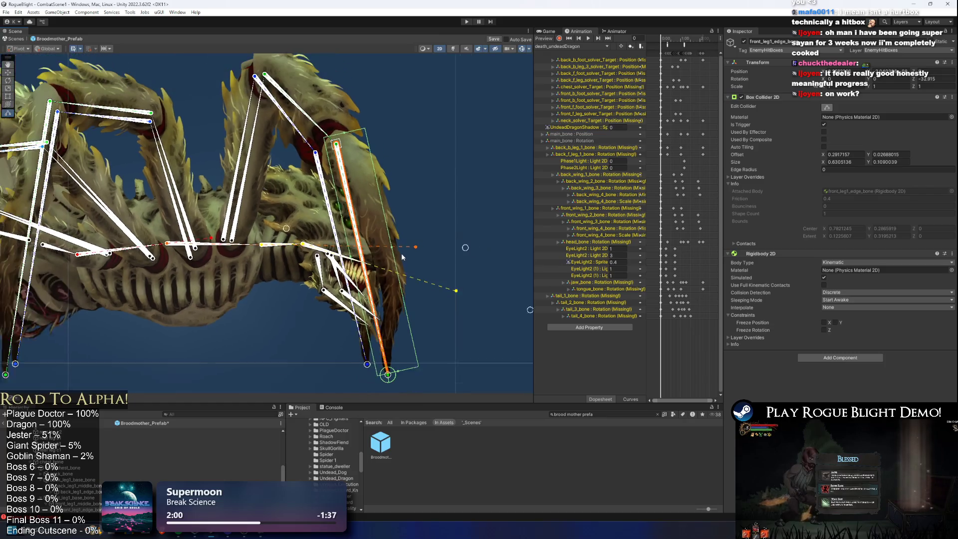
left_click_drag(392, 248, 400, 245)
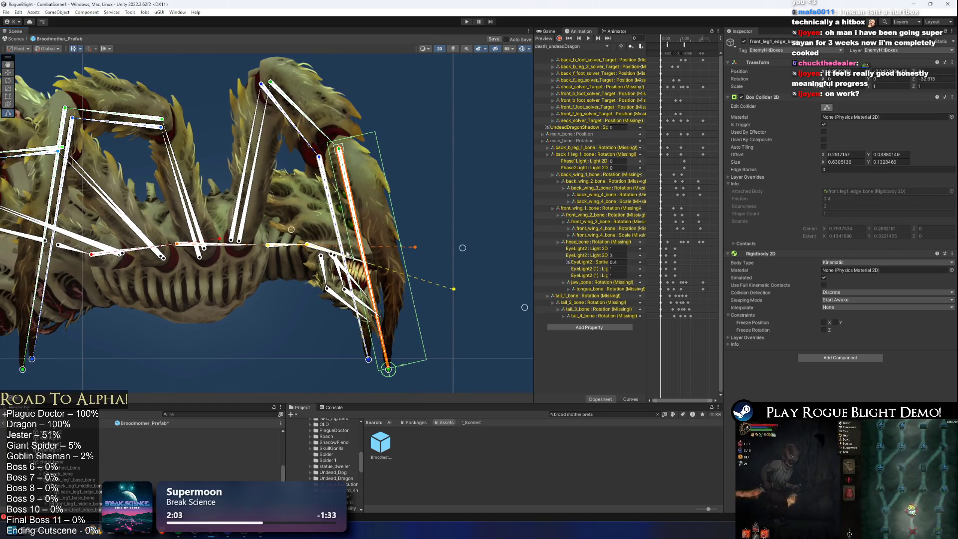
right_click(764, 98)
Remove the Box Collider 2D and add a Polygon Collider 2D found via 'collider pol'.
left_click(815, 107)
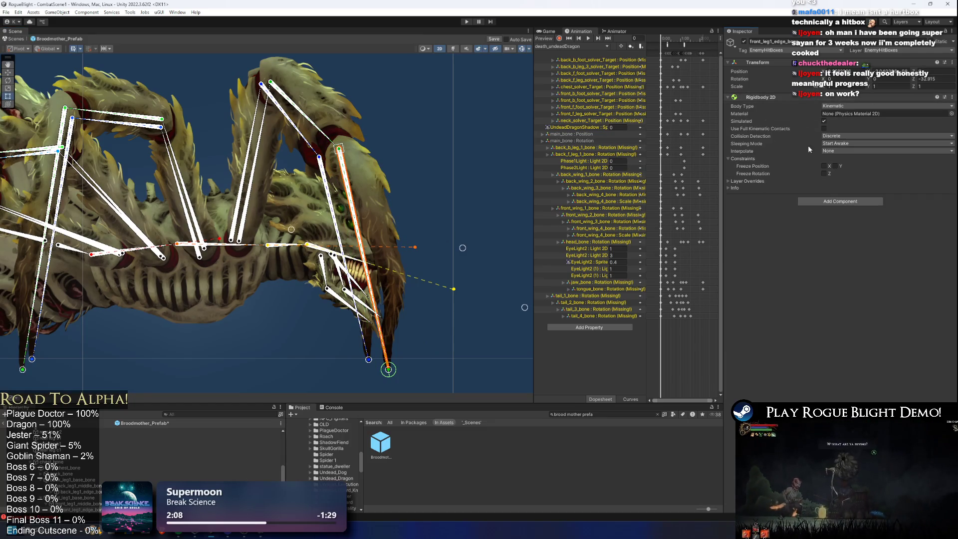
left_click(826, 202)
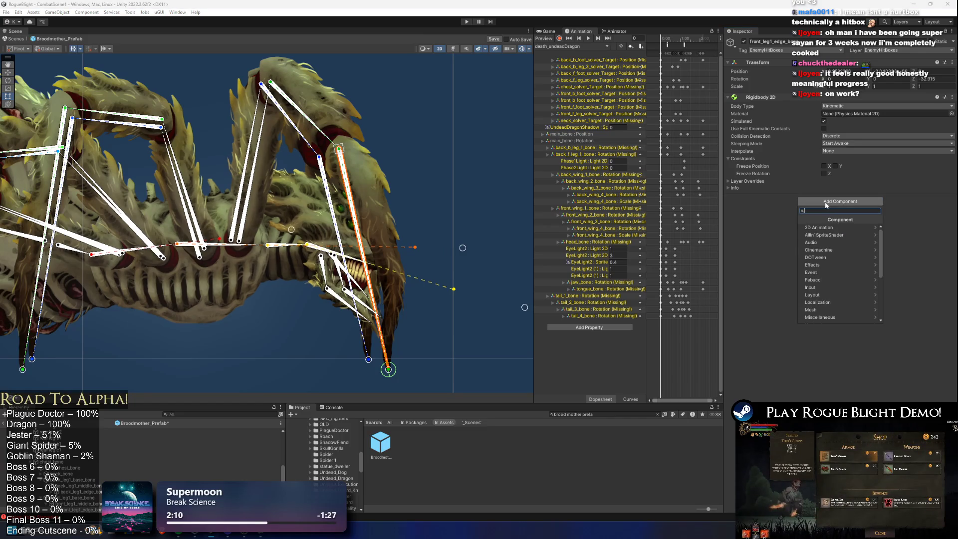
type("collider pol")
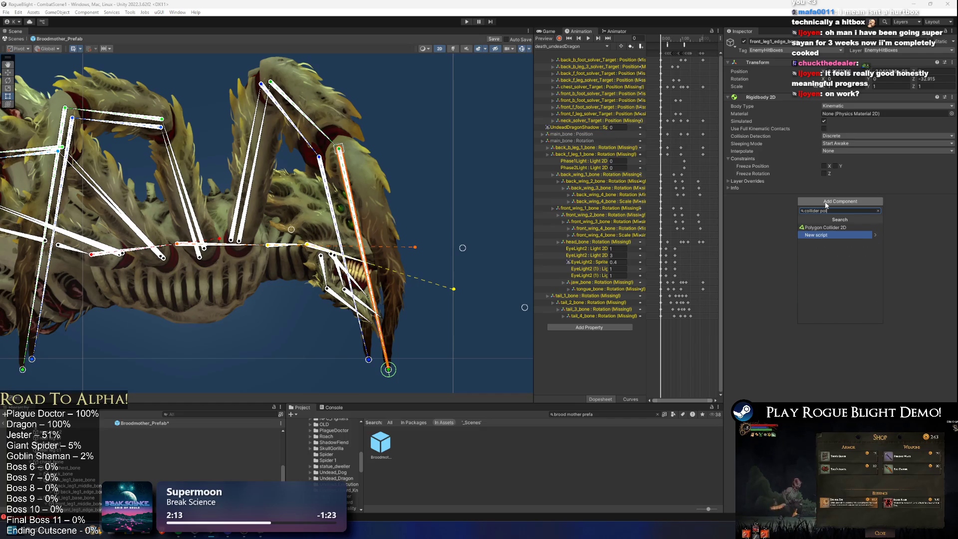
left_click(826, 227)
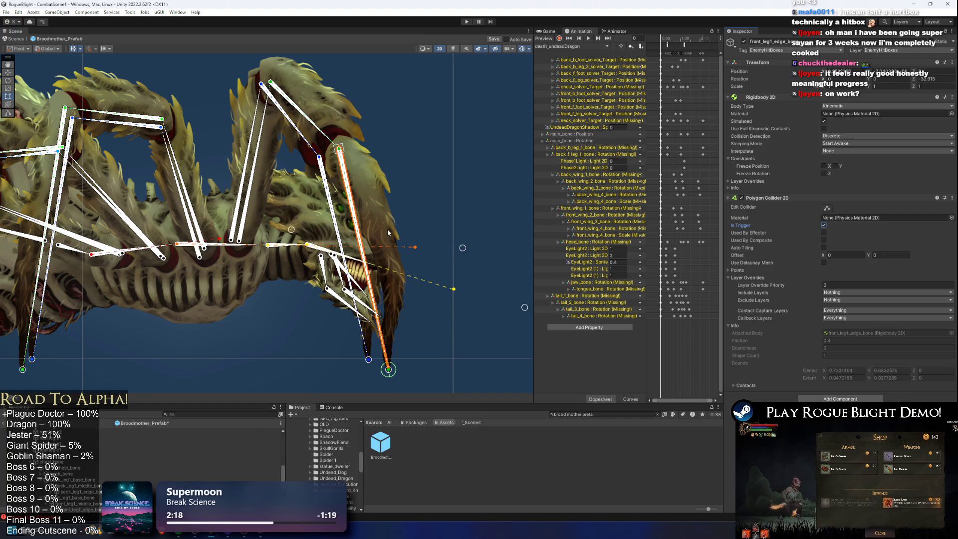
left_click_drag(403, 292, 345, 169)
scroll(264, 249, "down", 5)
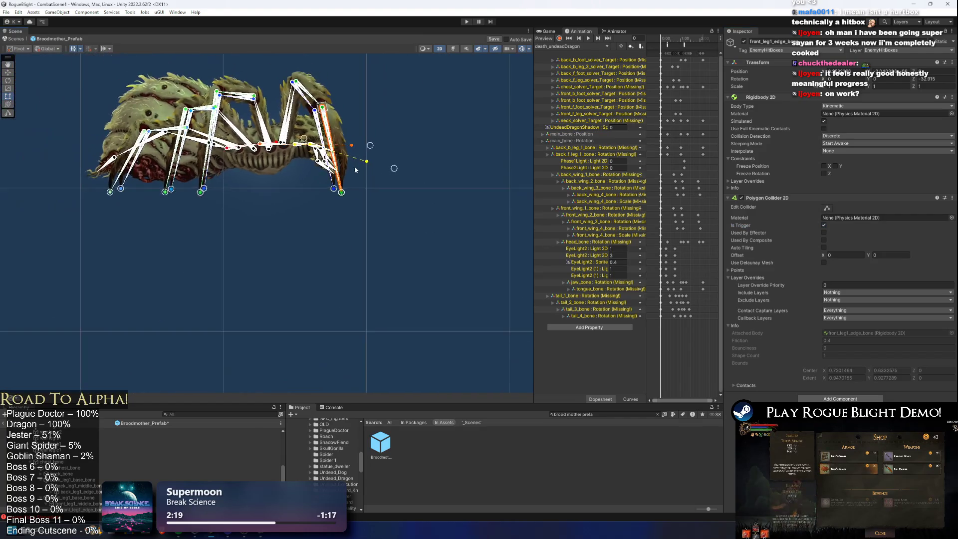
Move the polygon collider's points onto the front leg's tip, joint and foot.
scroll(264, 249, "down", 5)
scroll(274, 221, "up", 5)
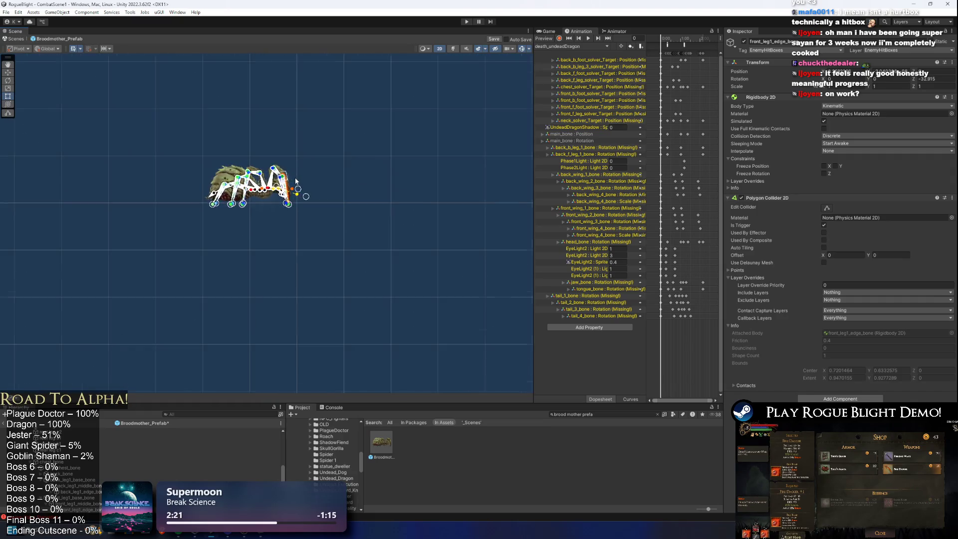
scroll(280, 122, "up", 10)
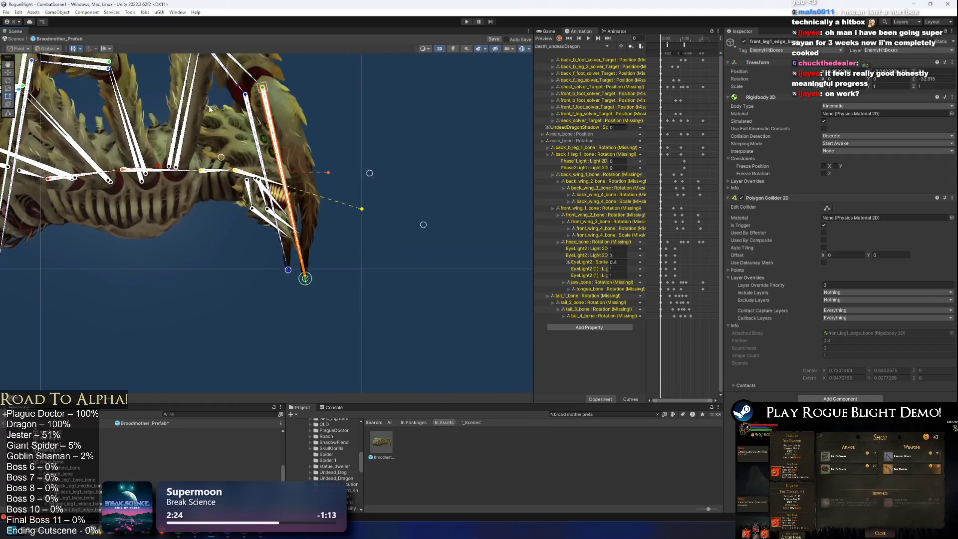
left_click_drag(243, 107, 291, 143)
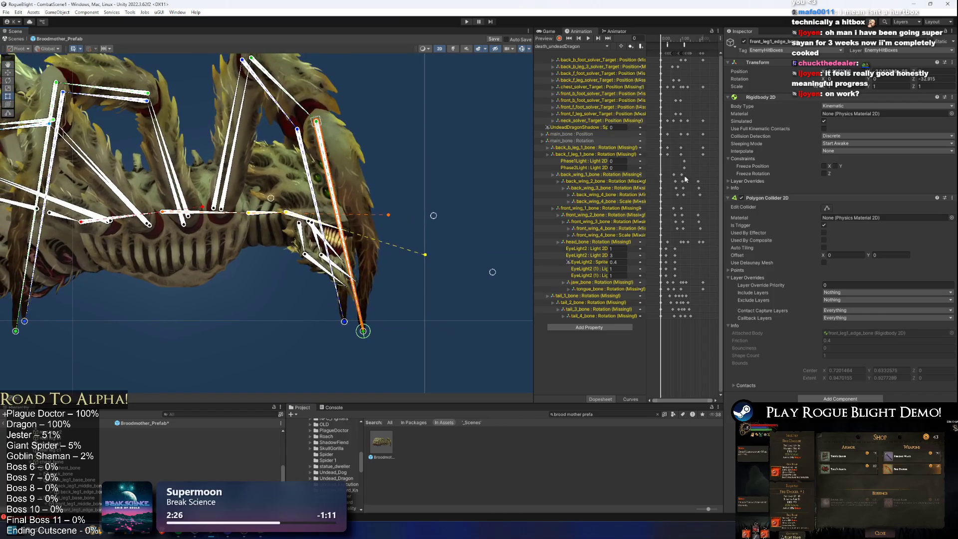
left_click(826, 208)
scroll(460, 253, "down", 3)
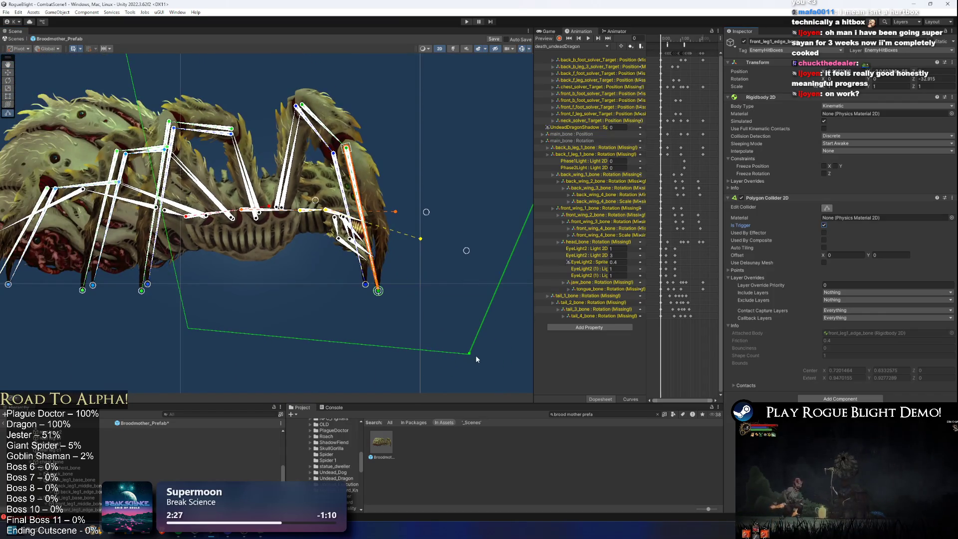
left_click_drag(470, 354, 379, 291)
scroll(413, 205, "down", 1)
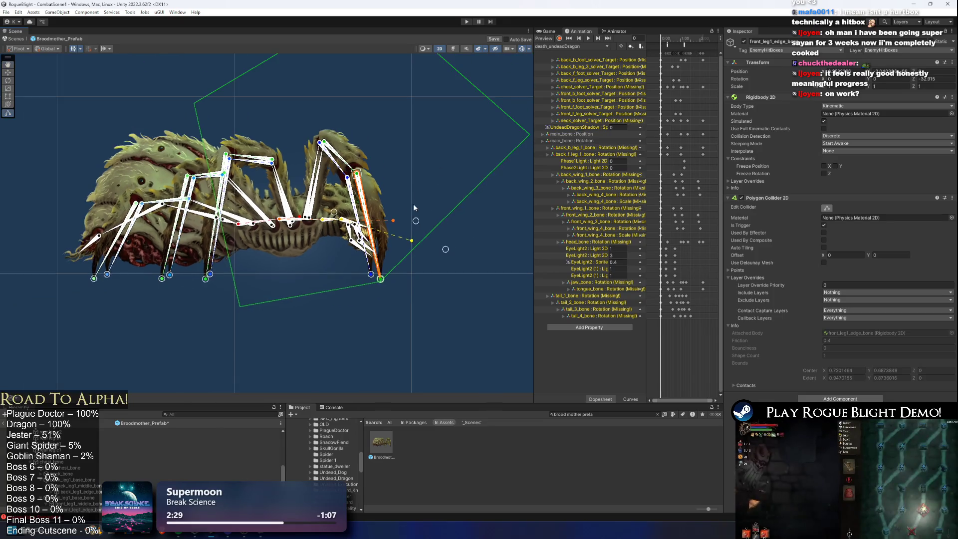
mouse_move(533, 137)
left_mouse_down()
mouse_move(377, 59)
mouse_move(387, 134)
mouse_move(381, 90)
mouse_move(320, 239)
mouse_move(327, 257)
mouse_move(372, 278)
left_mouse_up()
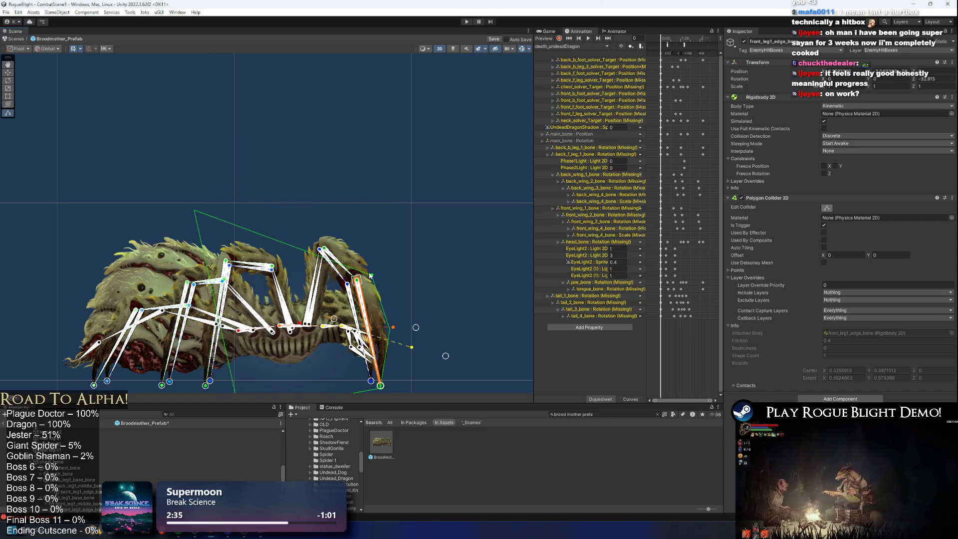
mouse_move(194, 215)
left_mouse_down()
mouse_move(269, 389)
mouse_move(280, 384)
mouse_move(269, 392)
left_mouse_up()
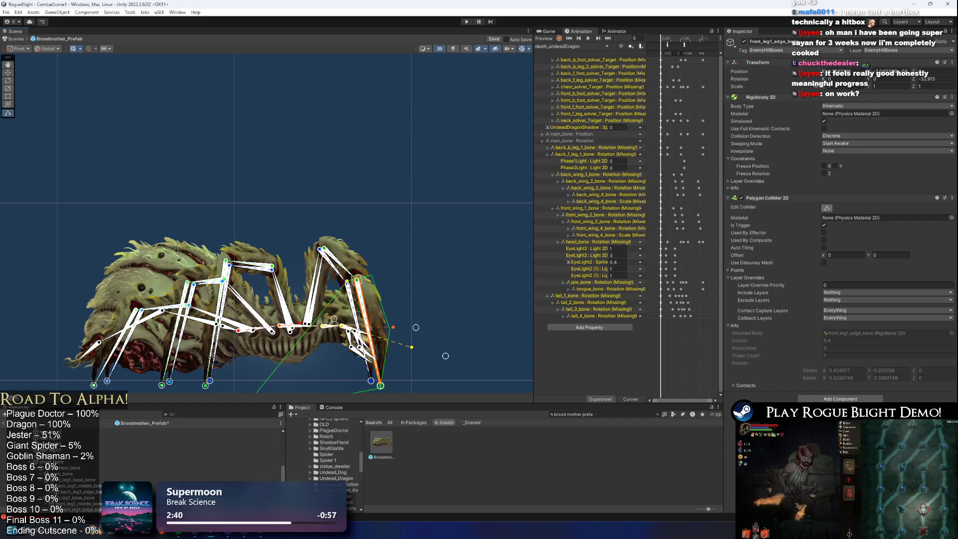
scroll(348, 278, "up", 4)
scroll(349, 294, "up", 5)
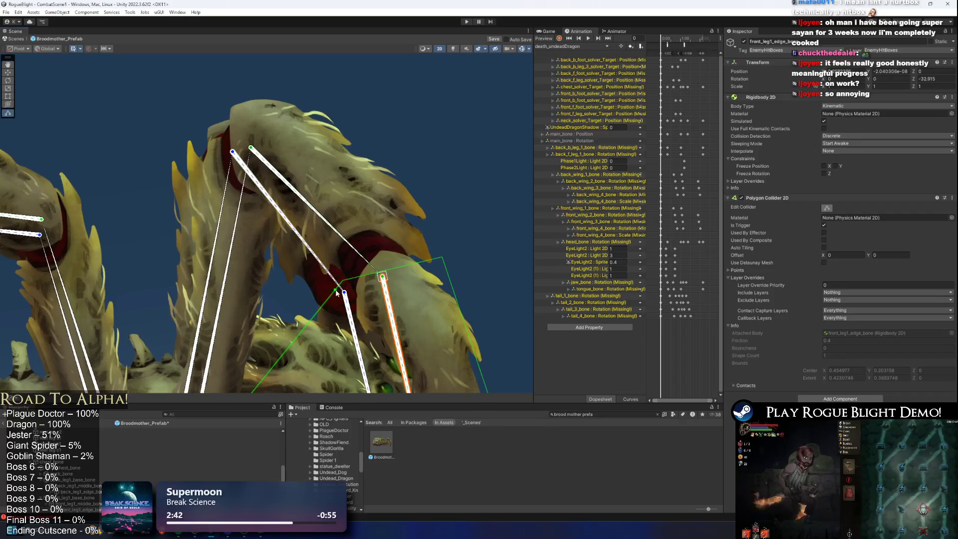
left_click_drag(348, 290, 347, 281)
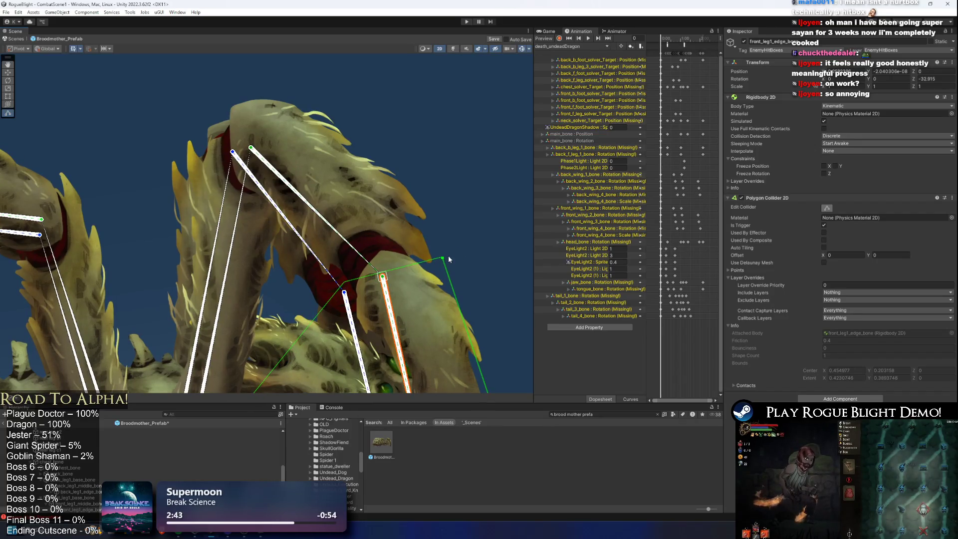
left_click_drag(442, 253, 434, 250)
scroll(436, 257, "down", 8)
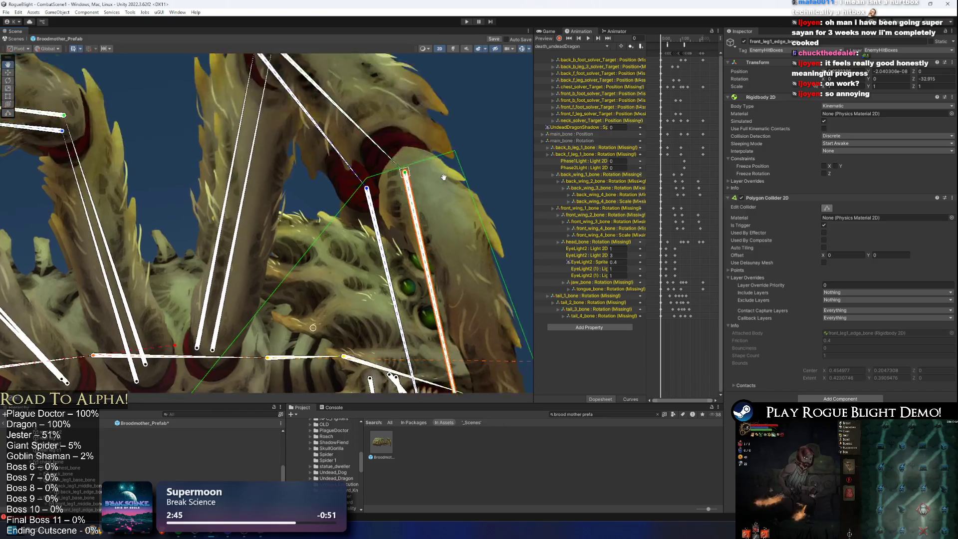
mouse_move(183, 324)
left_mouse_down()
mouse_move(160, 321)
mouse_move(466, 256)
mouse_move(447, 261)
left_mouse_up()
Frame the front leg and refine the polygon points along the leg's outline.
scroll(425, 151, "up", 6)
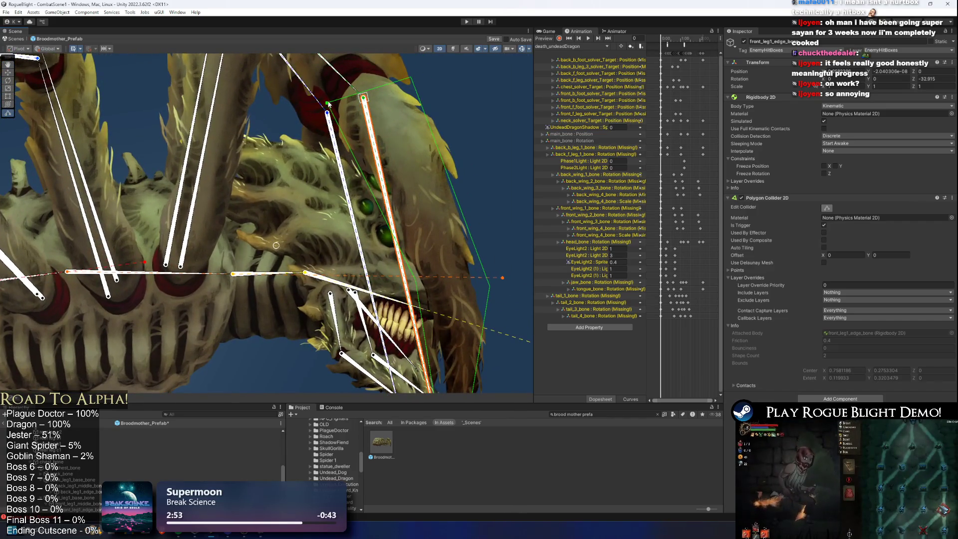
key("f")
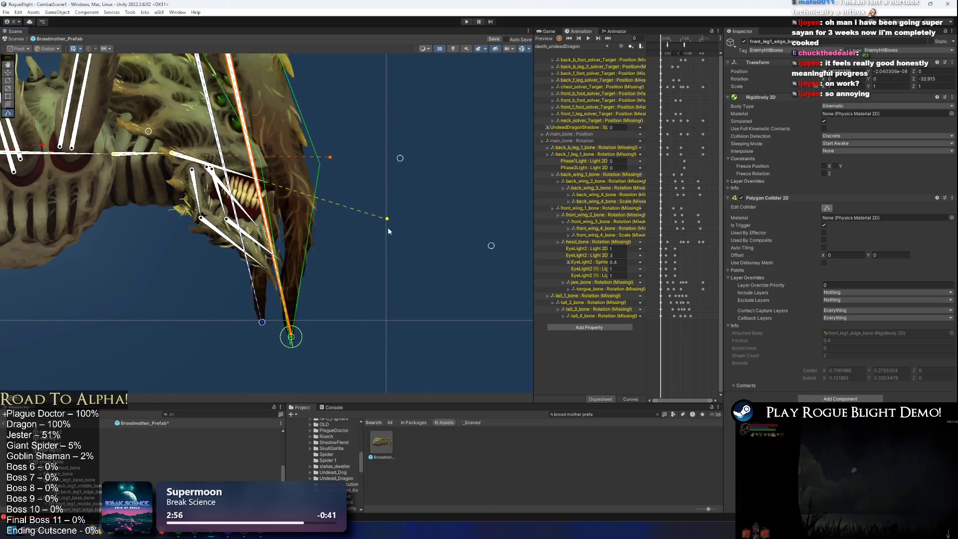
mouse_move(320, 158)
left_mouse_down()
mouse_move(322, 206)
mouse_move(316, 196)
mouse_move(345, 324)
left_mouse_up()
left_click_drag(292, 145, 309, 170)
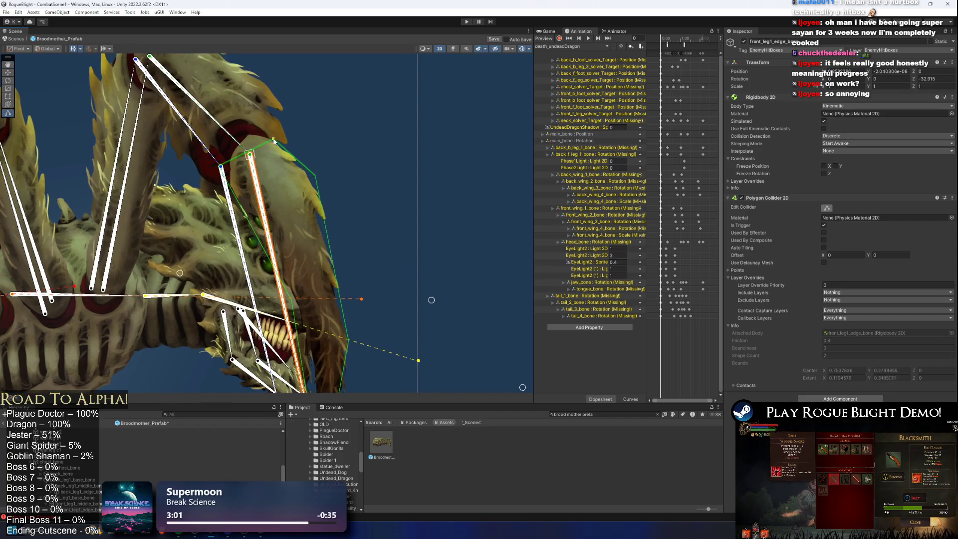
left_click_drag(273, 140, 263, 129)
left_click_drag(221, 165, 224, 159)
scroll(223, 159, "down", 5)
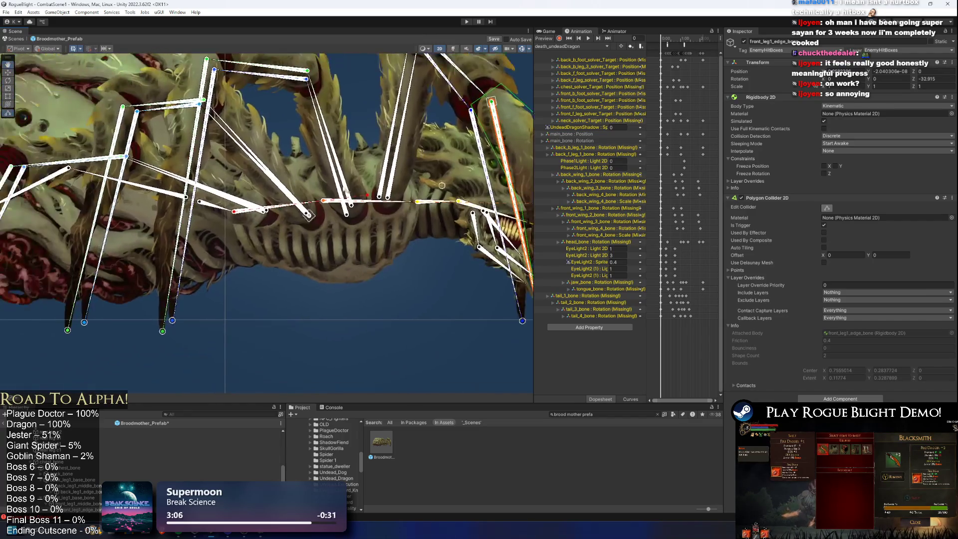
left_click_drag(345, 154, 178, 182)
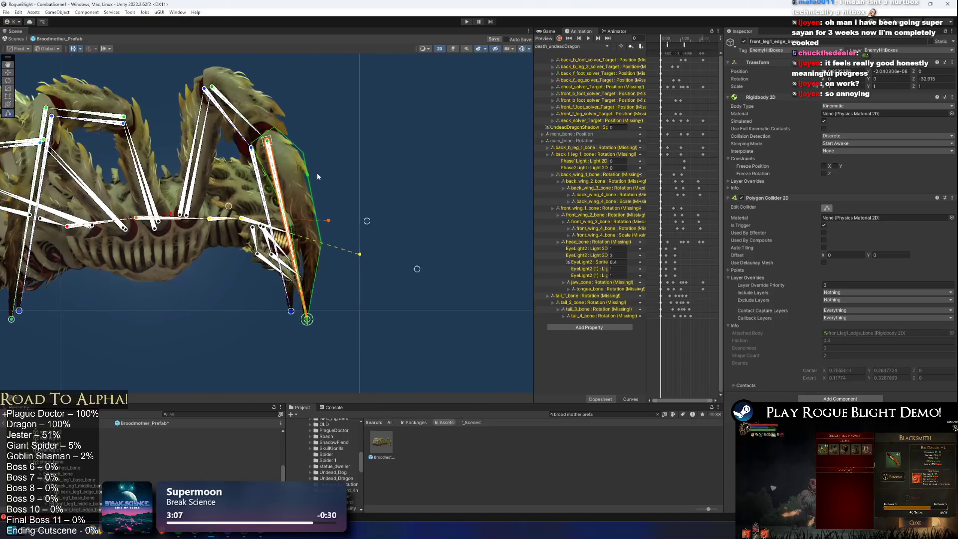
scroll(316, 173, "up", 2)
left_click_drag(275, 129, 285, 141)
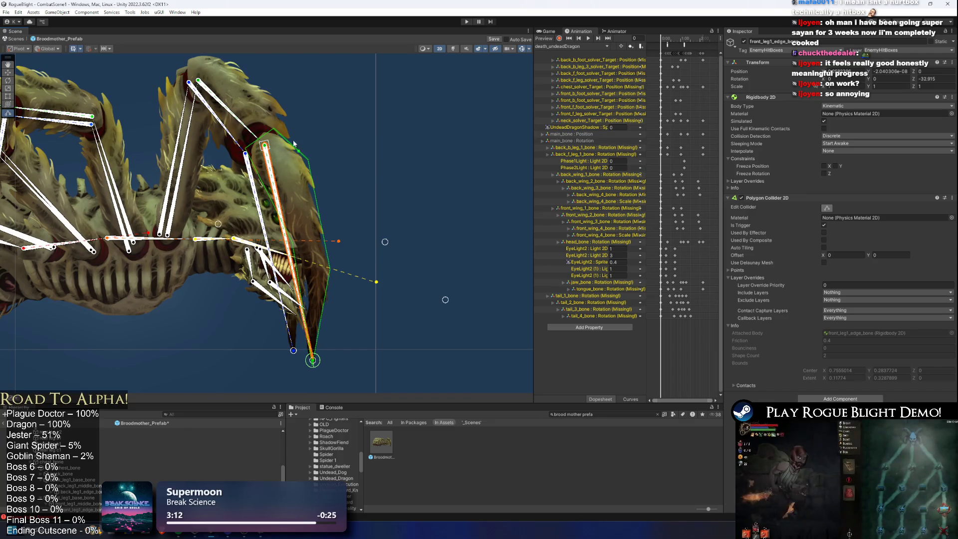
Select front_leg1_middle_bone and drag its box collider edges over the leg segment.
left_click(243, 120)
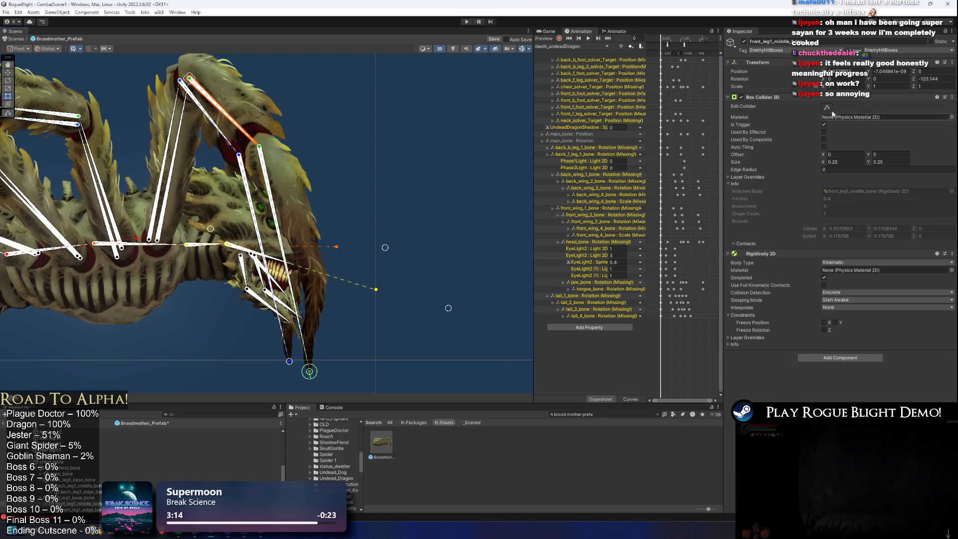
key("f")
left_click_drag(313, 157, 312, 161)
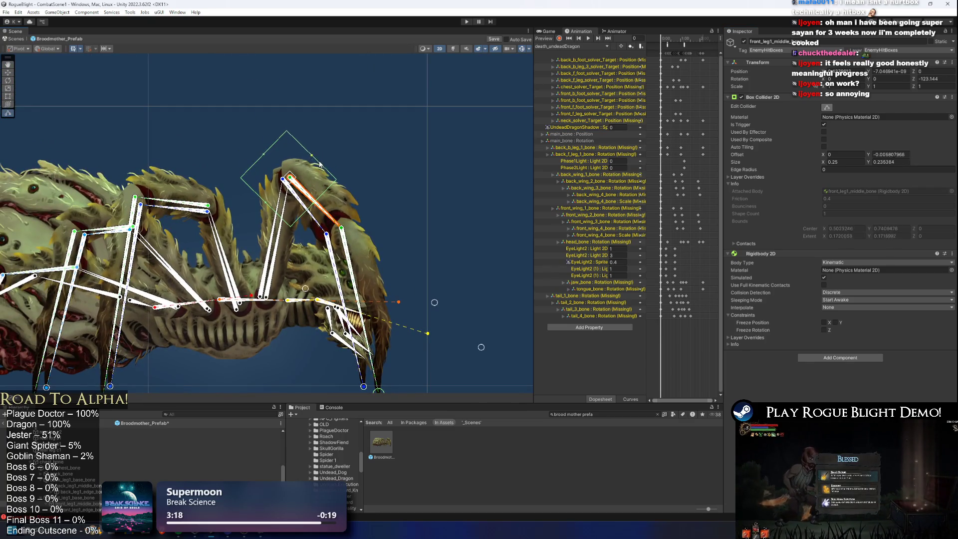
scroll(320, 214, "up", 5)
left_click_drag(311, 188, 384, 261)
mouse_move(233, 232)
left_mouse_down()
mouse_move(241, 293)
mouse_move(270, 244)
left_mouse_up()
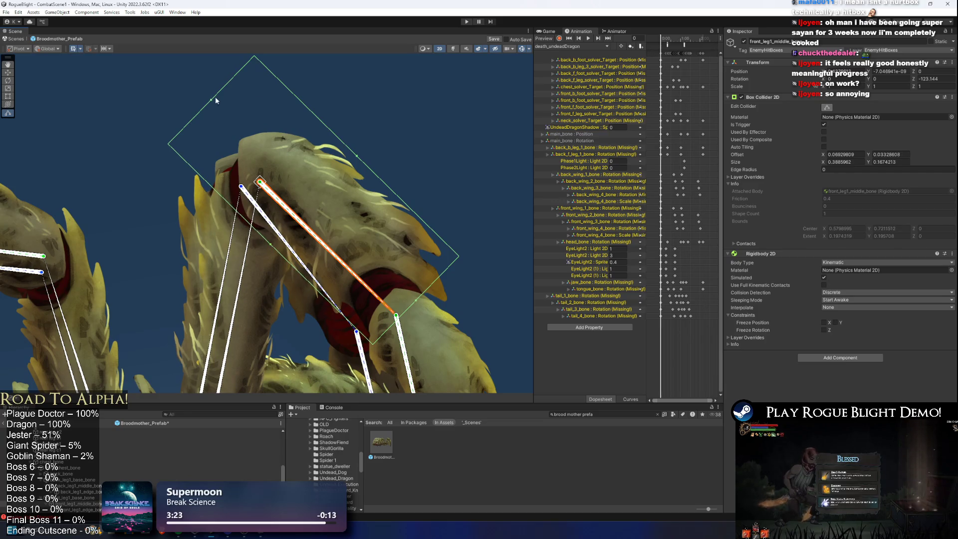
left_click_drag(210, 100, 263, 142)
left_click_drag(371, 175, 368, 178)
Fine-tune the middle bone's collider edges to about 0.32 by 0.16.
scroll(380, 226, "down", 2)
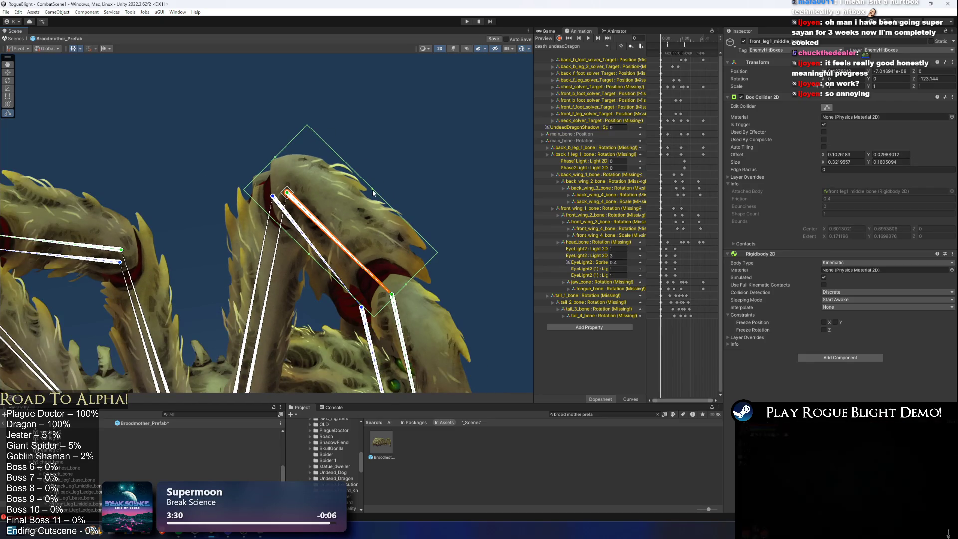
left_click_drag(372, 189, 371, 191)
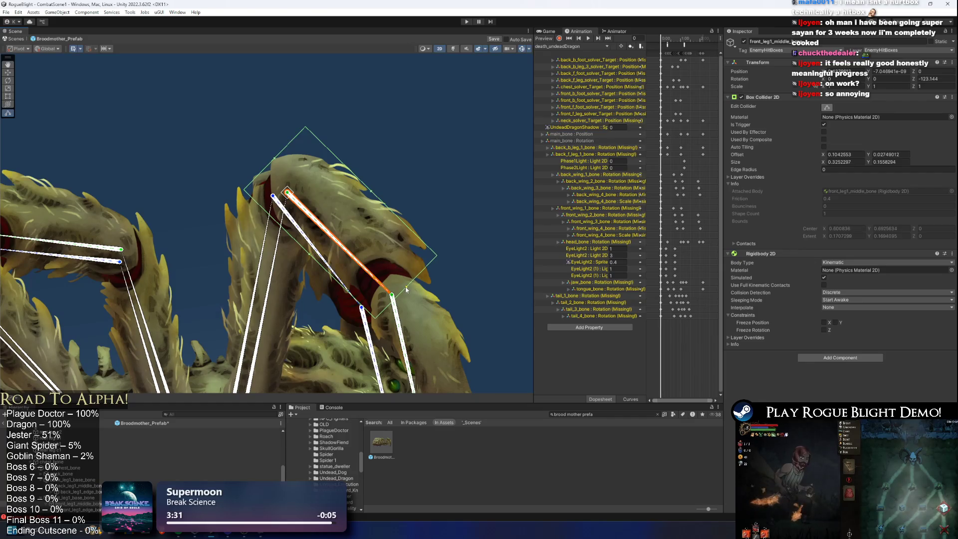
left_click_drag(309, 255, 311, 258)
left_click_drag(274, 159, 277, 163)
mouse_move(294, 289)
left_mouse_down()
mouse_move(332, 175)
mouse_move(307, 189)
left_mouse_up()
left_click(309, 178)
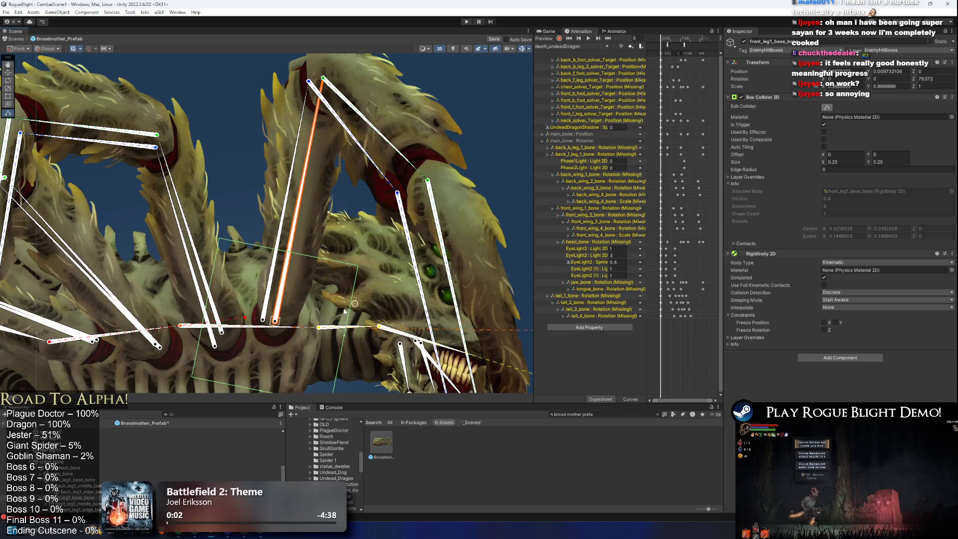
Stretch front_leg1_base_bone's box collider along the upper leg to about 0.48 by 0.11.
scroll(344, 311, "down", 2)
left_click_drag(341, 333, 313, 327)
left_click_drag(278, 267, 309, 134)
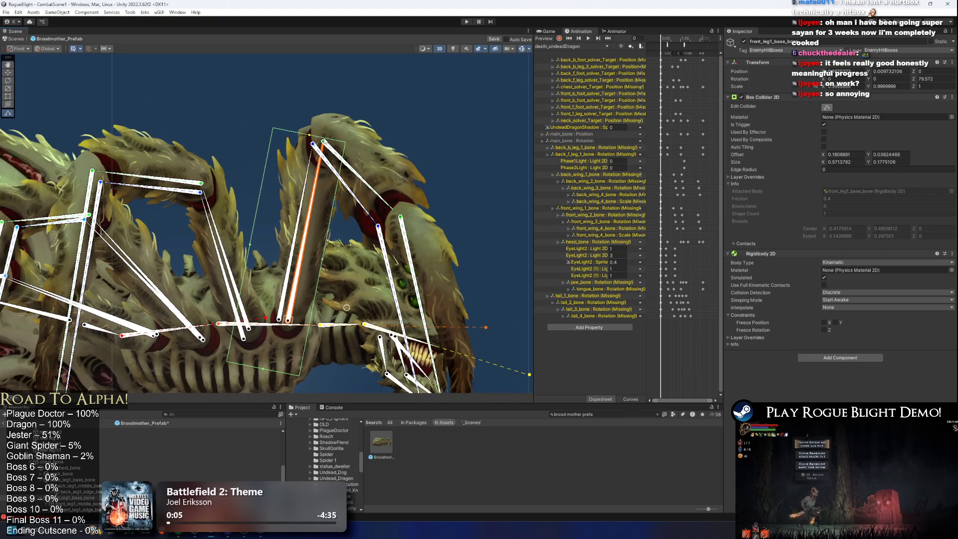
left_click_drag(249, 245, 281, 244)
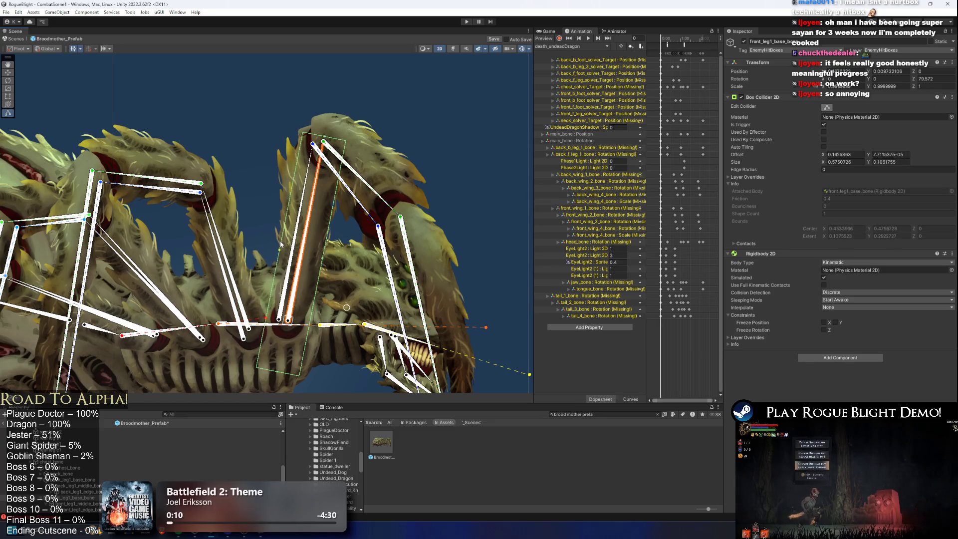
left_click(287, 338)
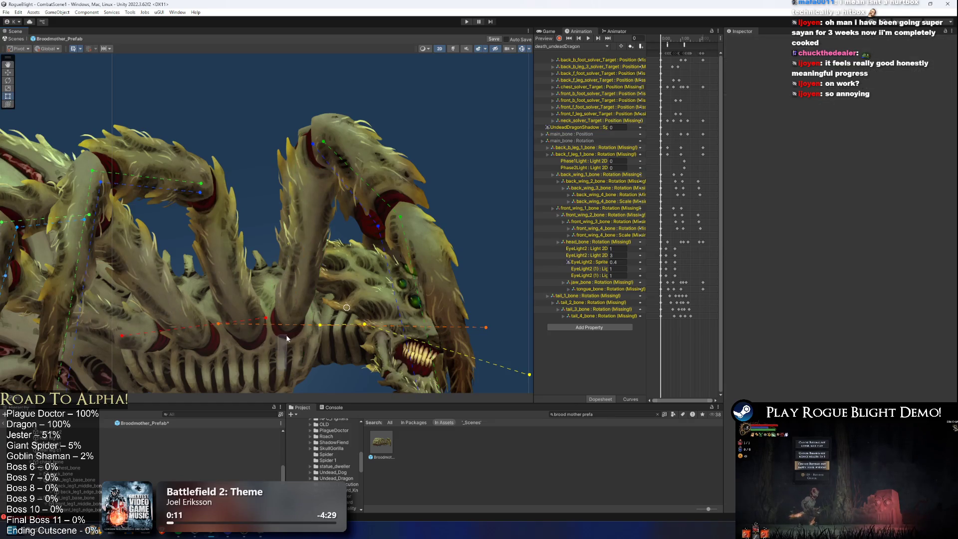
left_click(285, 350)
left_click_drag(283, 353, 285, 332)
left_click_drag(283, 231, 281, 232)
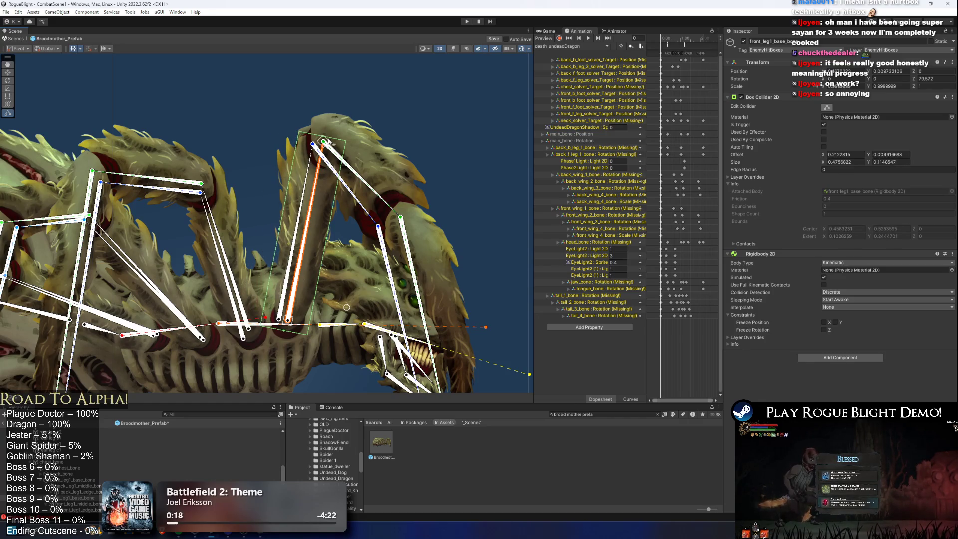
scroll(328, 142, "up", 5)
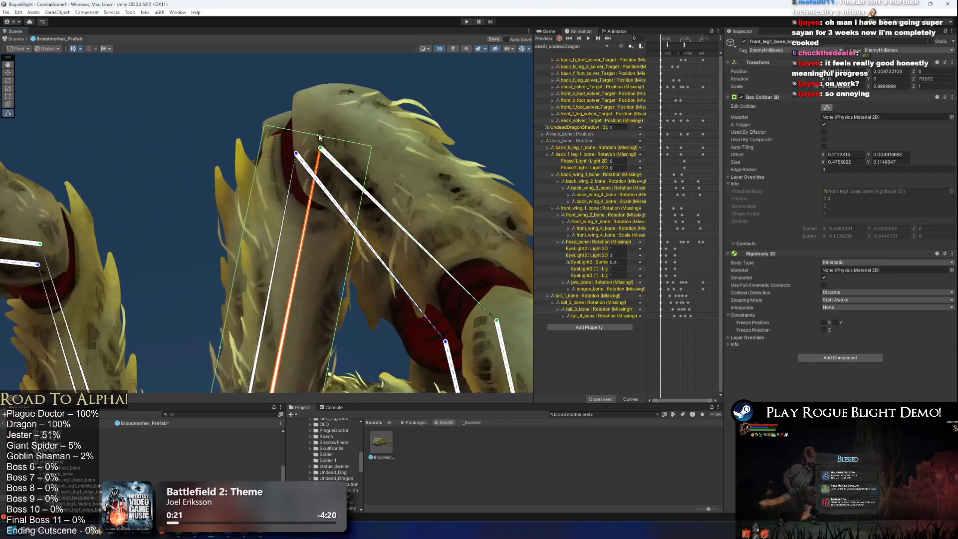
scroll(321, 134, "down", 3)
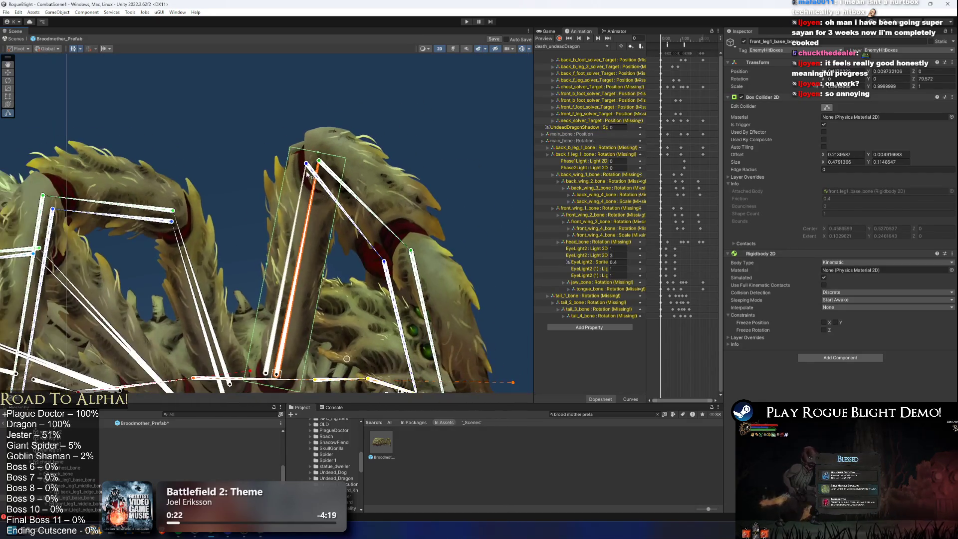
scroll(307, 187, "down", 3)
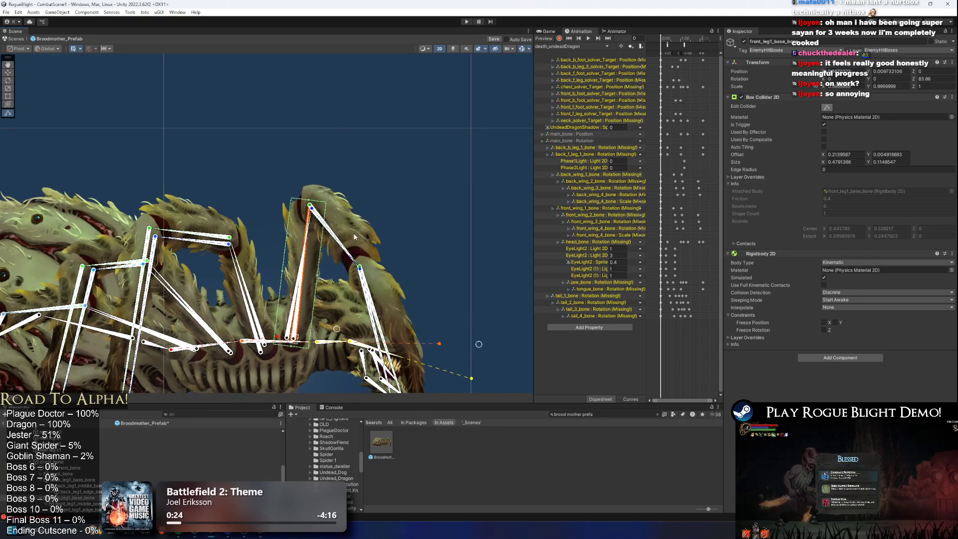
scroll(332, 198, "up", 6)
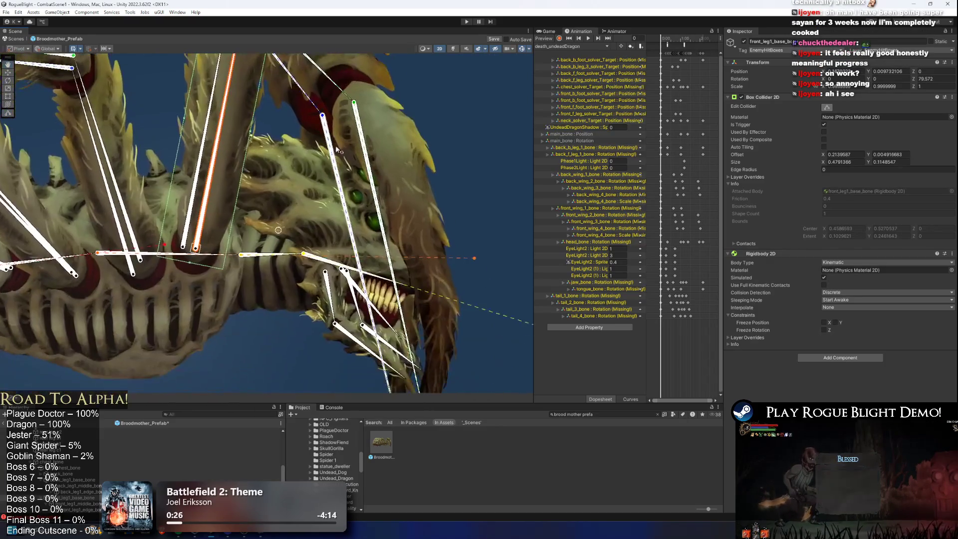
left_click(332, 197)
Swap back_leg1_edge_bone's Box Collider 2D for a trigger Polygon Collider 2D, searched as 'poly'.
scroll(353, 224, "down", 1)
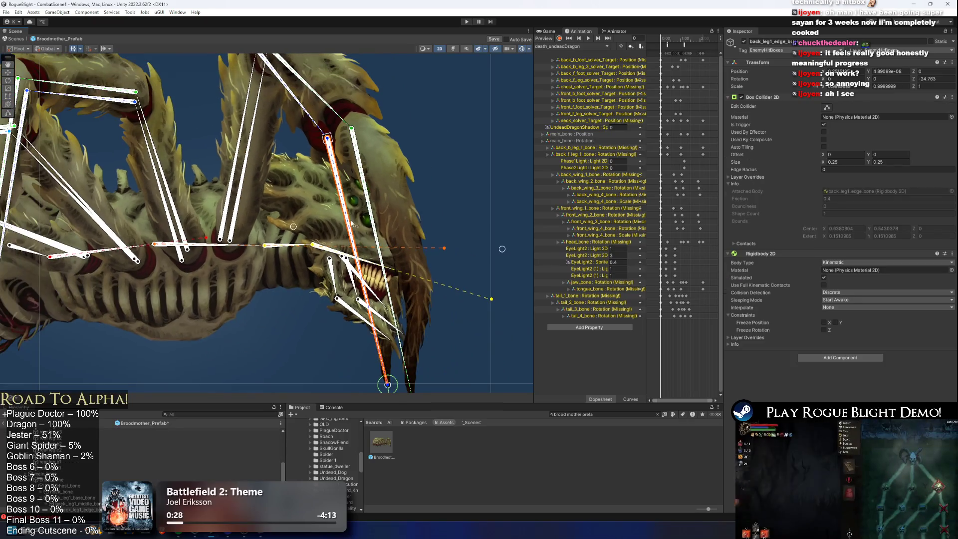
left_click(826, 107)
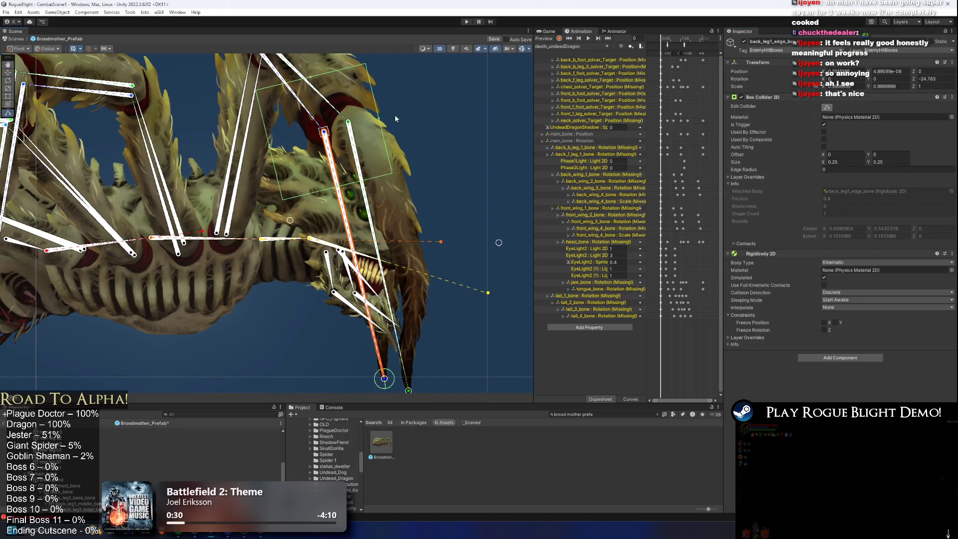
right_click(785, 99)
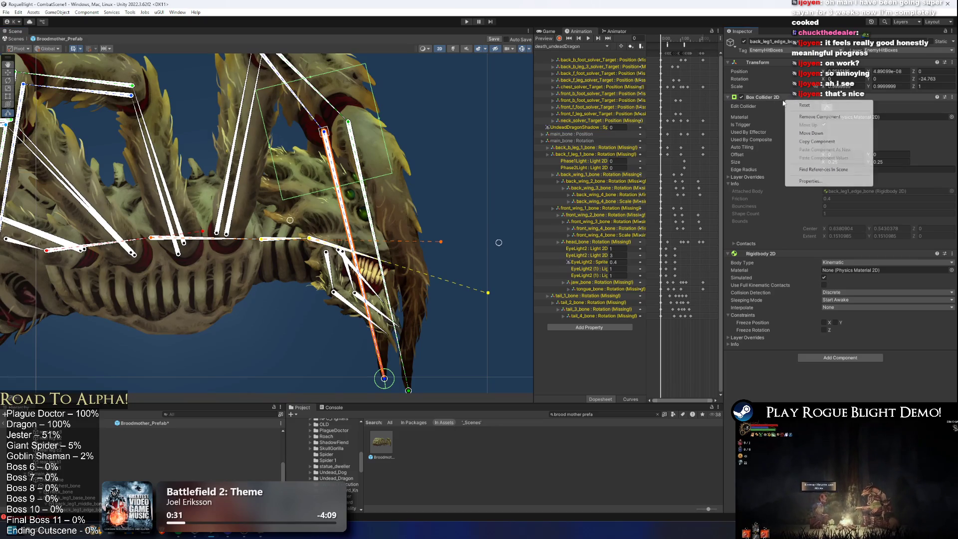
left_click(820, 116)
left_click(831, 189)
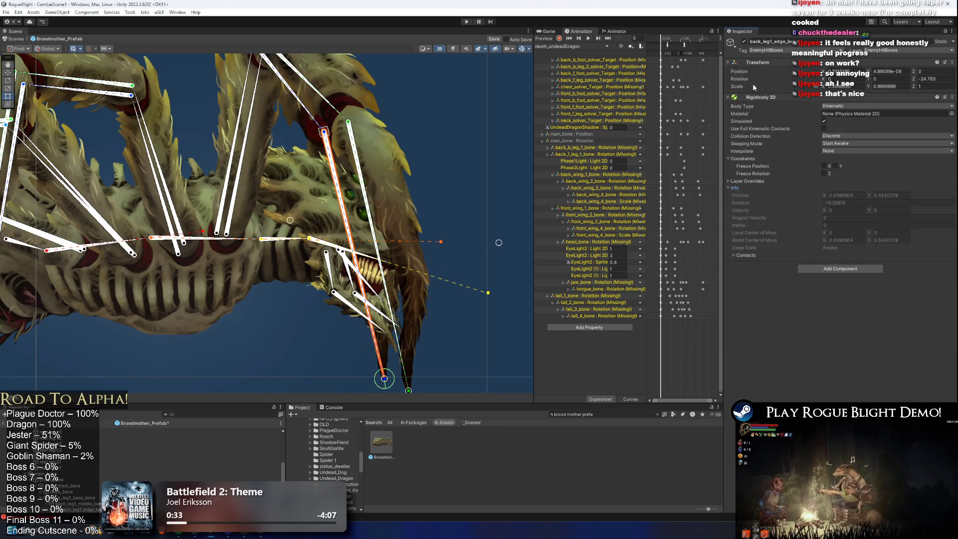
left_click(764, 97)
left_click(829, 109)
type("collider pol")
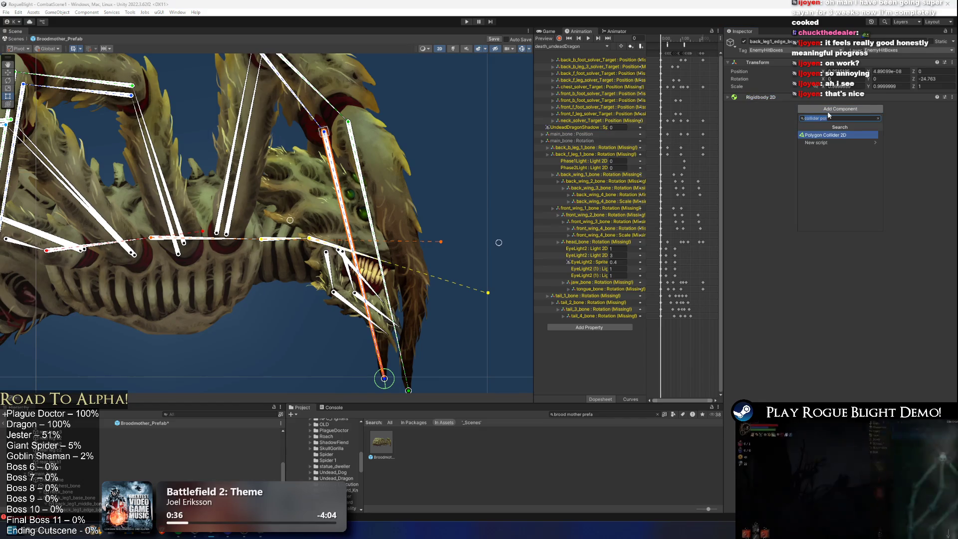
type("co")
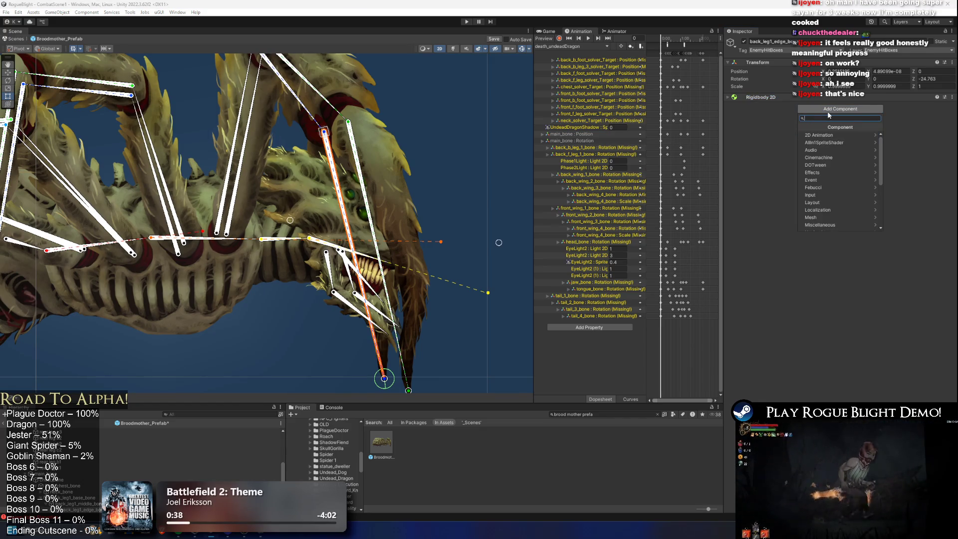
type("ll")
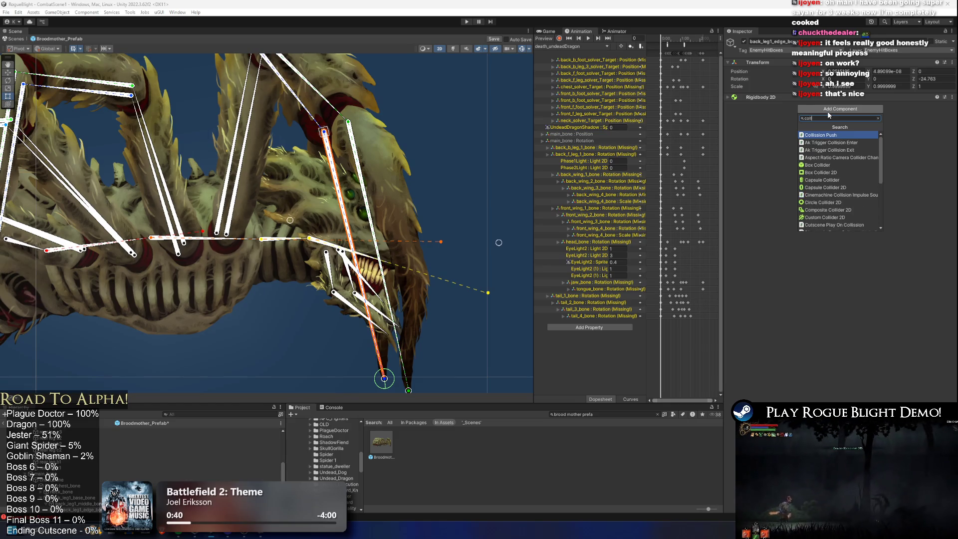
key("BackSpace")
key("BackSpace")
key("BackSpace")
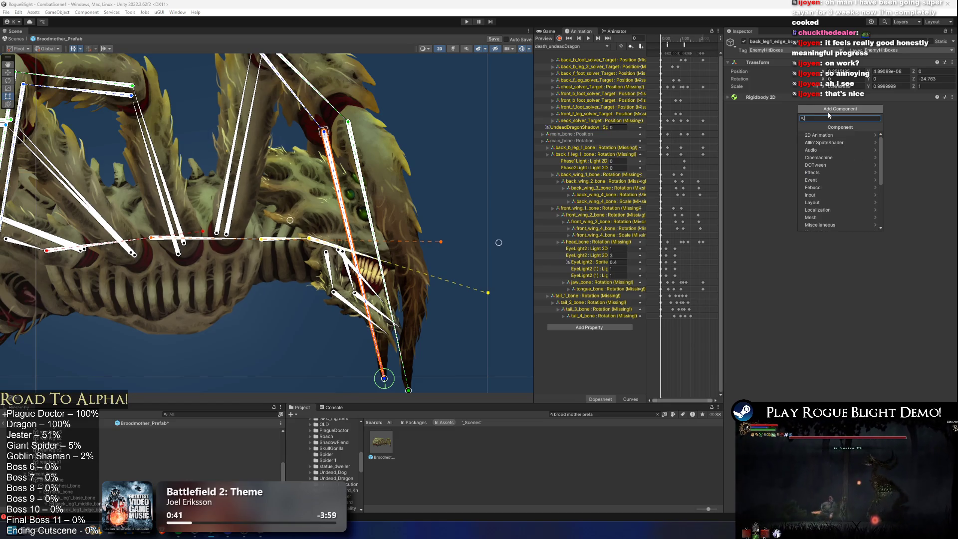
type("poly")
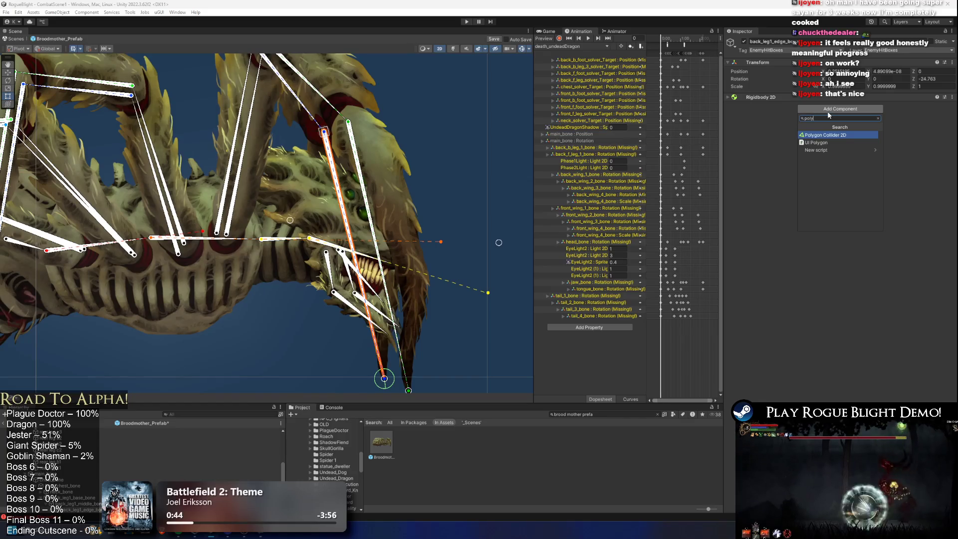
key("Return")
left_click(824, 133)
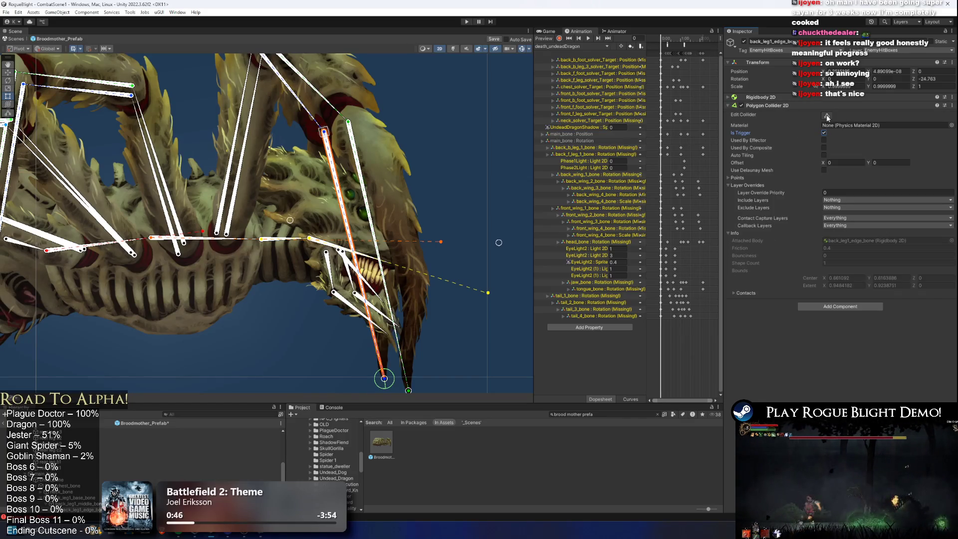
Drag the back_leg1_edge_bone polygon's lower-right, far and top corners onto the rear leg.
scroll(373, 184, "down", 5)
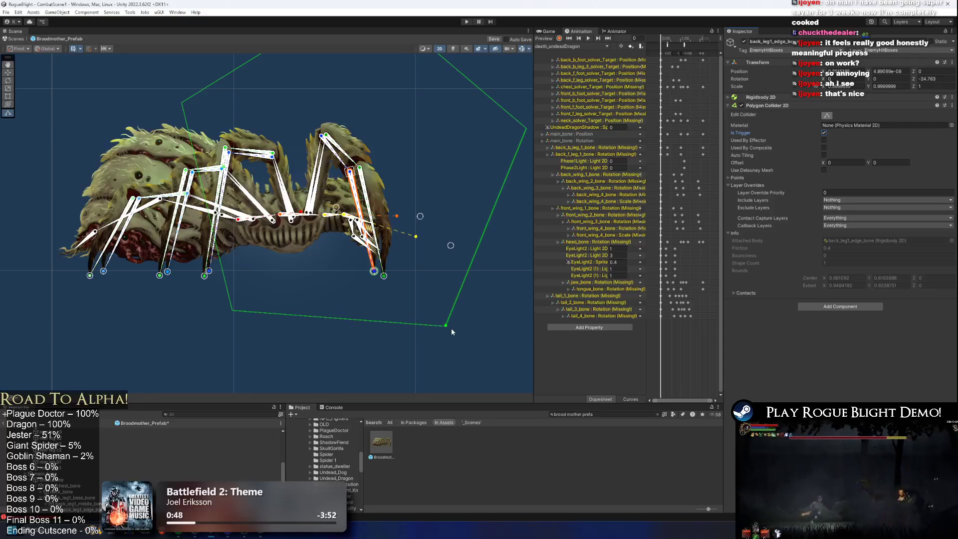
mouse_move(447, 330)
left_mouse_down()
mouse_move(379, 291)
mouse_move(376, 277)
left_mouse_up()
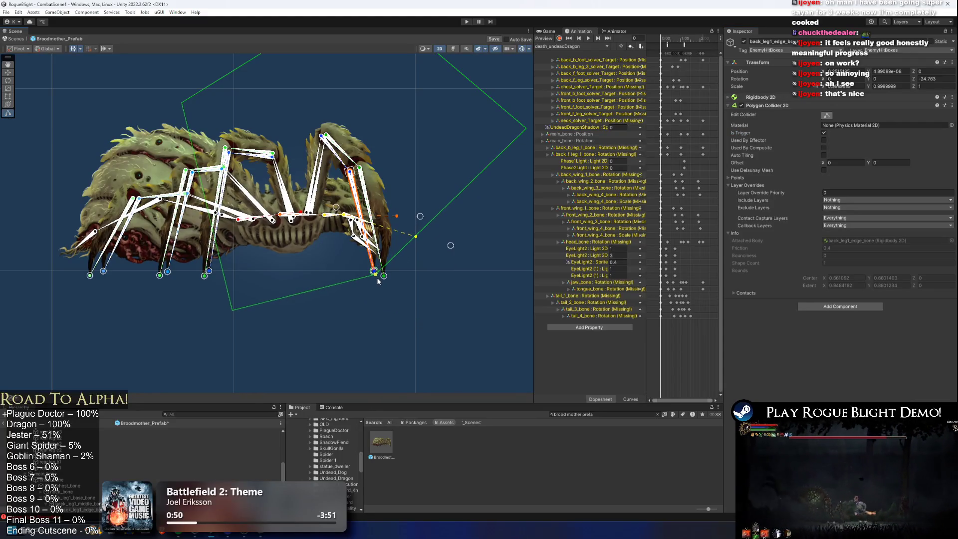
scroll(446, 167, "up", 4)
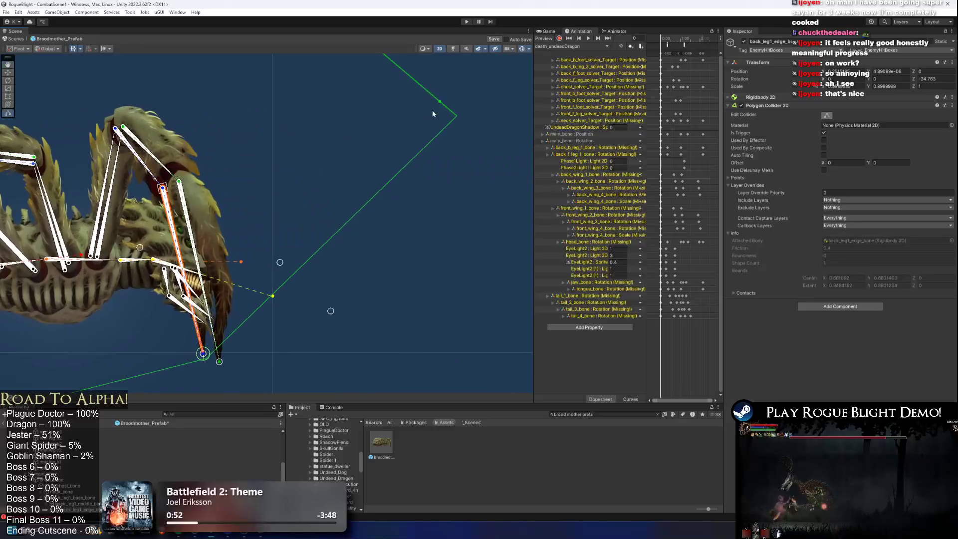
mouse_move(469, 117)
left_mouse_down()
mouse_move(250, 184)
mouse_move(200, 211)
left_mouse_up()
scroll(370, 149, "down", 5)
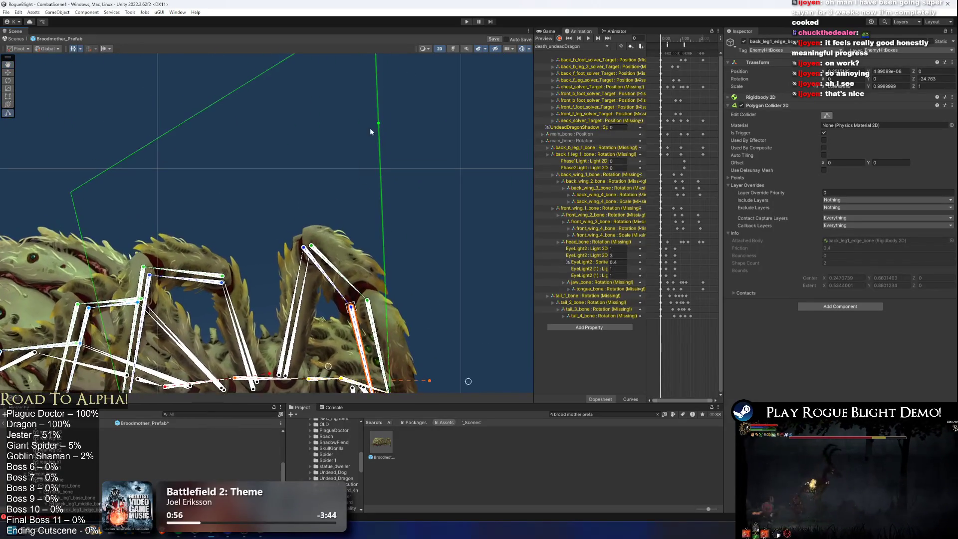
mouse_move(368, 76)
left_mouse_down()
mouse_move(348, 219)
mouse_move(321, 299)
mouse_move(352, 332)
left_mouse_up()
scroll(352, 331, "up", 3)
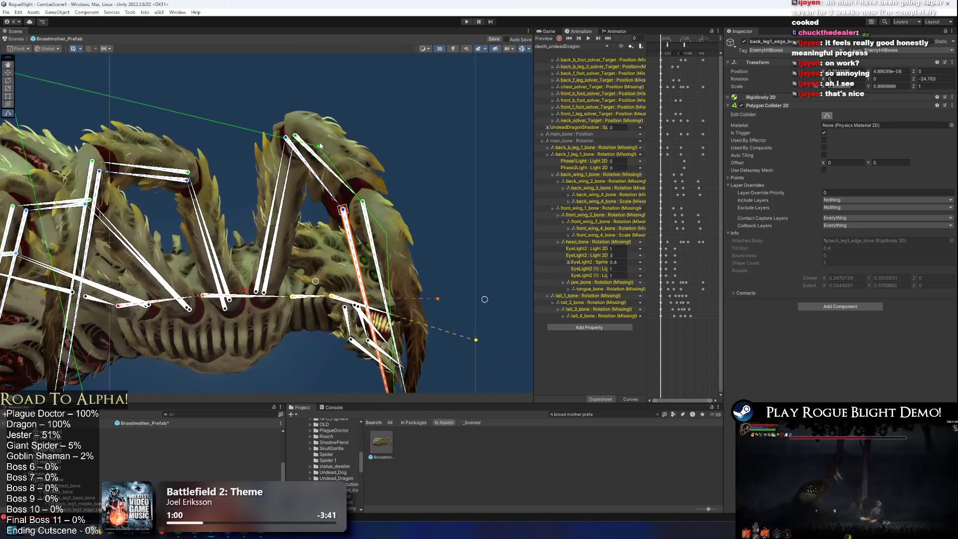
left_click_drag(360, 193, 364, 204)
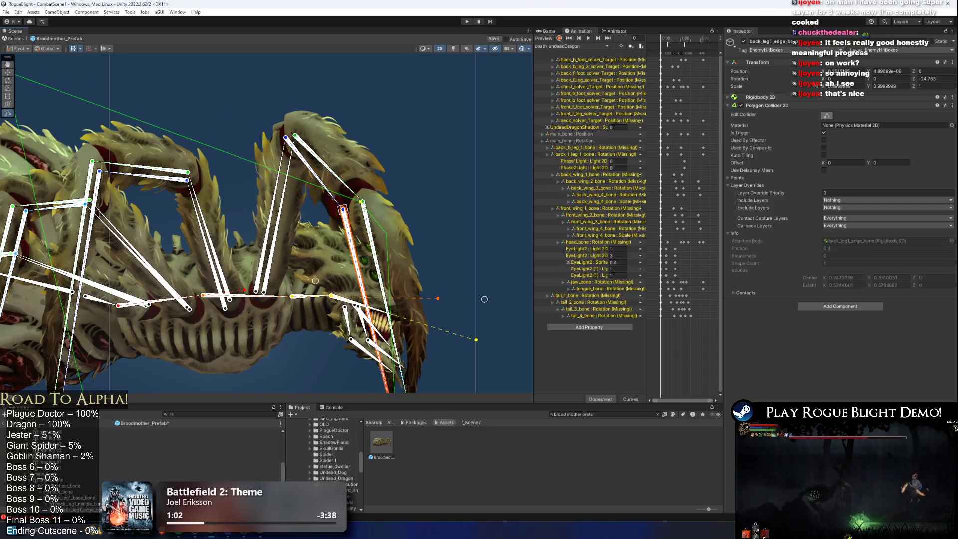
Pull the top-left and bottom-left polygon corners onto the lower leg, then expand the bone's child.
left_click_drag(186, 89, 330, 207)
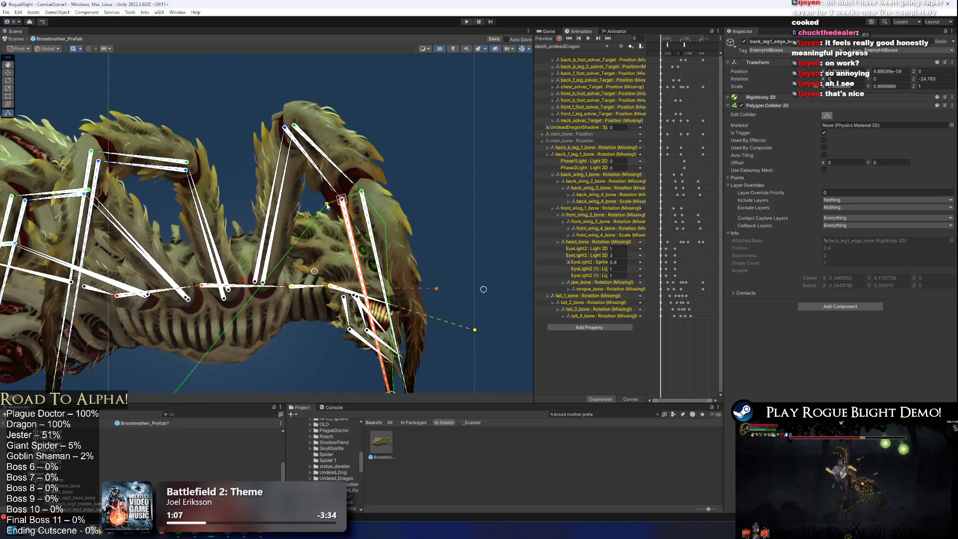
key("f")
mouse_move(114, 353)
left_mouse_down()
mouse_move(319, 184)
mouse_move(363, 177)
left_mouse_up()
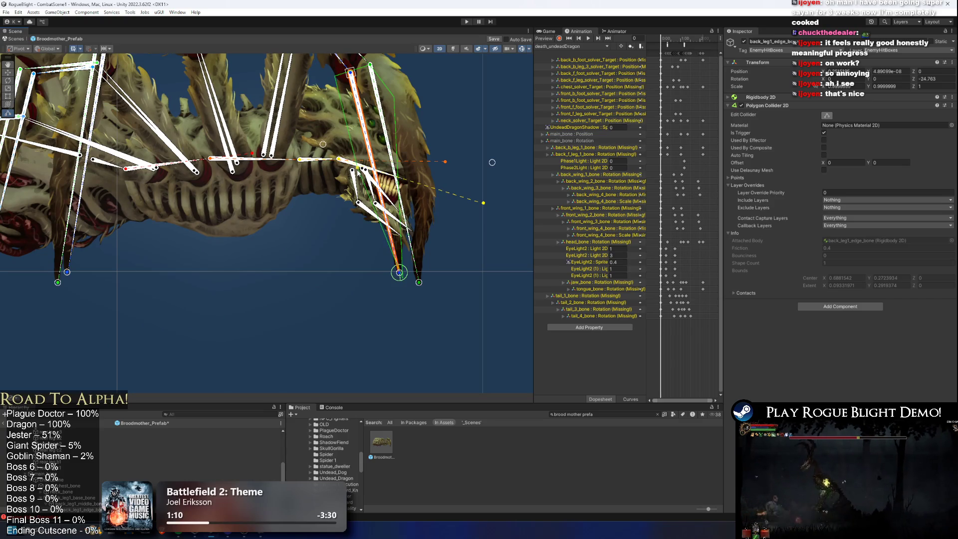
left_click_drag(364, 168, 336, 131)
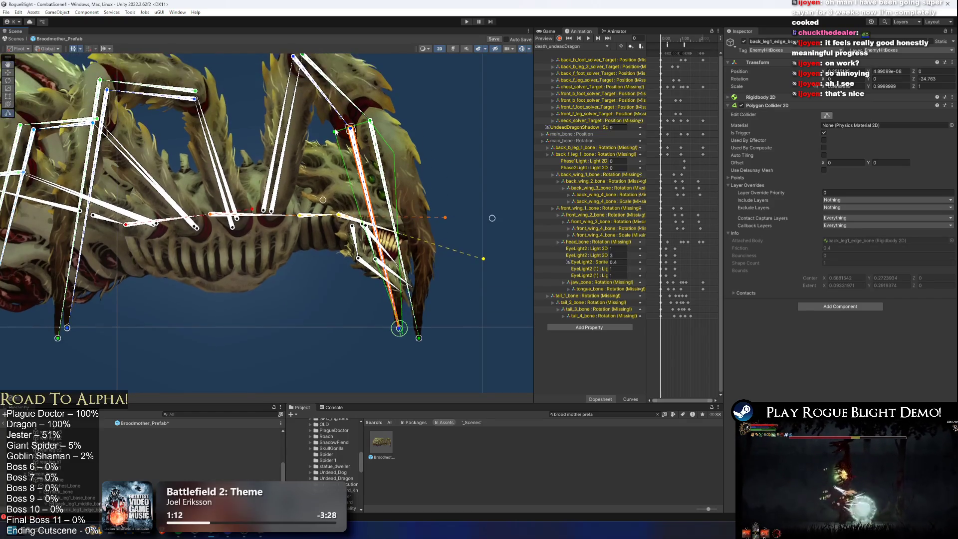
scroll(334, 139, "up", 2)
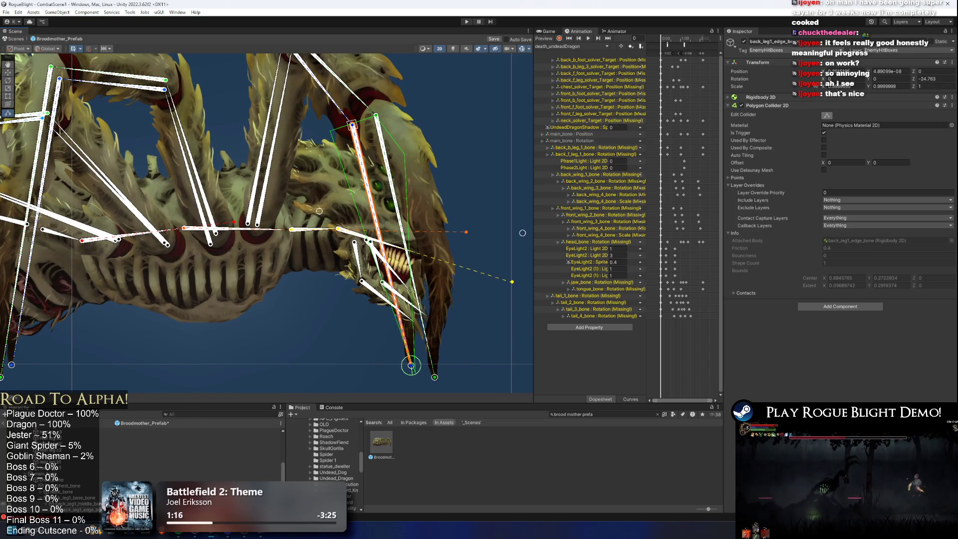
scroll(157, 455, "down", 3)
key("Right")
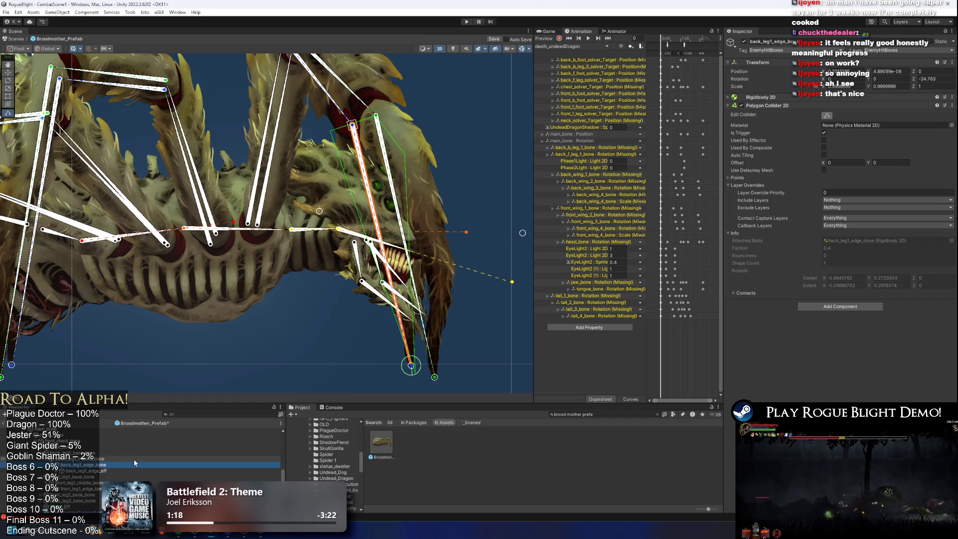
Select back_leg1_edge_eff and the rear leg c1 sprite, and frame it in view.
key("Down")
left_click(343, 136)
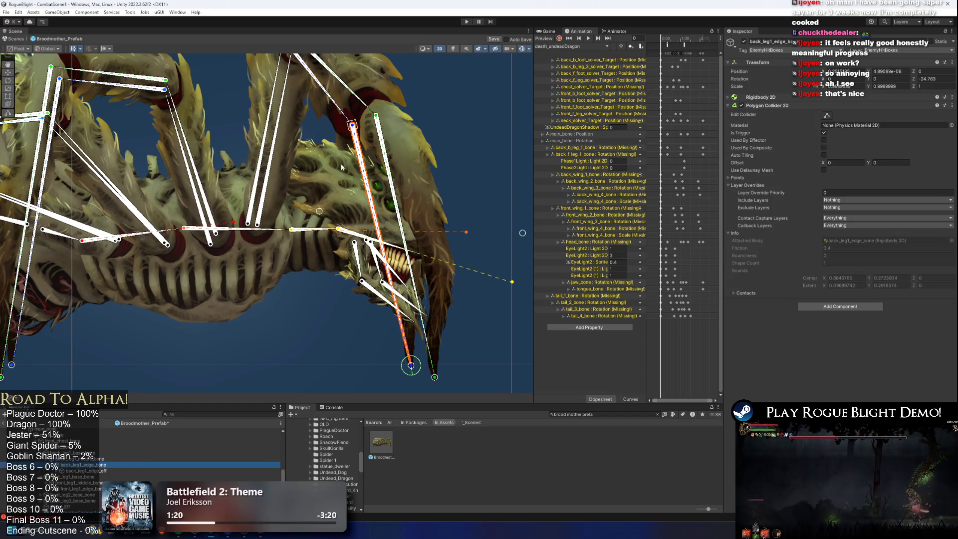
key("f")
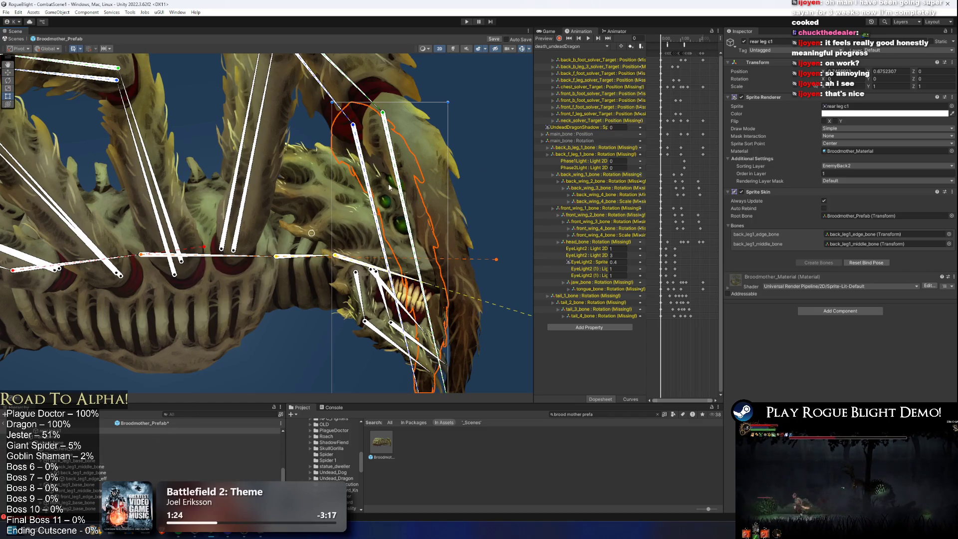
left_click(353, 126, "shift")
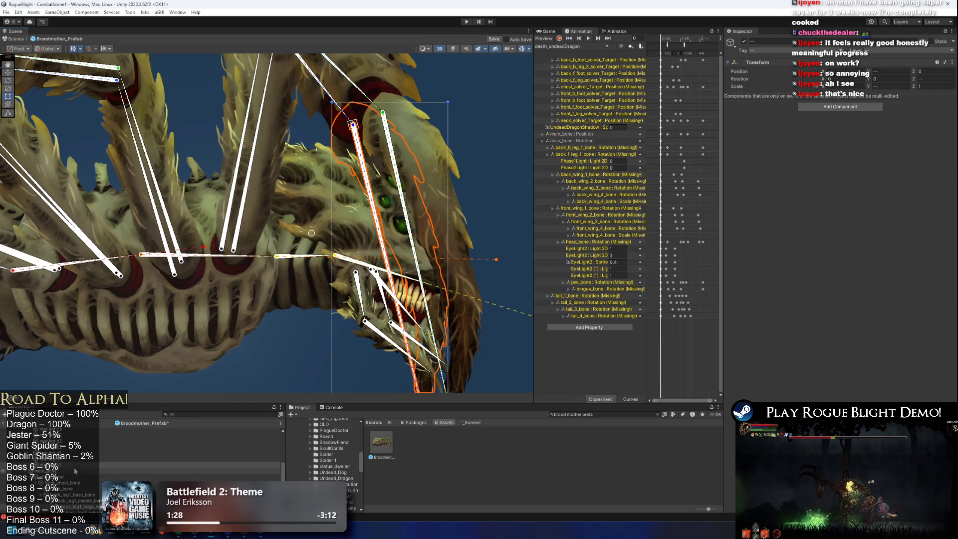
scroll(124, 464, "down", 5)
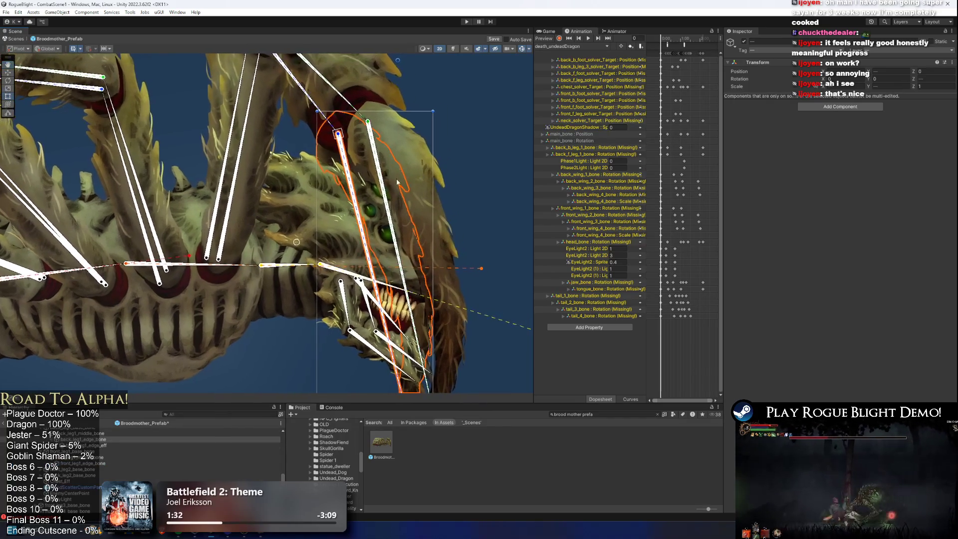
left_click(415, 170)
Try hiding front_leg1_base_bone and the block of leg sprites, undoing both.
left_click(231, 226)
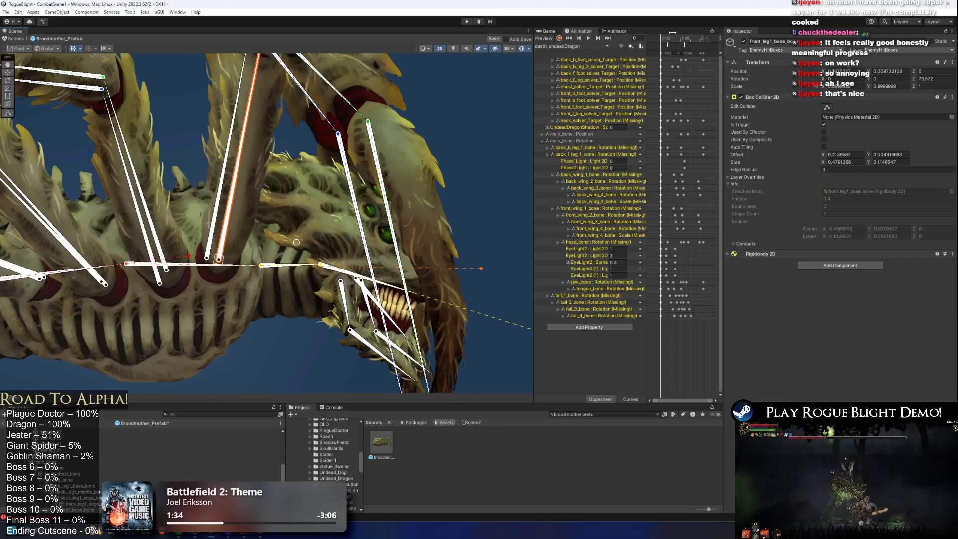
left_click(744, 42)
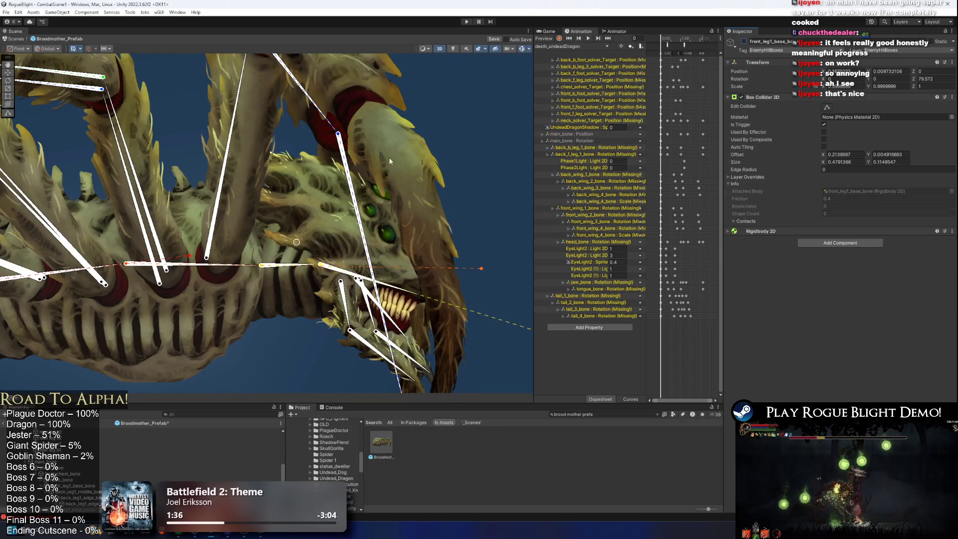
key("ctrl+z")
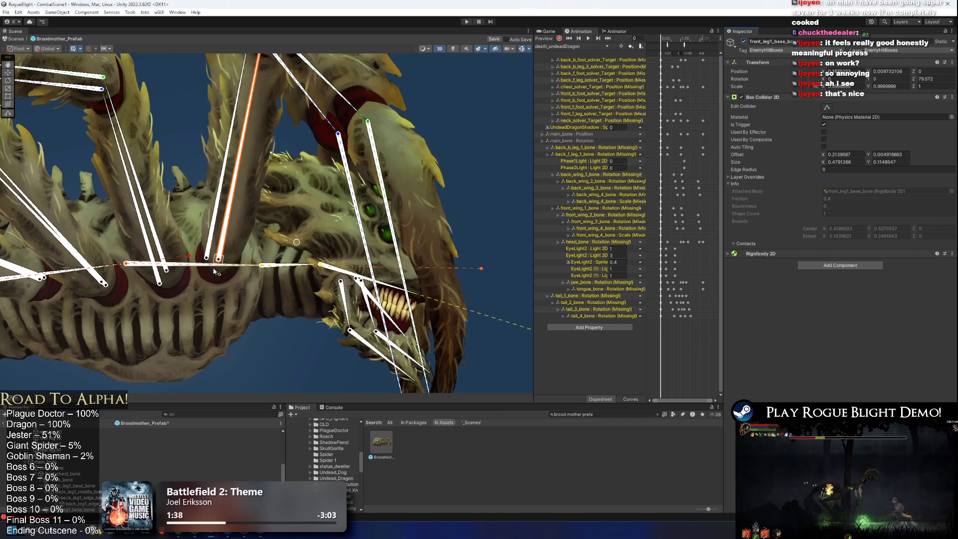
left_click(216, 272)
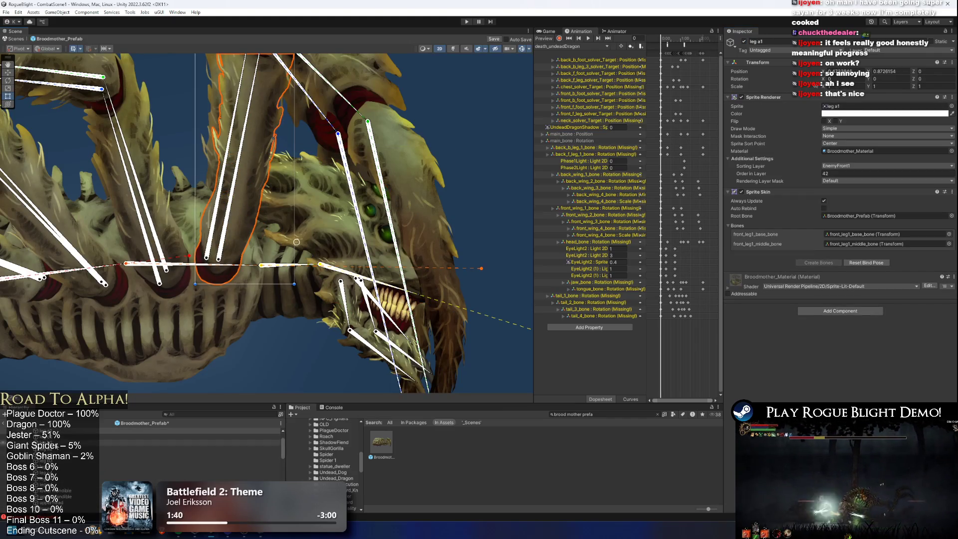
left_click(60, 486, "shift")
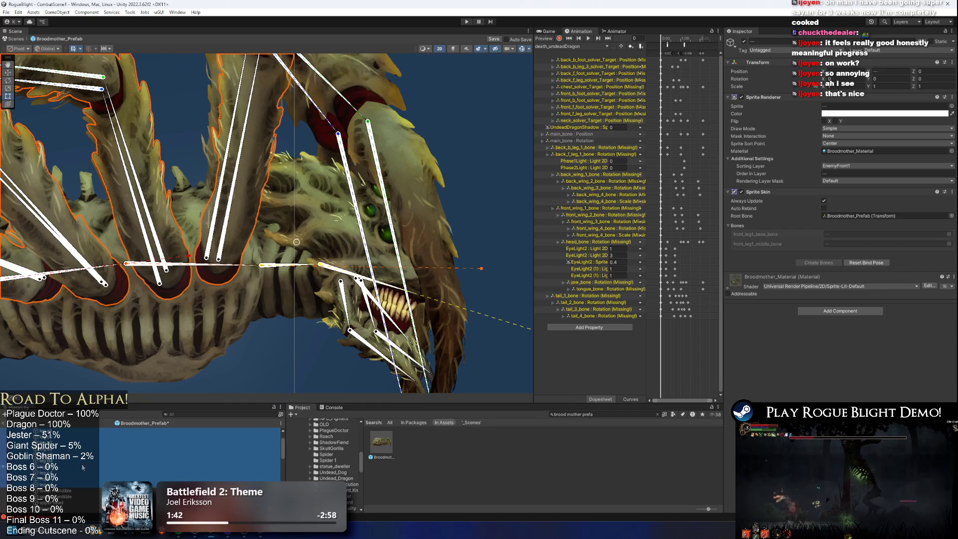
left_click(745, 41)
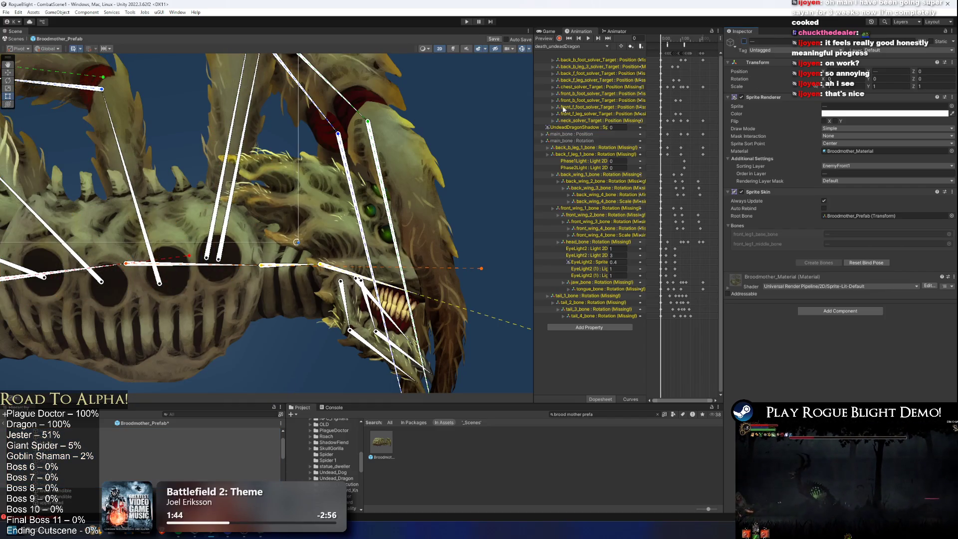
key("ctrl+z")
Hide the leg c1 sprite with Alt+Shift+A and deactivate the upper head sprite.
left_click(401, 160)
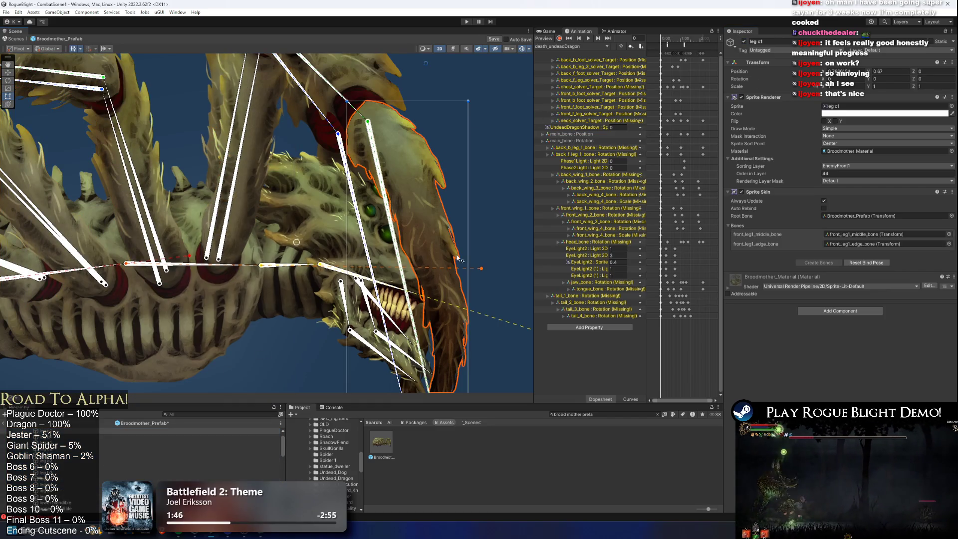
key("alt+shift+a")
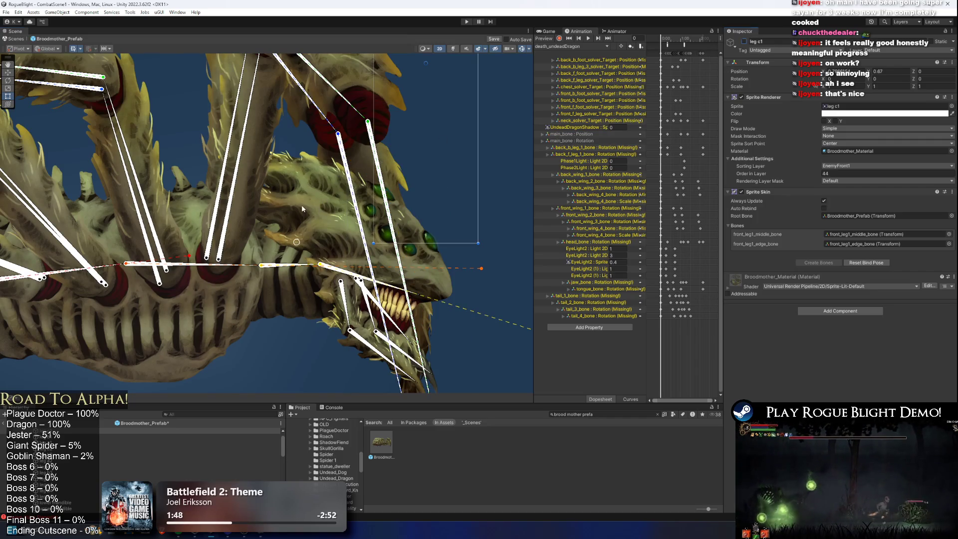
left_click(301, 205)
left_click(744, 41)
Select the back_leg1_edge_bone collider, then the front_leg1_edge_bone collider.
scroll(399, 184, "up", 1)
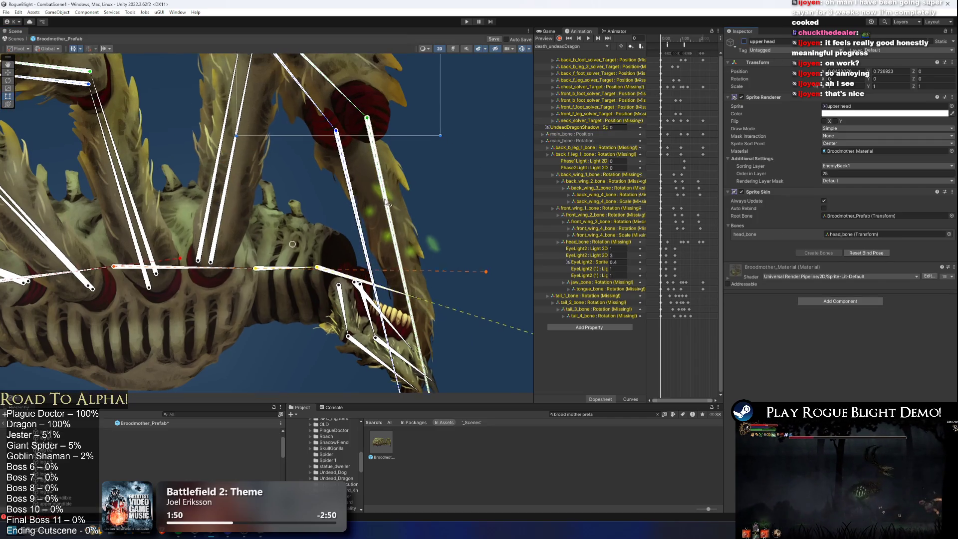
left_click(350, 175)
left_click(367, 167)
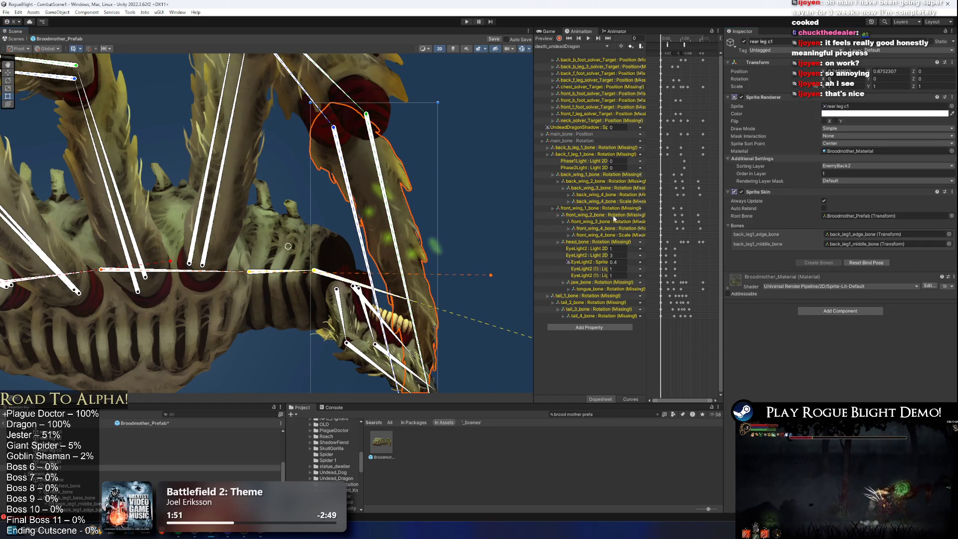
left_click(421, 264)
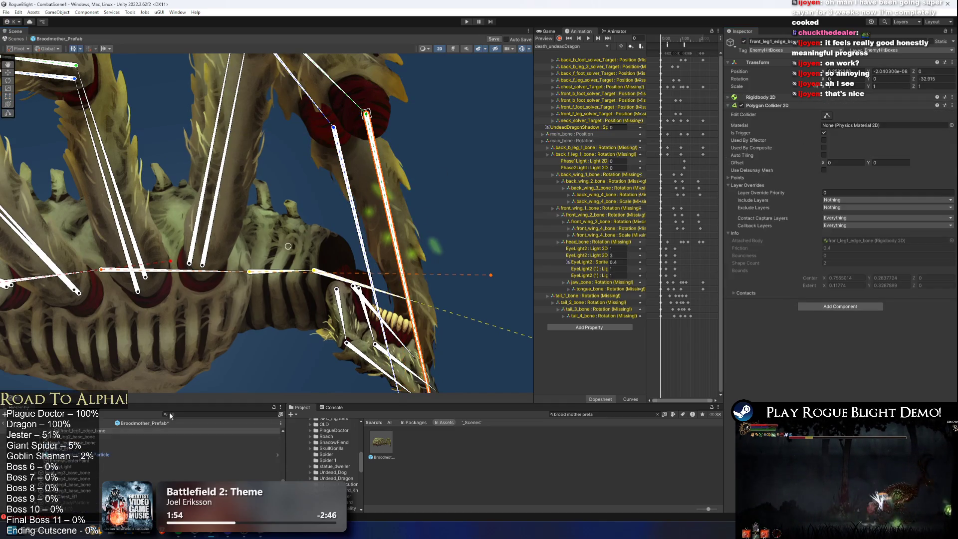
Reshape back_leg1_edge_bone's polygon points near the rear leg tip and lower edge.
mouse_move(479, 175)
left_mouse_down()
mouse_move(445, 49)
mouse_move(468, 217)
left_mouse_up()
left_click(324, 157)
left_click_drag(477, 417, 463, 282)
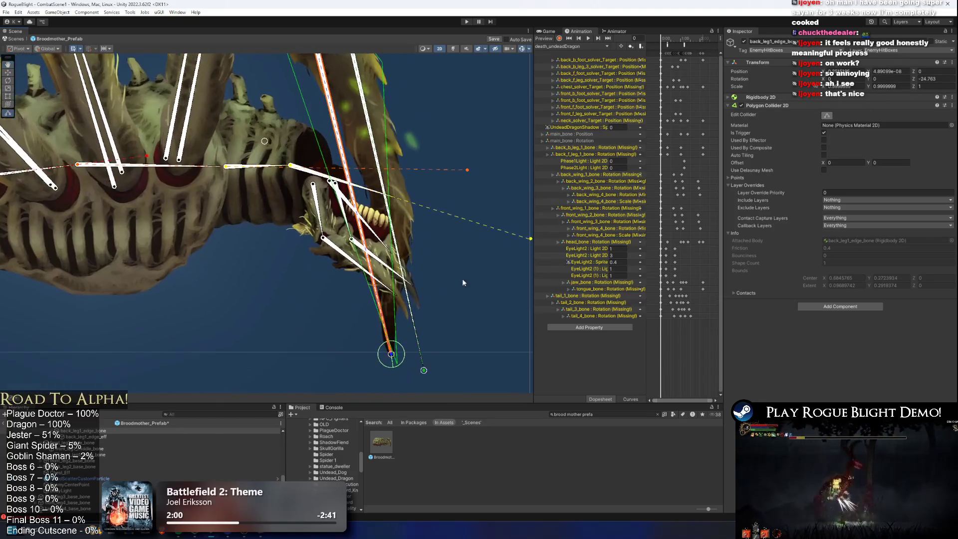
left_click_drag(398, 369, 395, 360)
mouse_move(418, 158)
left_mouse_down()
mouse_move(406, 306)
mouse_move(405, 244)
mouse_move(407, 266)
left_mouse_up()
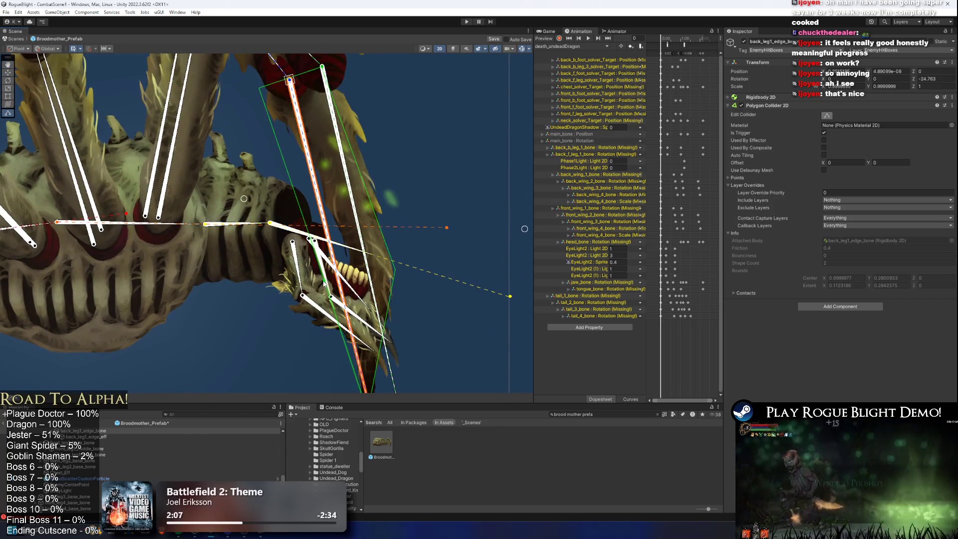
left_click_drag(324, 283, 345, 244)
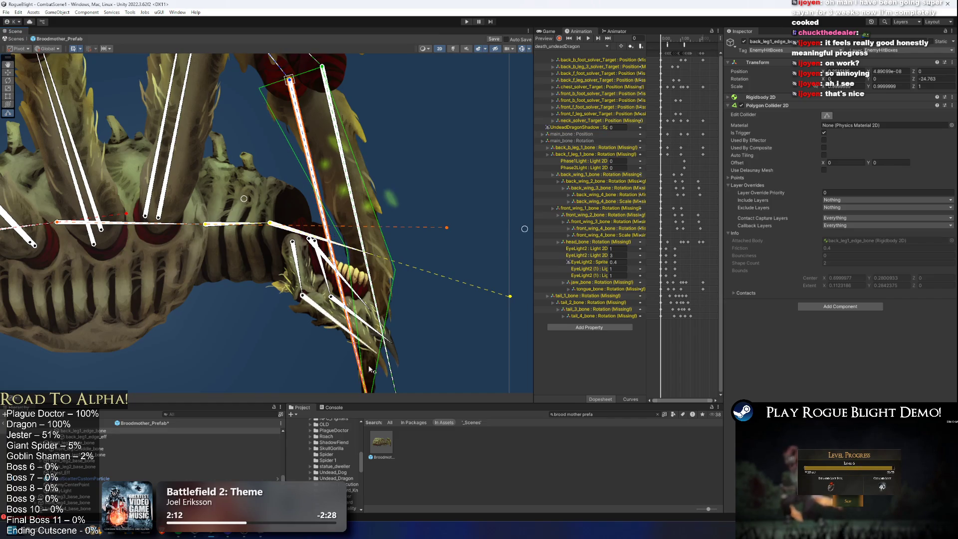
left_click_drag(360, 352, 351, 282)
Nudge the upper polygon vertices down onto the rear leg and reselect back_leg1_edge_bone.
left_click_drag(303, 70, 308, 258)
left_click_drag(267, 191, 265, 204)
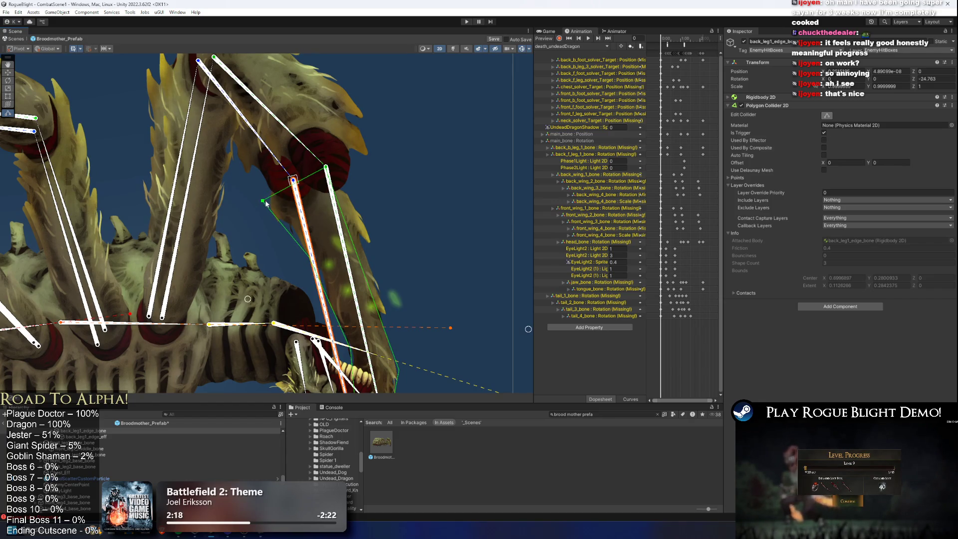
left_click_drag(327, 168, 351, 252)
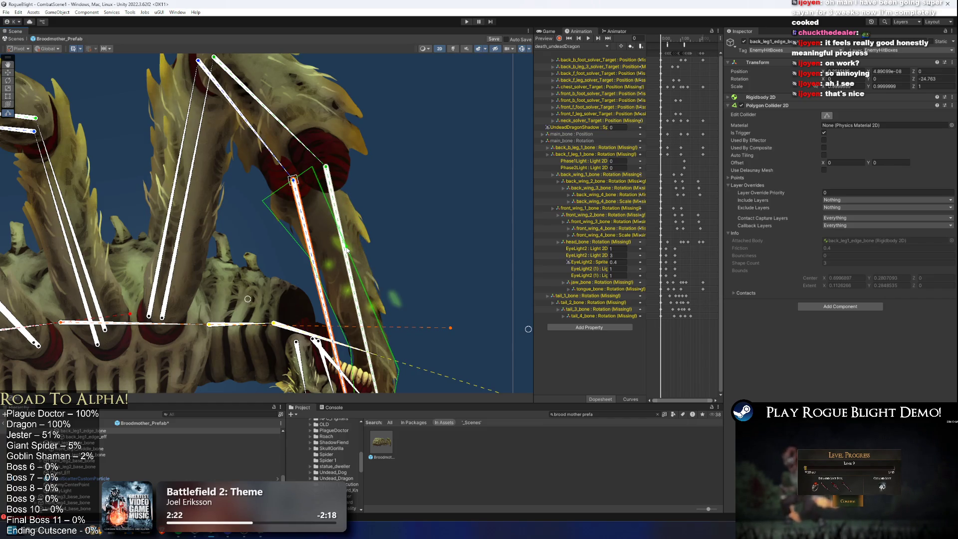
left_click(347, 249)
left_click(348, 250)
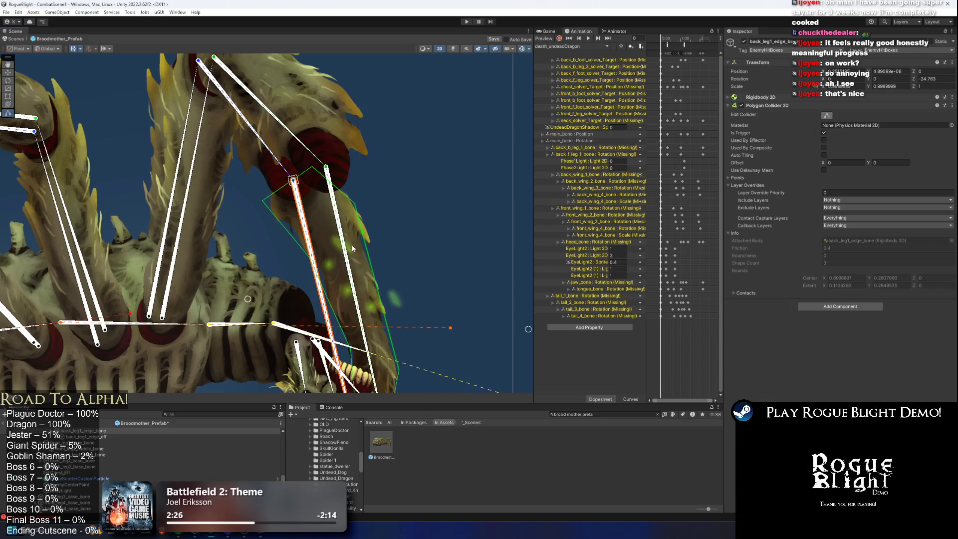
scroll(349, 227, "down", 3)
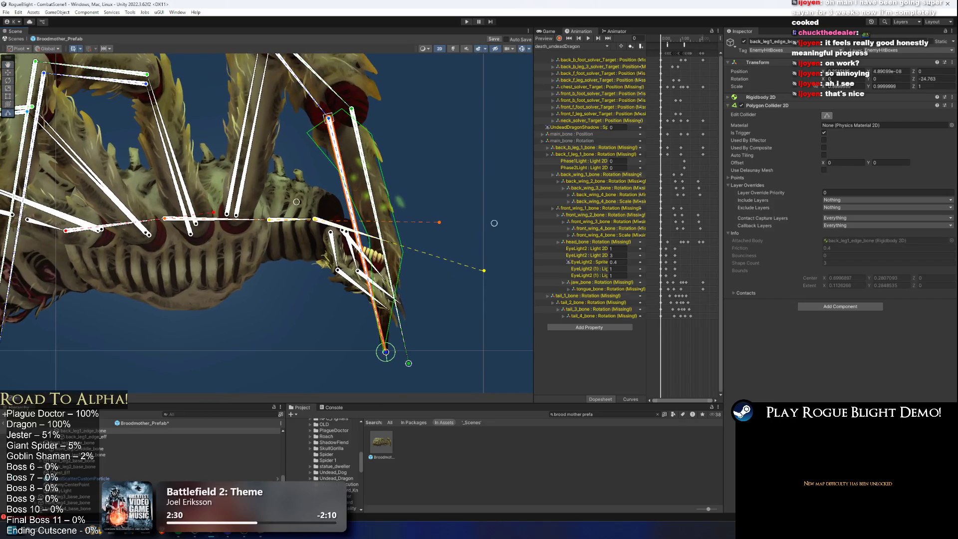
Save Broodmother_Prefab with Ctrl+S and clear the selection.
key("ctrl+s")
left_click(425, 130)
scroll(352, 186, "up", 5)
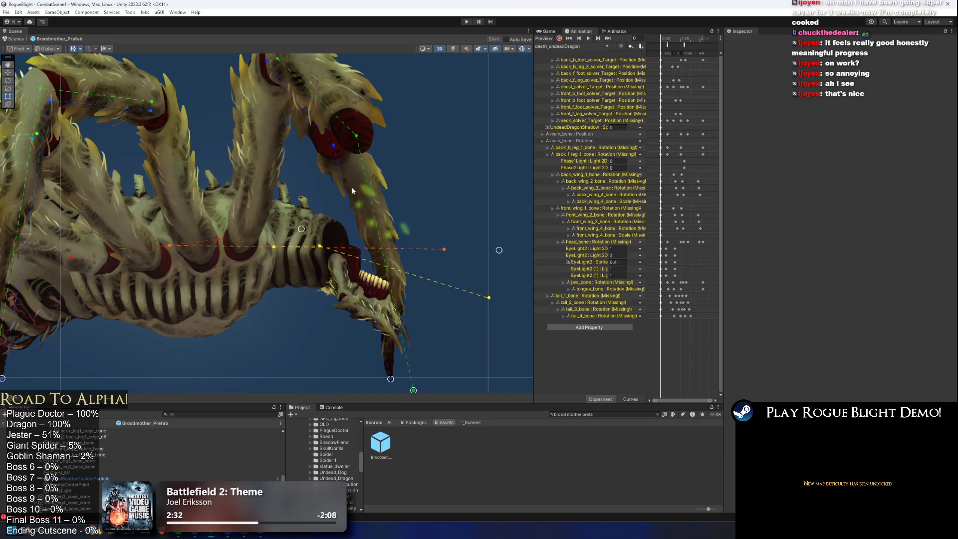
Enable Edit Collider on back_leg1_middle_bone's Box Collider 2D and shrink it toward the leg.
left_click(336, 162)
left_click(328, 158)
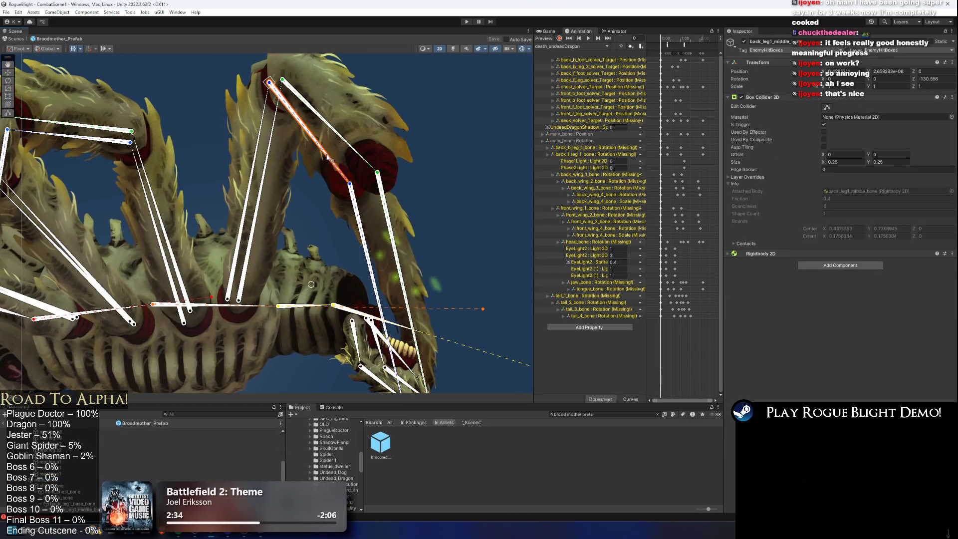
left_click(827, 107)
scroll(399, 106, "up", 3)
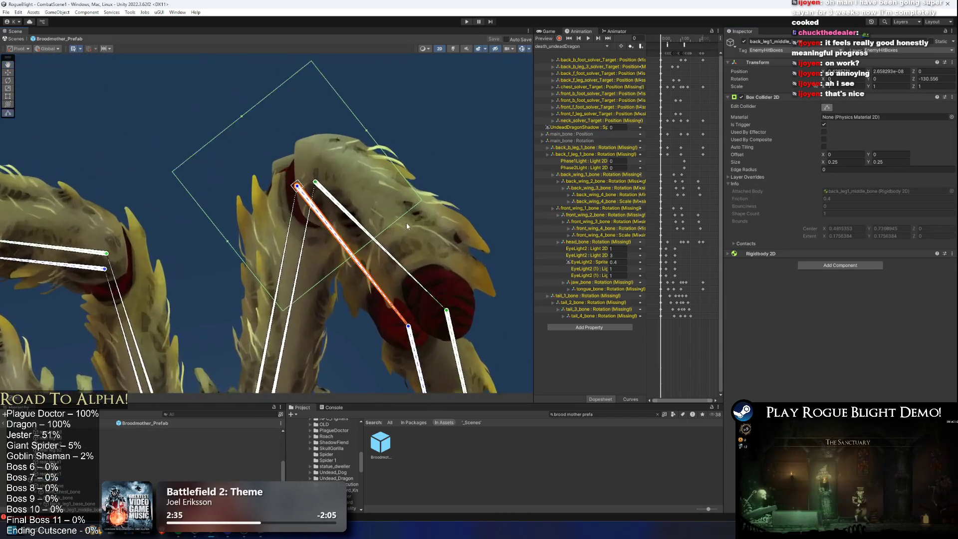
left_click_drag(376, 82, 379, 135)
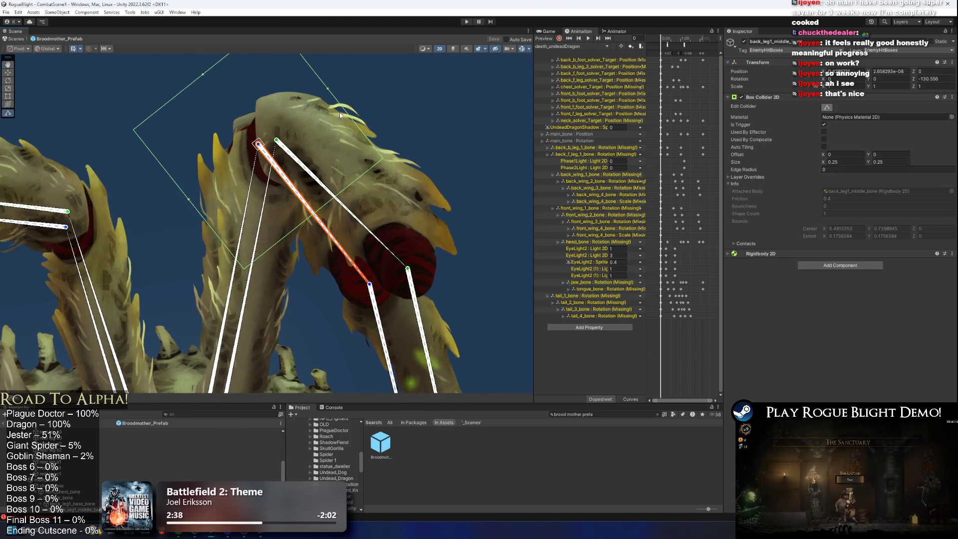
left_click_drag(329, 89, 308, 114)
left_click(307, 112)
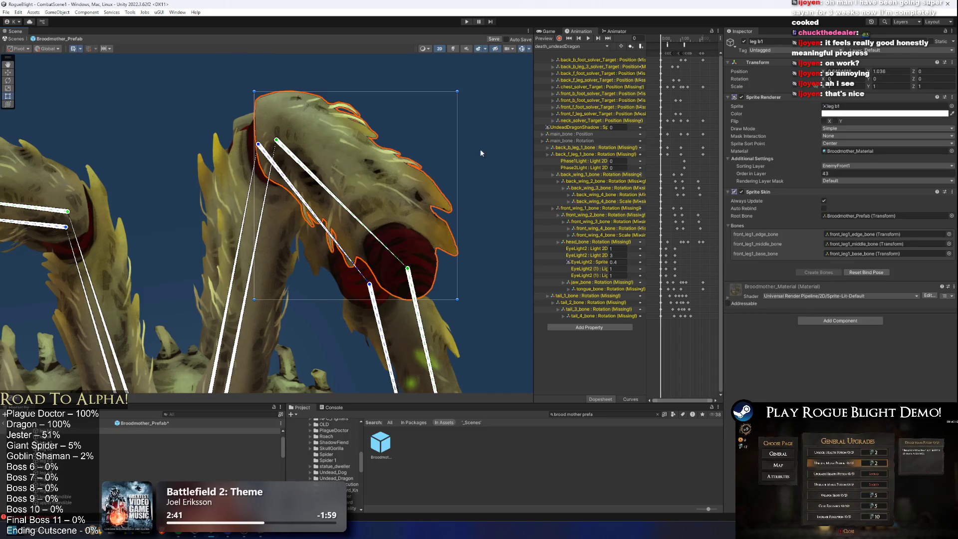
key("f")
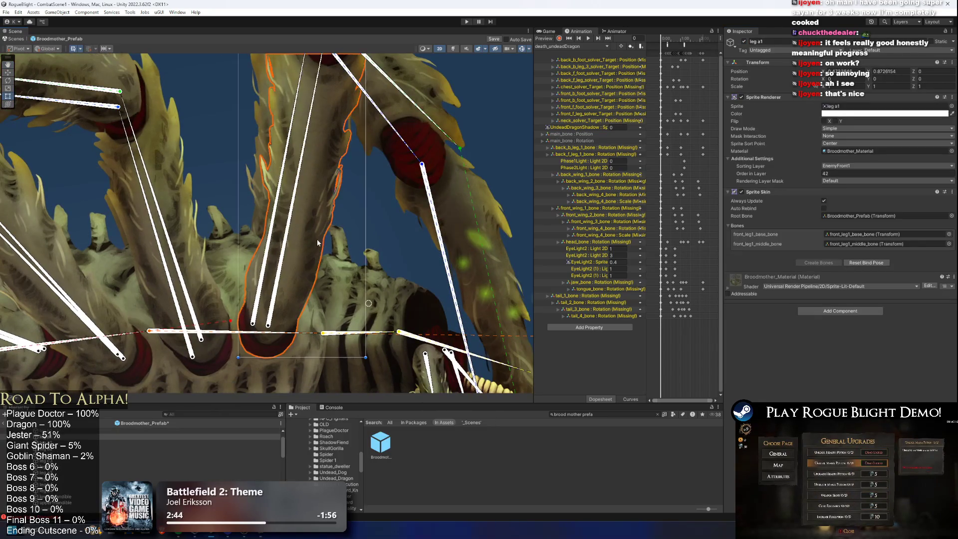
Widen the middle bone's hitbox over the leg, then trim its upper-left and lower sides inward.
left_click(285, 192)
left_click(309, 177)
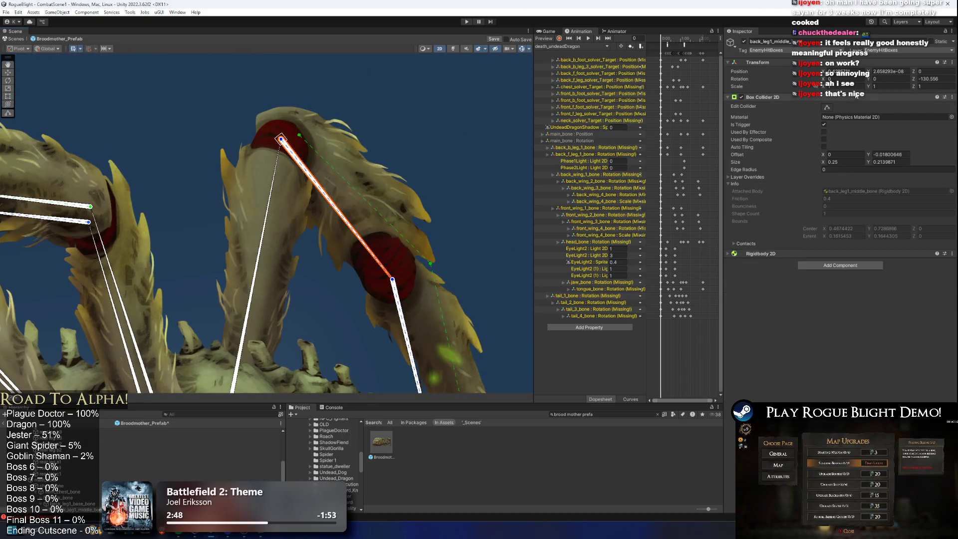
left_click_drag(328, 219, 392, 297)
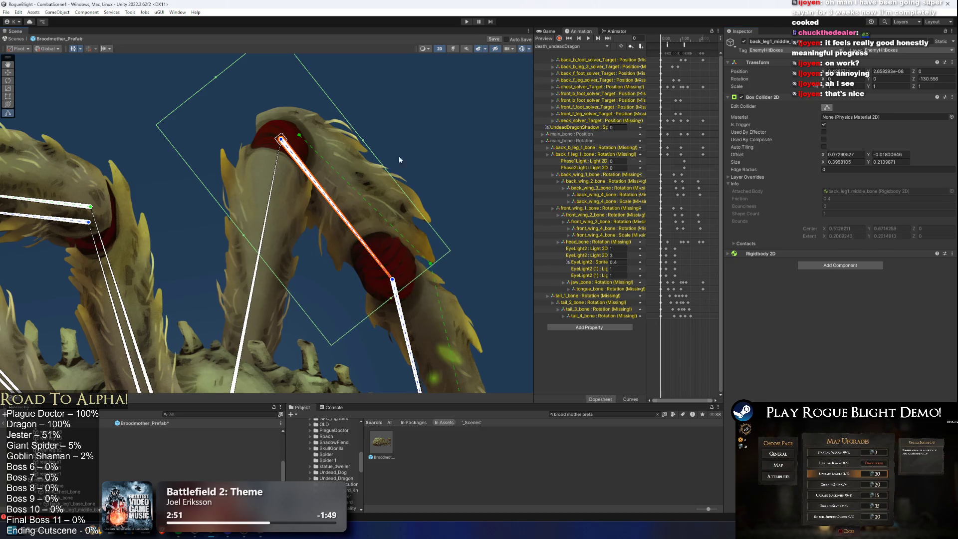
left_click(370, 143)
key("ctrl+z")
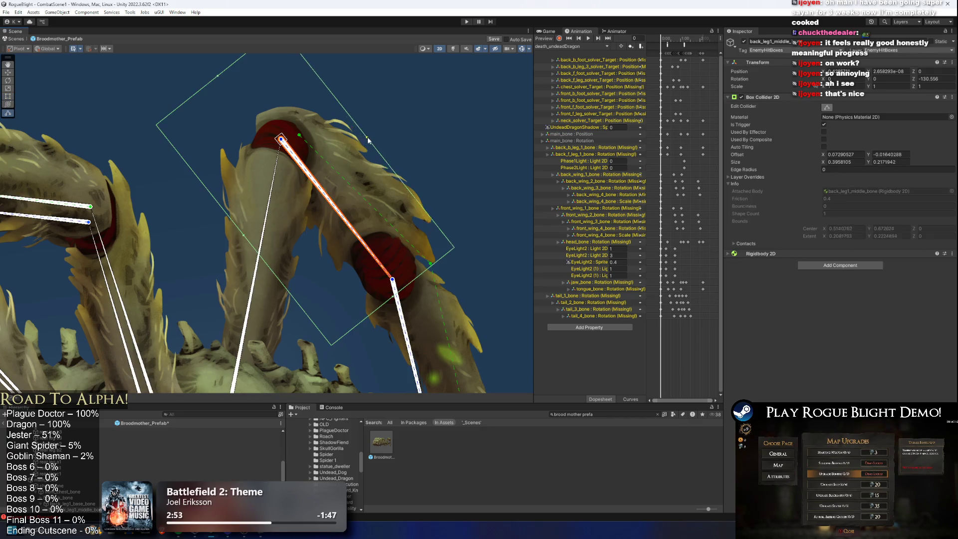
left_click_drag(217, 83, 249, 124)
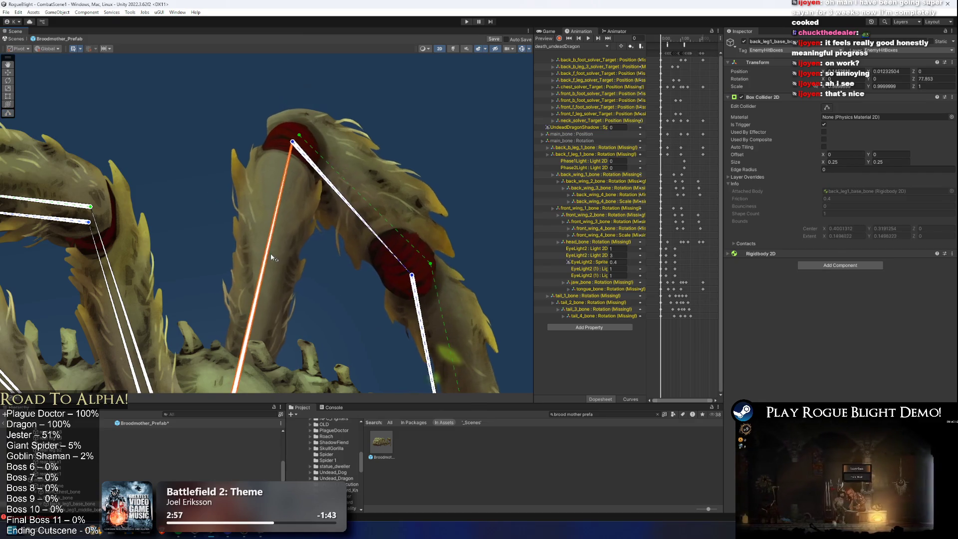
left_click(826, 107)
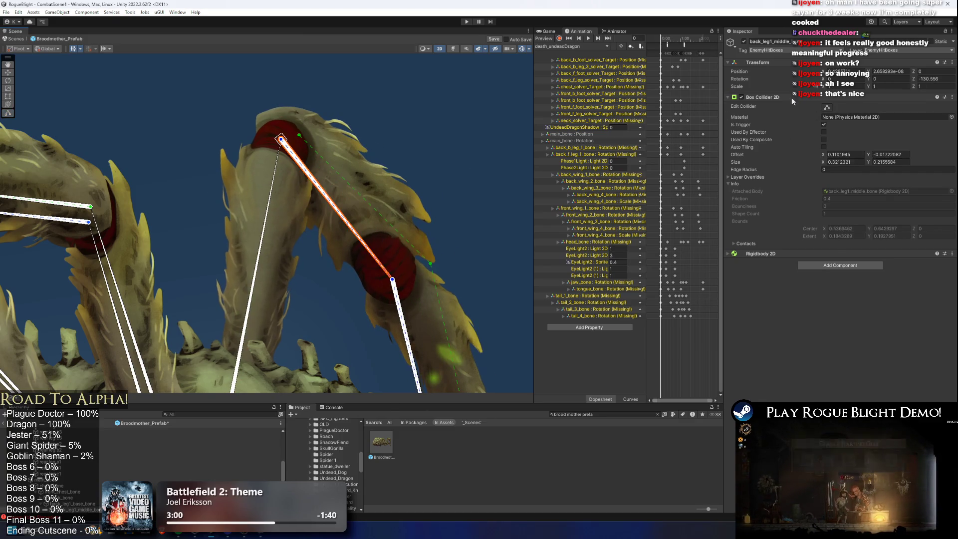
scroll(252, 257, "up", 2)
left_click_drag(253, 257, 336, 216)
scroll(417, 178, "down", 1)
left_click_drag(417, 178, 405, 236)
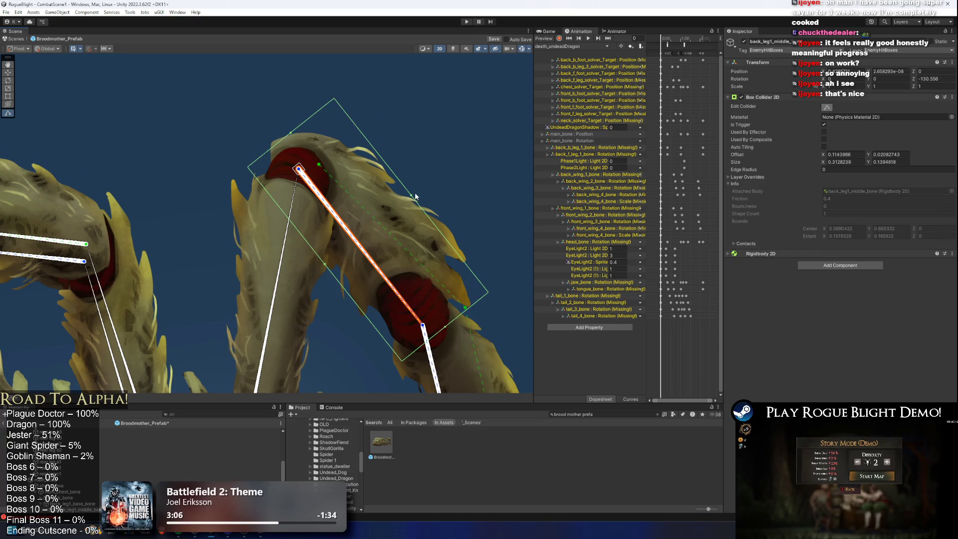
Pull back_leg1_base_bone's box sides in to the upper leg segment, about 0.45 by 0.12.
left_click_drag(385, 317, 446, 189)
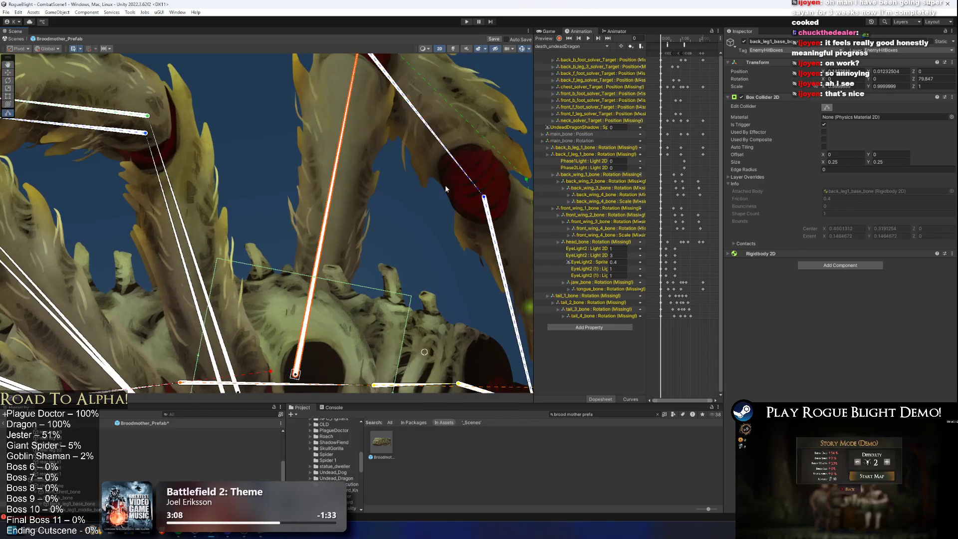
scroll(446, 189, "down", 2)
left_click_drag(364, 275, 342, 270)
mouse_move(309, 196)
left_mouse_down()
mouse_move(307, 251)
mouse_move(338, 69)
left_mouse_up()
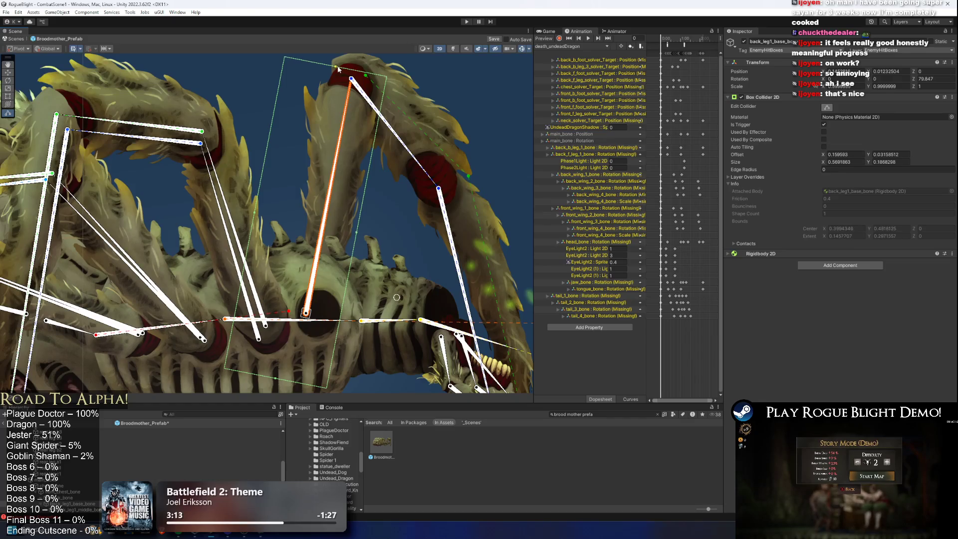
left_click_drag(251, 219, 293, 219)
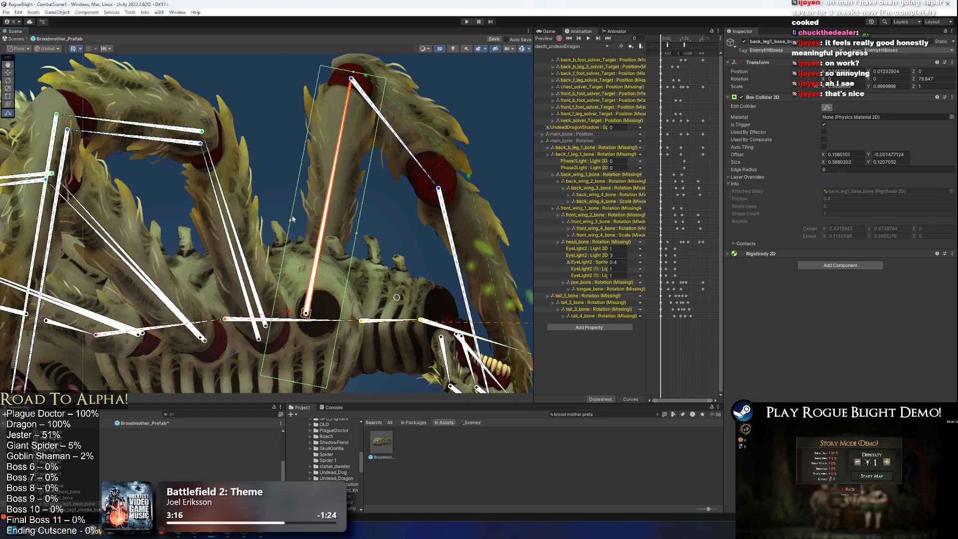
left_click_drag(294, 385, 311, 323)
scroll(398, 160, "down", 4)
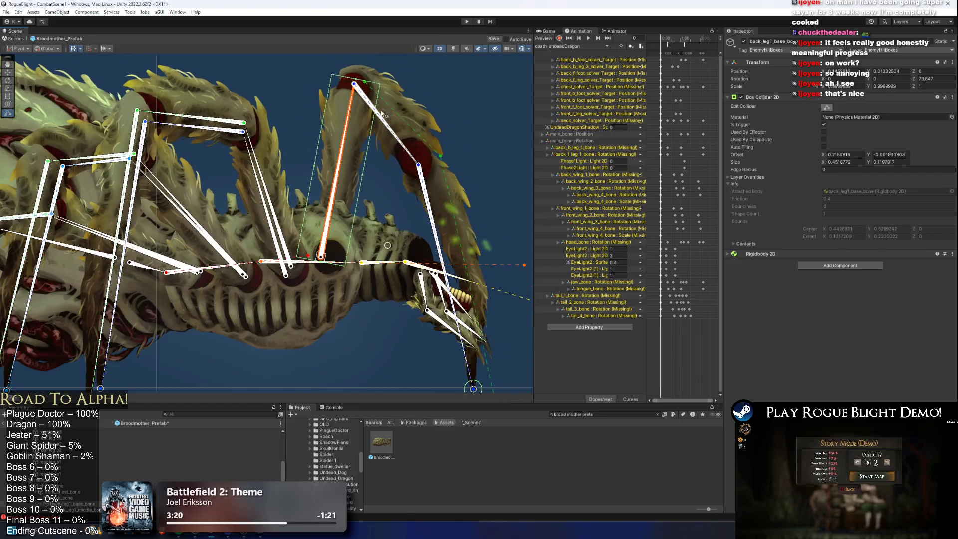
left_click(305, 219)
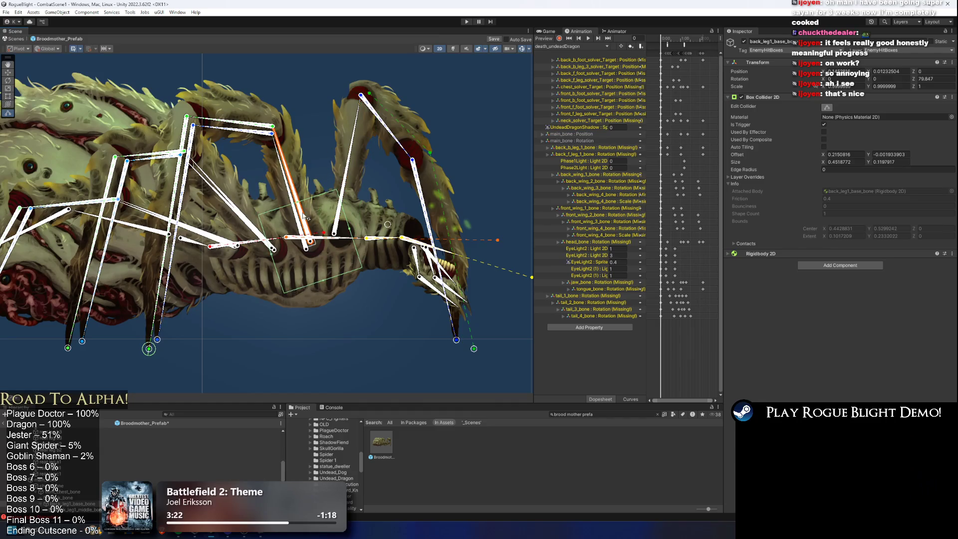
left_click(403, 238)
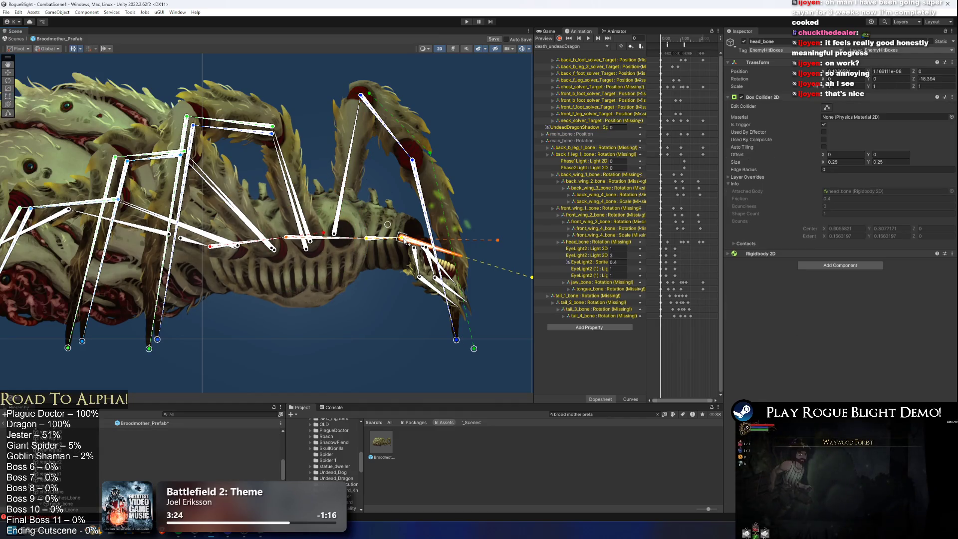
Reselect head_bone and enable editing of its box collider.
scroll(166, 474, "up", 3)
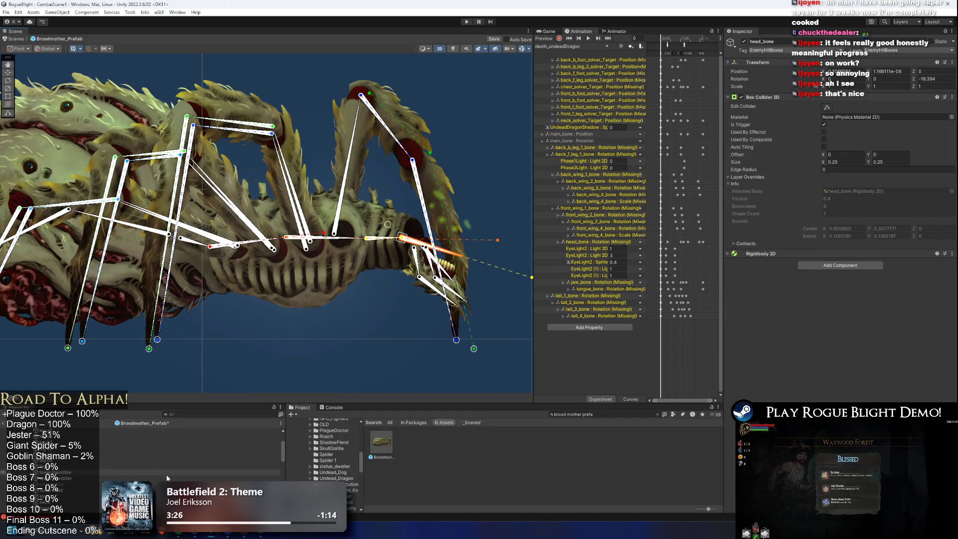
left_click(66, 484)
scroll(100, 464, "down", 2)
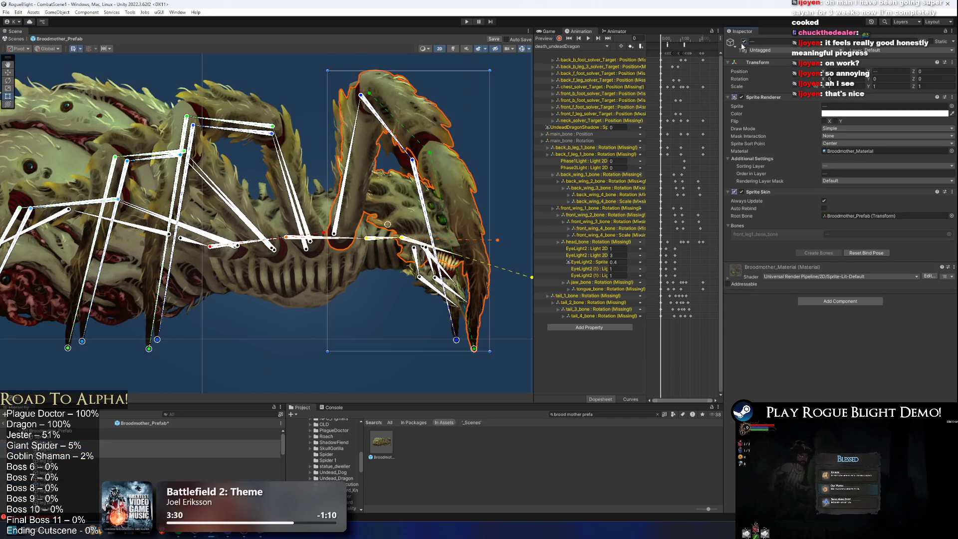
left_click(341, 322)
scroll(415, 234, "up", 2)
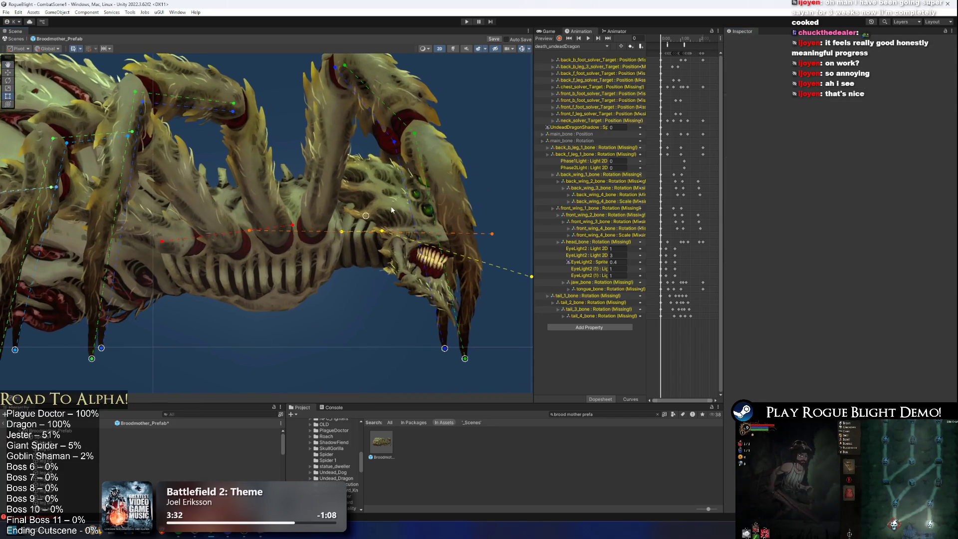
left_click(414, 235)
left_click(826, 108)
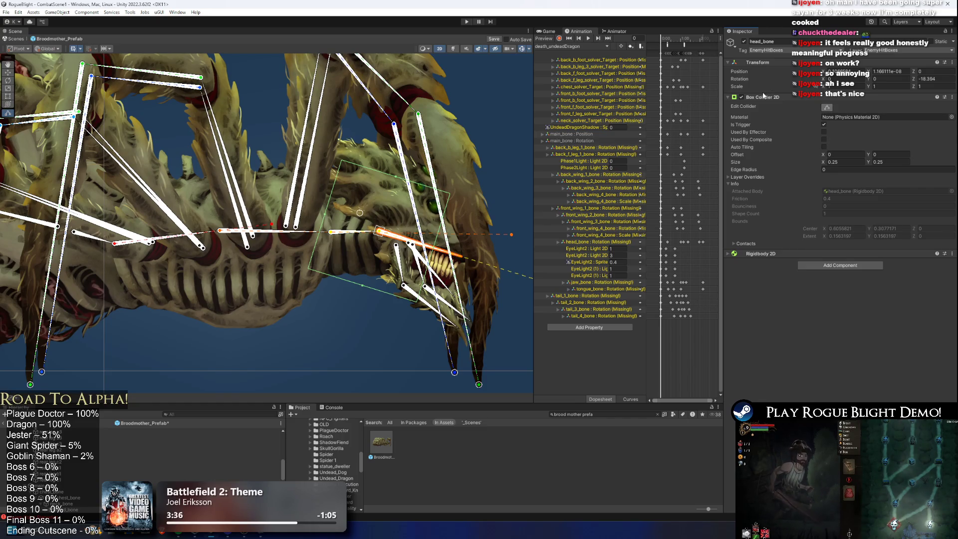
left_click(427, 159)
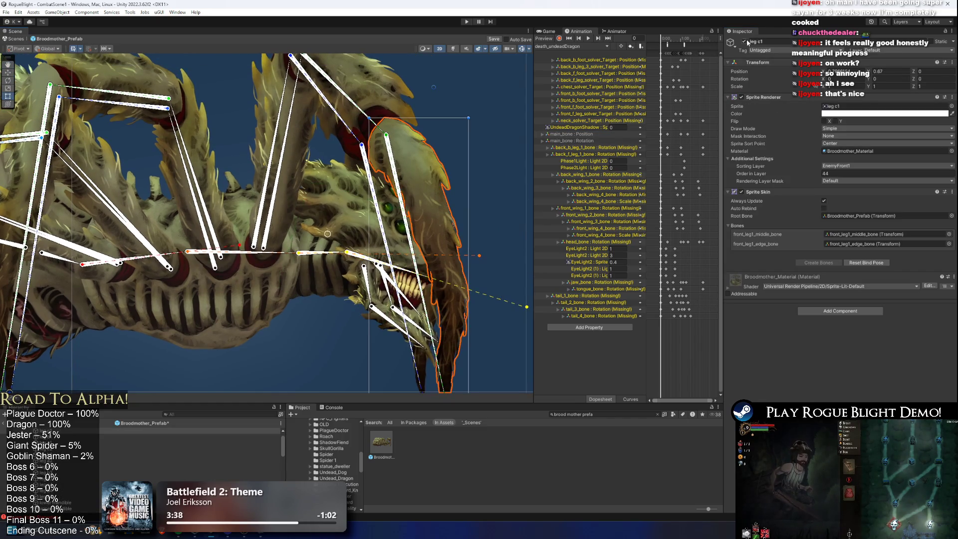
left_click(359, 255)
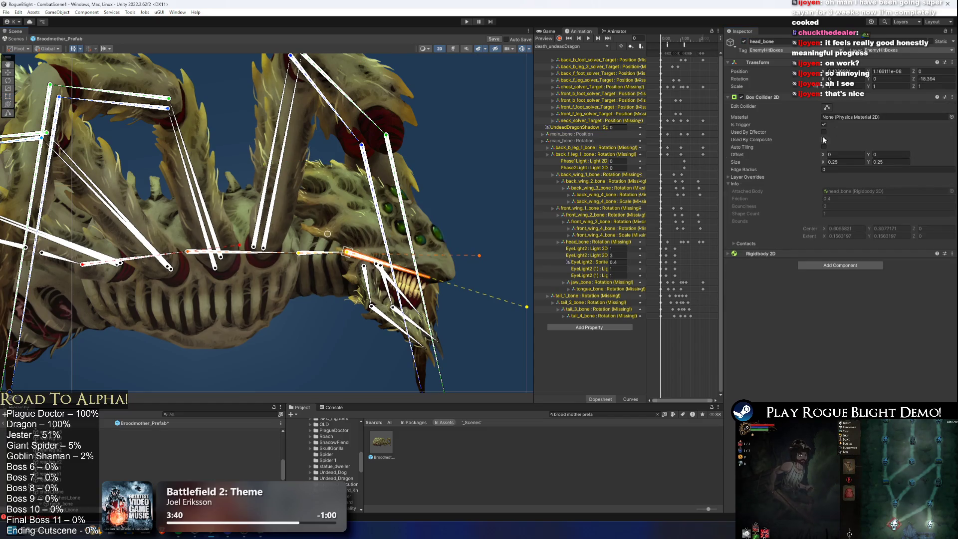
Remove head_bone's Box Collider 2D and add a Polygon Collider 2D instead.
right_click(782, 102)
left_click(801, 115)
left_click(847, 108)
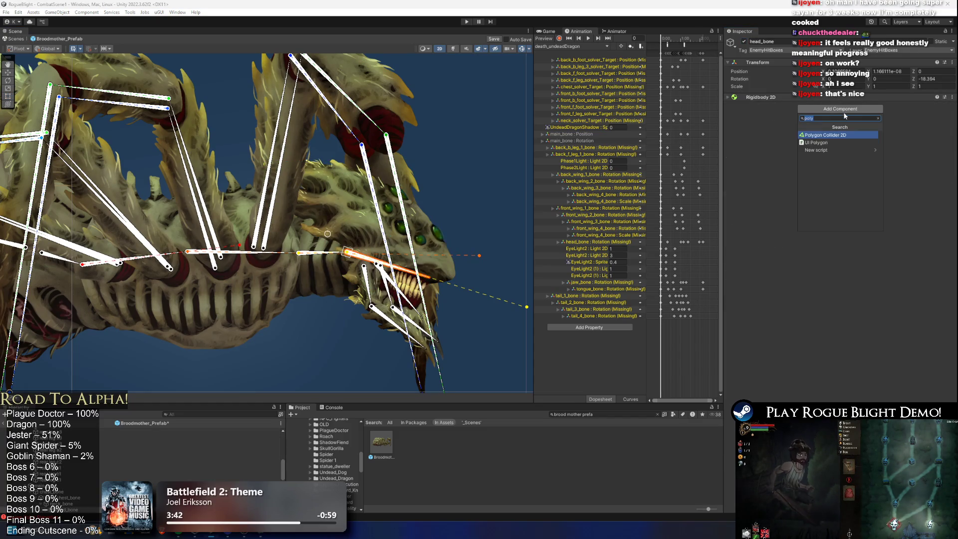
key("Return")
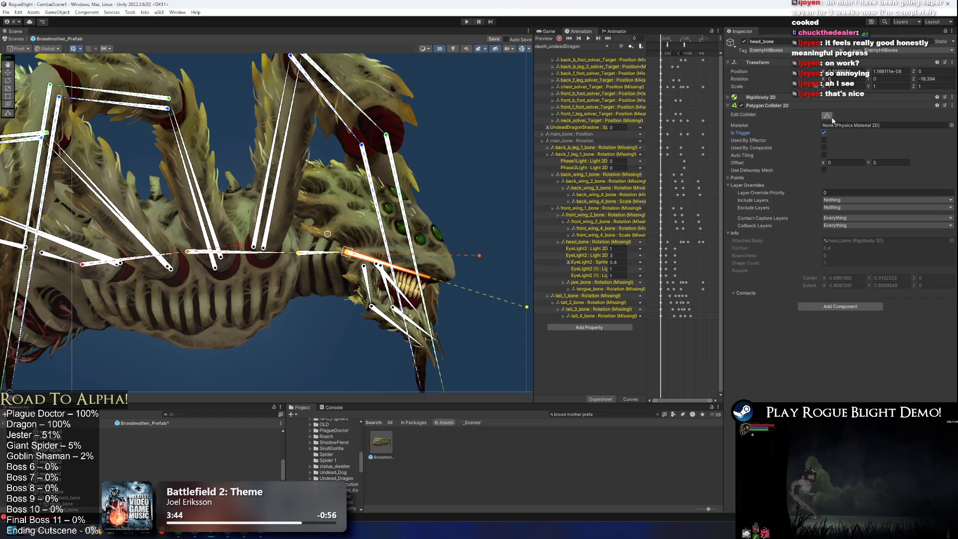
Drag the polygon's bottom, top-right and top-left points in around the spider's head.
scroll(464, 197, "down", 5)
mouse_move(357, 382)
left_mouse_down()
mouse_move(370, 199)
mouse_move(329, 200)
mouse_move(333, 192)
left_mouse_up()
scroll(328, 192, "up", 3)
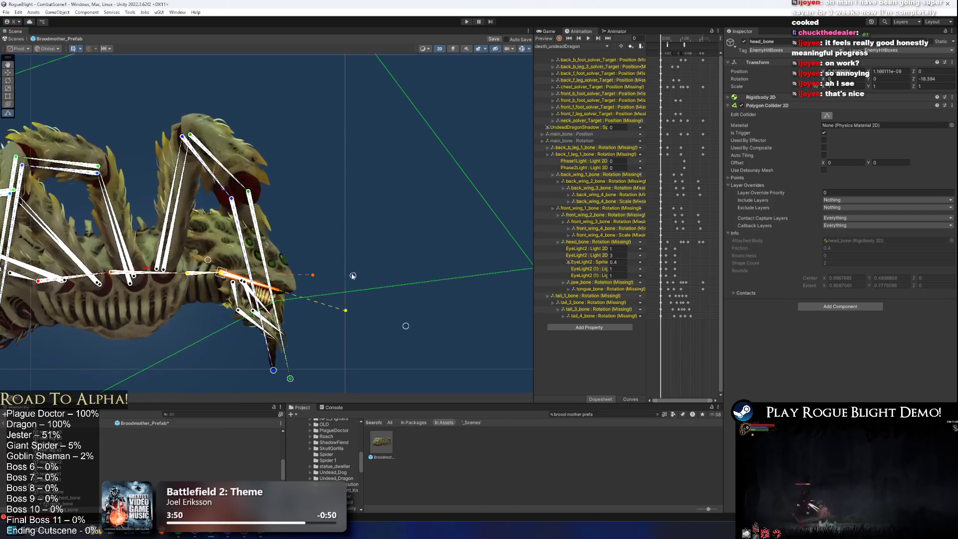
mouse_move(544, 258)
left_mouse_down()
mouse_move(396, 241)
mouse_move(464, 250)
mouse_move(210, 279)
left_mouse_up()
left_click_drag(180, 119, 283, 190)
mouse_move(346, 86)
left_mouse_down()
mouse_move(310, 320)
mouse_move(323, 326)
left_mouse_up()
left_click_drag(59, 188, 285, 295)
Refine the head outline by shifting a point left and adding one above the top edge.
mouse_move(222, 313)
left_mouse_down()
mouse_move(143, 343)
mouse_move(167, 300)
mouse_move(154, 313)
mouse_move(344, 180)
mouse_move(290, 150)
mouse_move(327, 141)
mouse_move(296, 107)
left_mouse_up()
scroll(326, 141, "up", 1)
scroll(327, 142, "up", 3)
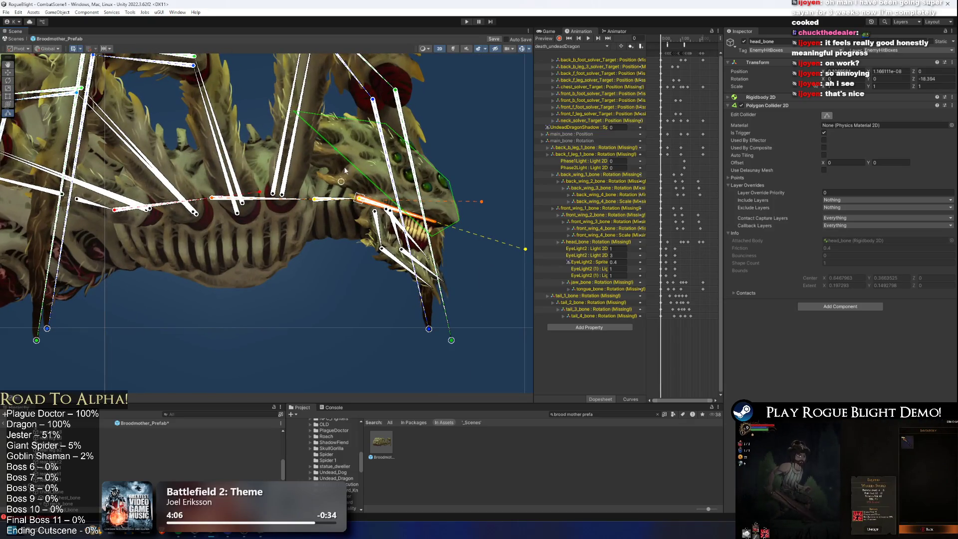
scroll(376, 199, "up", 2)
left_click_drag(348, 191, 297, 175)
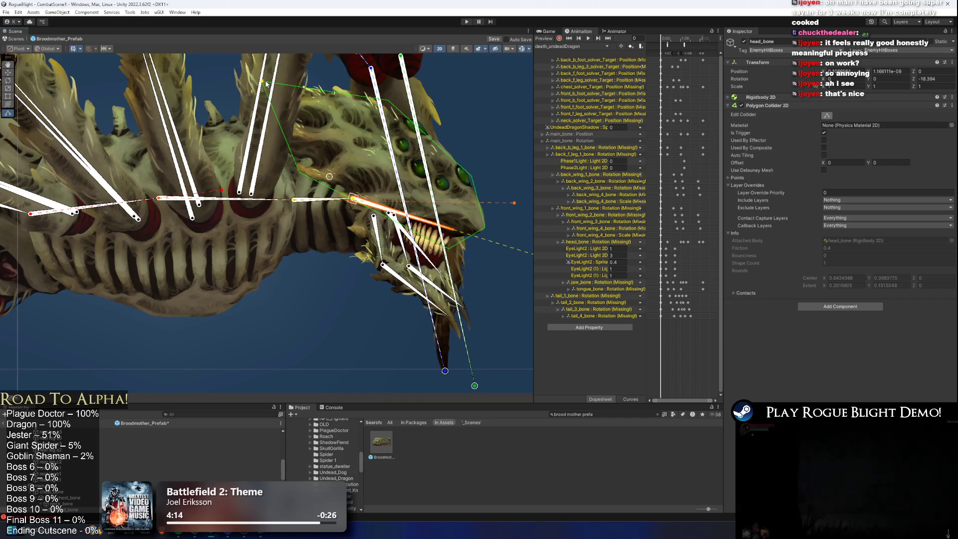
left_click_drag(389, 101, 371, 92)
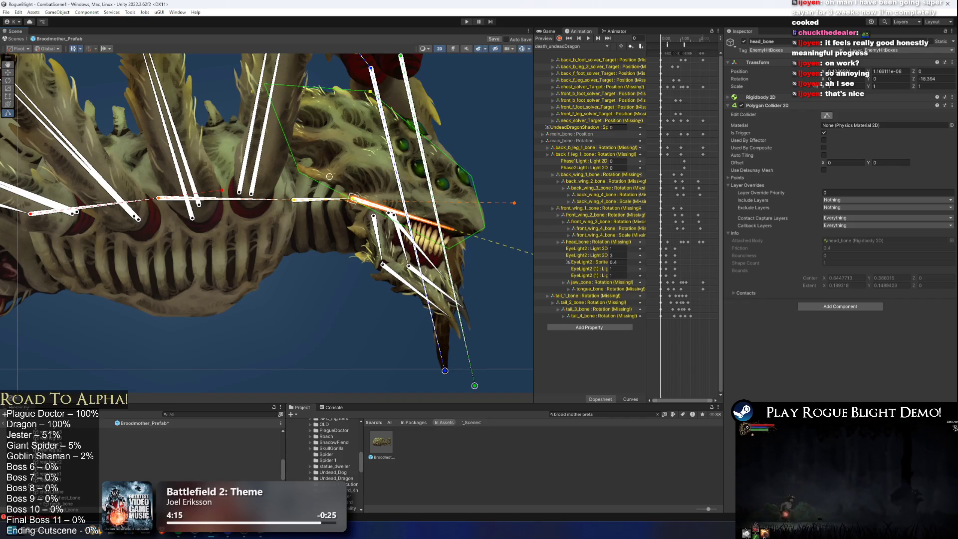
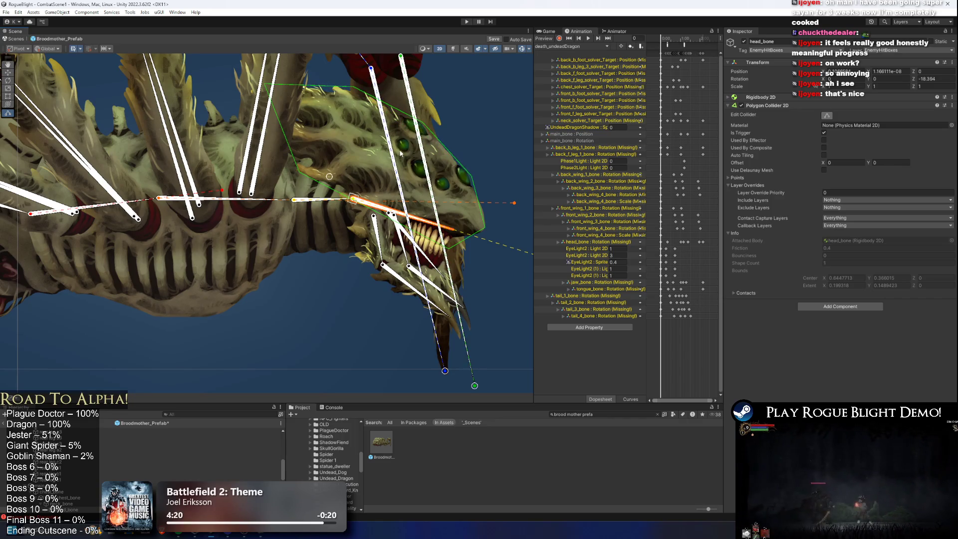
Tighten head_bone's polygon hitbox around the head outline and delete its top point.
left_click_drag(391, 144, 341, 132)
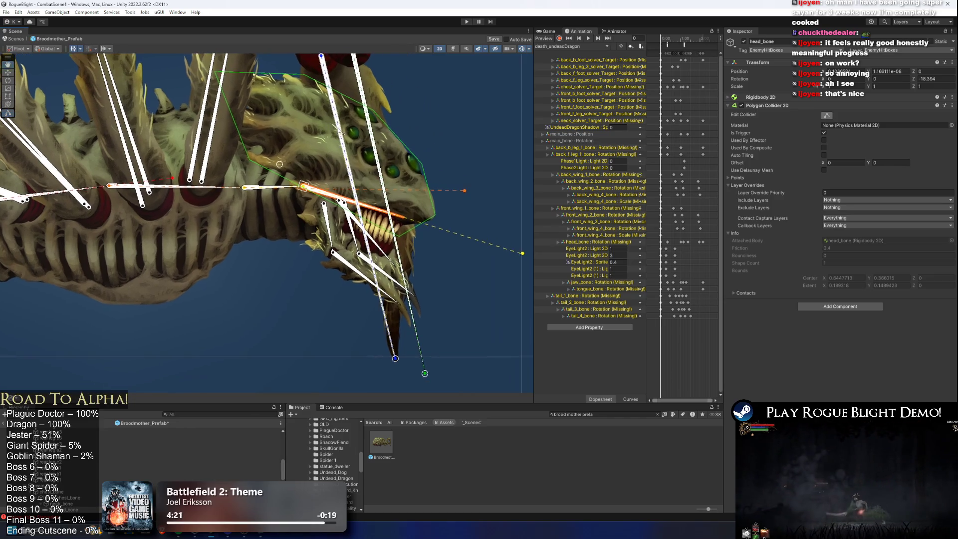
scroll(257, 206, "up", 3)
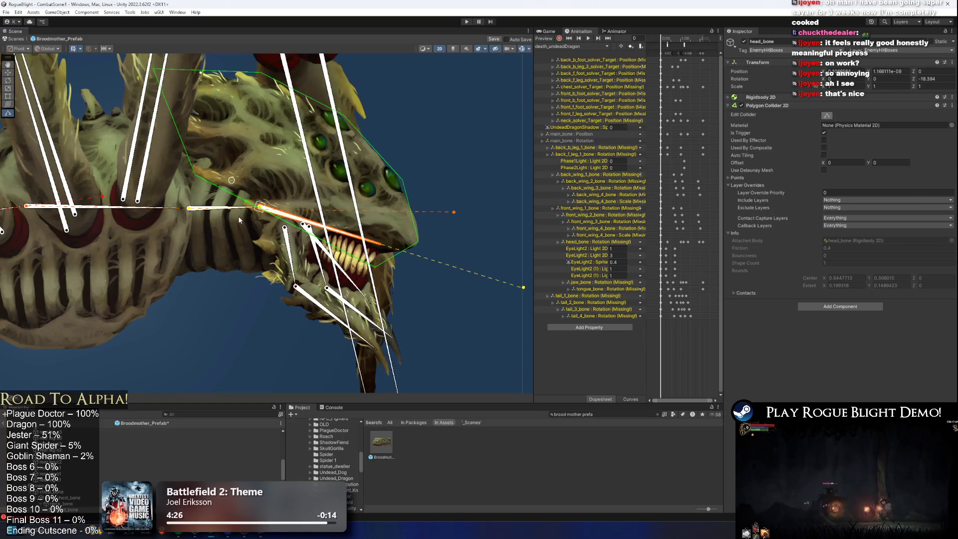
left_click_drag(196, 180, 193, 178)
left_click(260, 106)
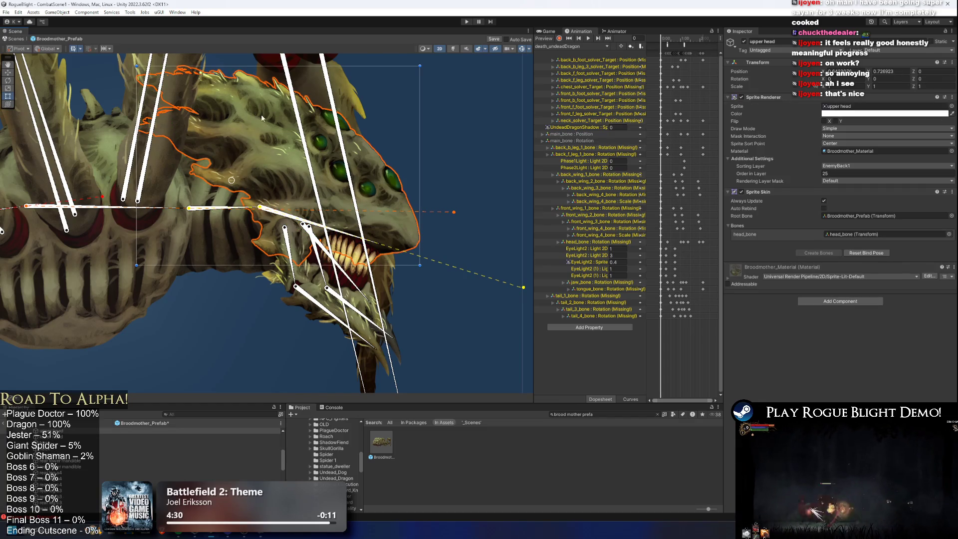
left_click(266, 102)
left_click_drag(154, 69, 136, 78)
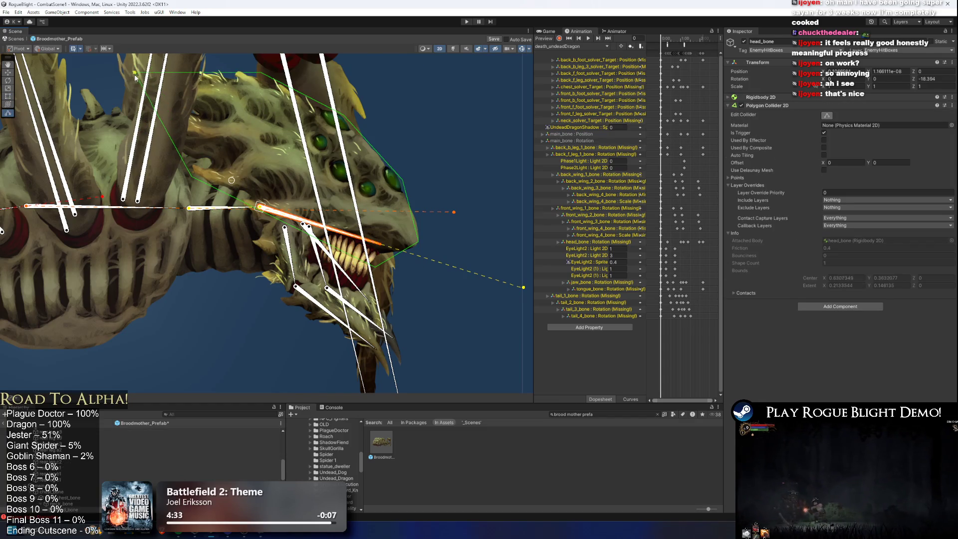
left_click(249, 71, "ctrl")
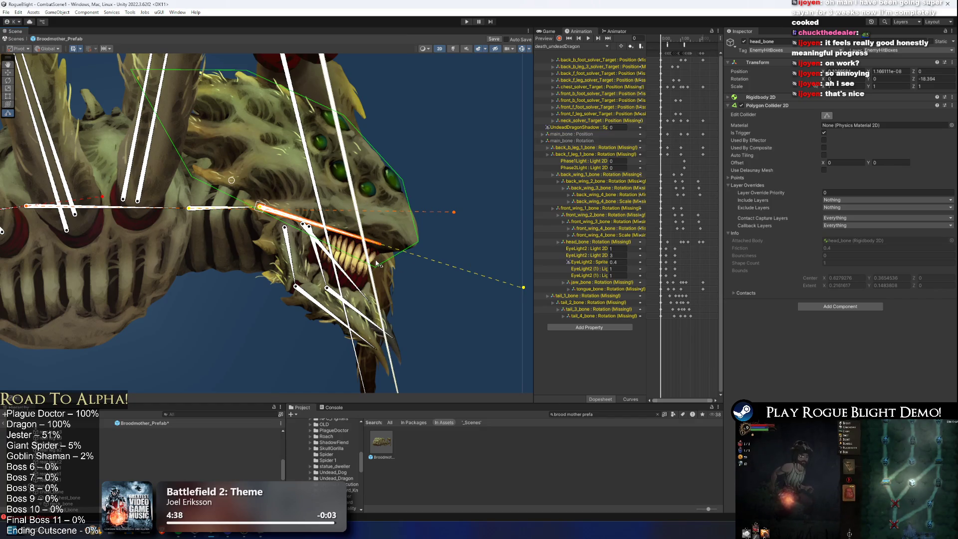
scroll(270, 229, "up", 3)
Shrink mouth_bone's box hitbox to 0.25 × 0.147 with offset Y -0.051.
left_click(263, 233)
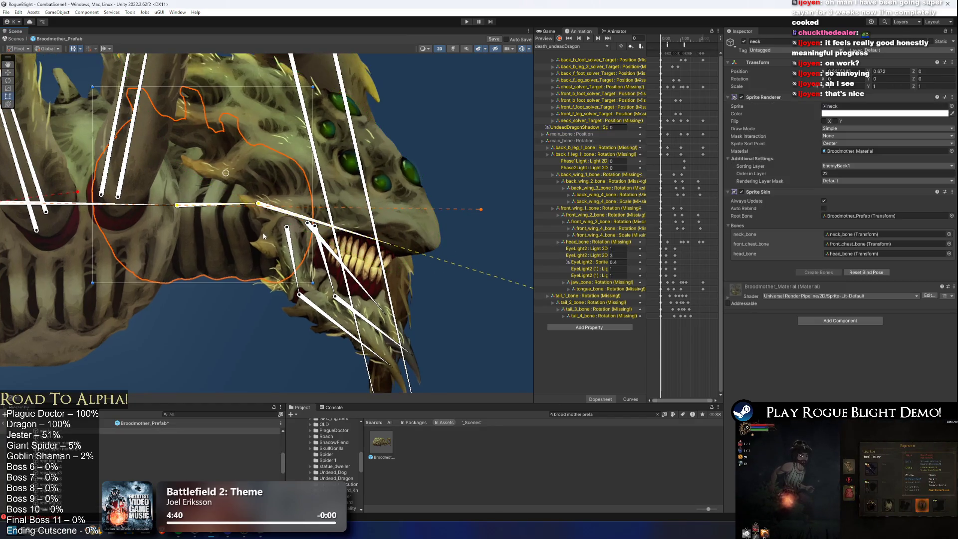
left_click(263, 233)
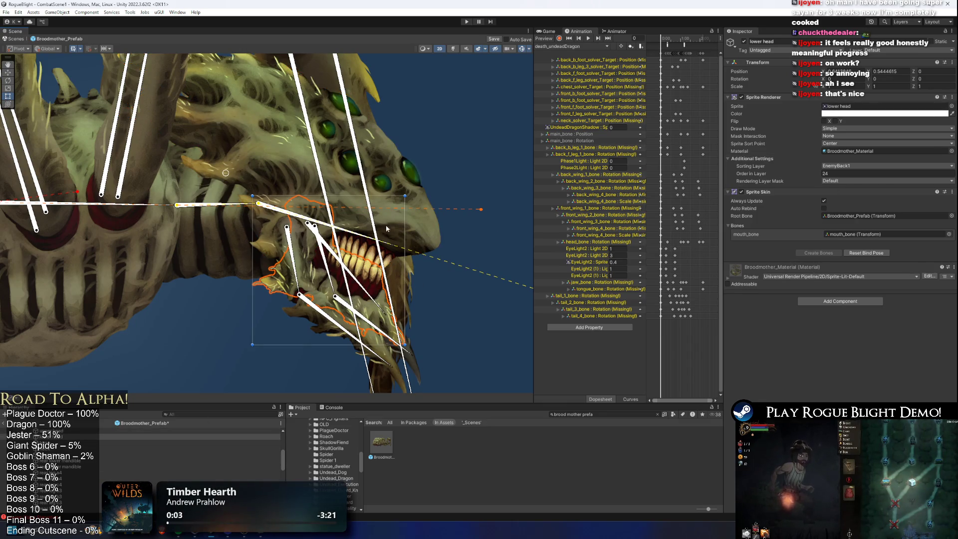
left_click(357, 276)
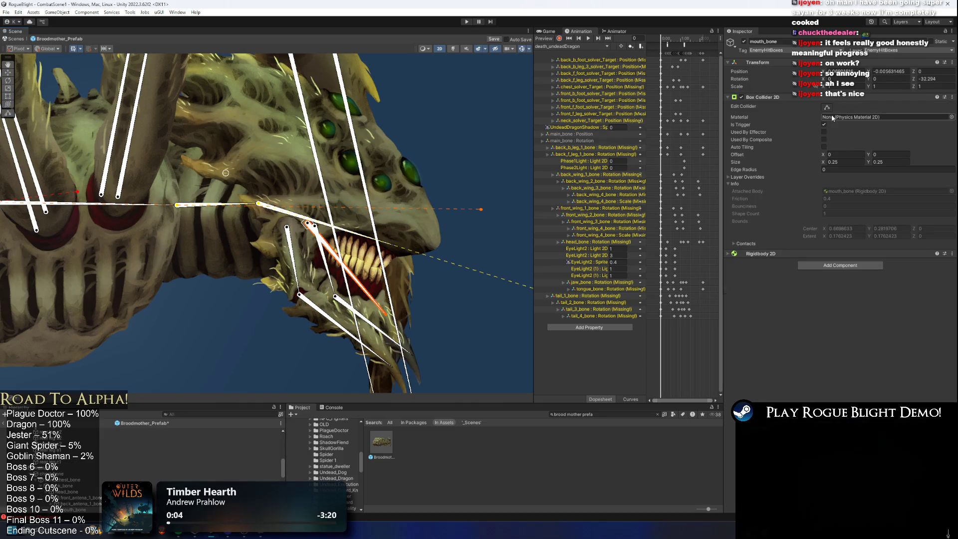
left_click(827, 107)
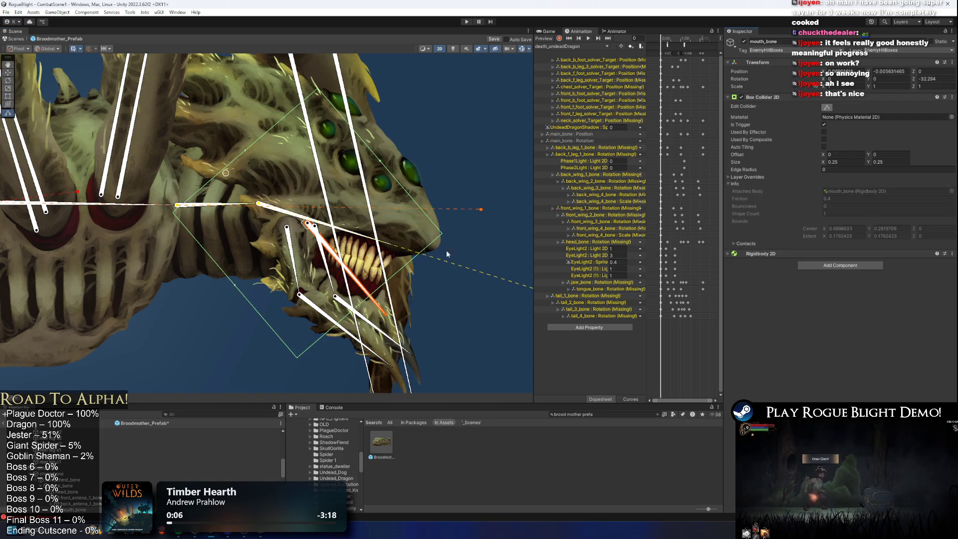
left_click_drag(379, 158, 315, 208)
right_click(764, 97)
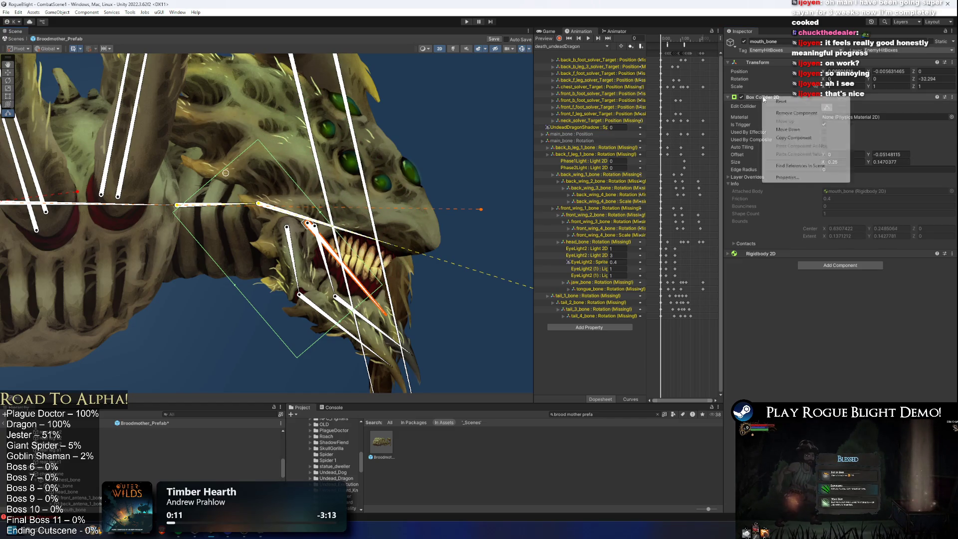
Replace mouth_bone's Box Collider 2D with a trigger Polygon Collider 2D.
left_click(783, 116)
left_click(841, 109)
type("poly")
key("Return")
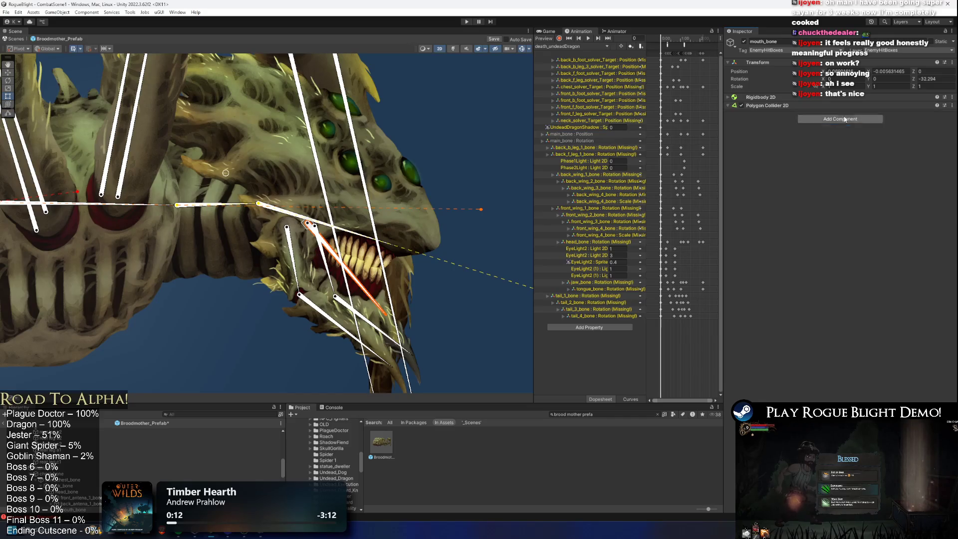
left_click(824, 132)
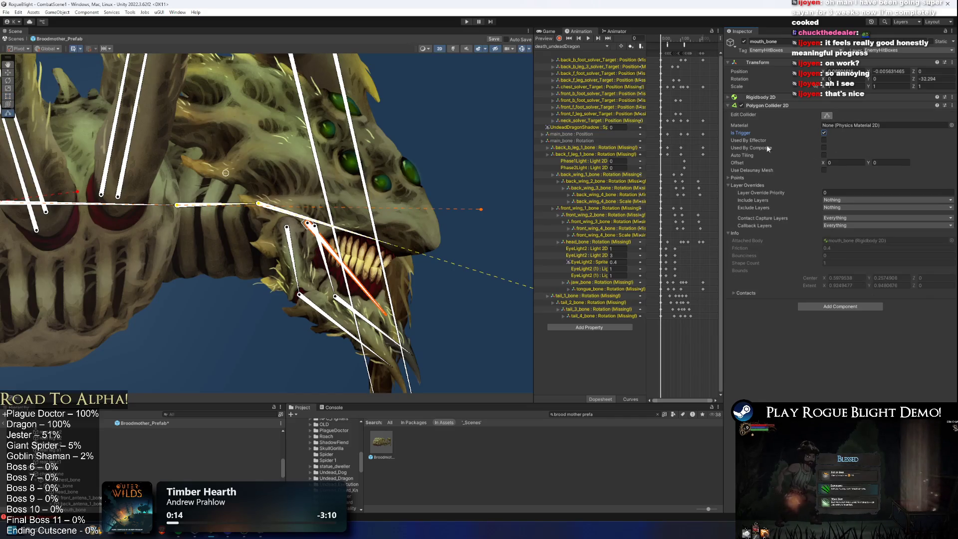
Drag the new polygon points in so the mouth hitbox outlines the jaw.
scroll(414, 272, "down", 3)
scroll(418, 268, "down", 4)
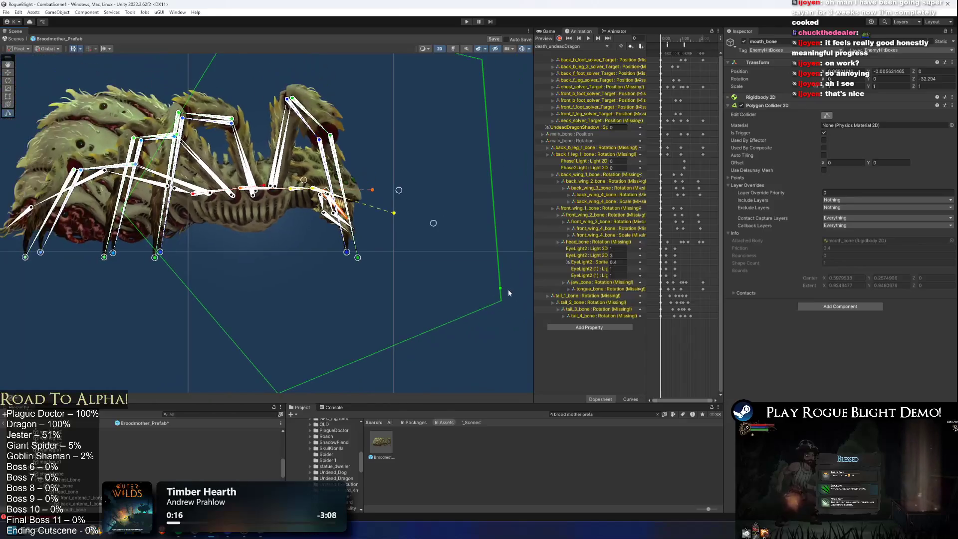
mouse_move(501, 301)
left_mouse_down()
mouse_move(349, 222)
mouse_move(523, 289)
mouse_move(505, 303)
mouse_move(352, 228)
mouse_move(490, 89)
mouse_move(359, 220)
mouse_move(352, 216)
mouse_move(349, 300)
left_mouse_up()
mouse_move(244, 107)
left_mouse_down()
mouse_move(299, 210)
mouse_move(120, 309)
mouse_move(113, 300)
mouse_move(125, 290)
mouse_move(289, 293)
mouse_move(247, 197)
left_mouse_up()
mouse_move(222, 382)
left_mouse_down()
mouse_move(256, 310)
mouse_move(282, 209)
left_mouse_up()
Hide the two selected mandible sprites, then reselect mouth_bone.
scroll(295, 202, "up", 5)
scroll(250, 115, "up", 3)
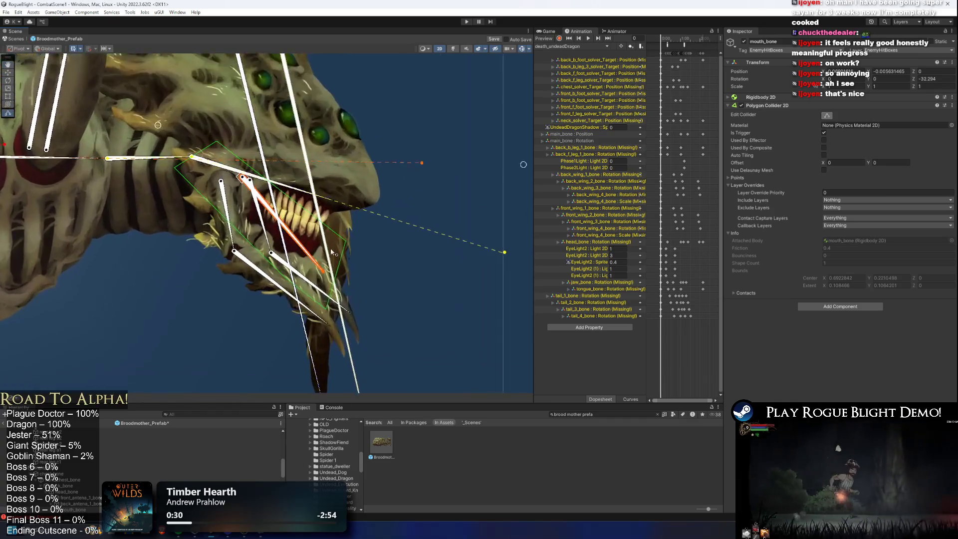
left_click(218, 205)
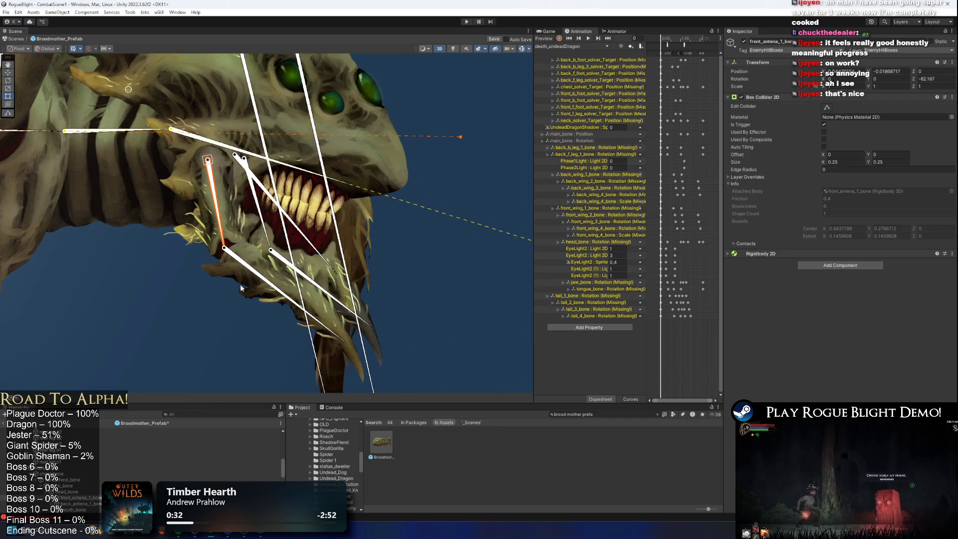
left_click(240, 283)
left_click(237, 216)
left_click(237, 216, "shift")
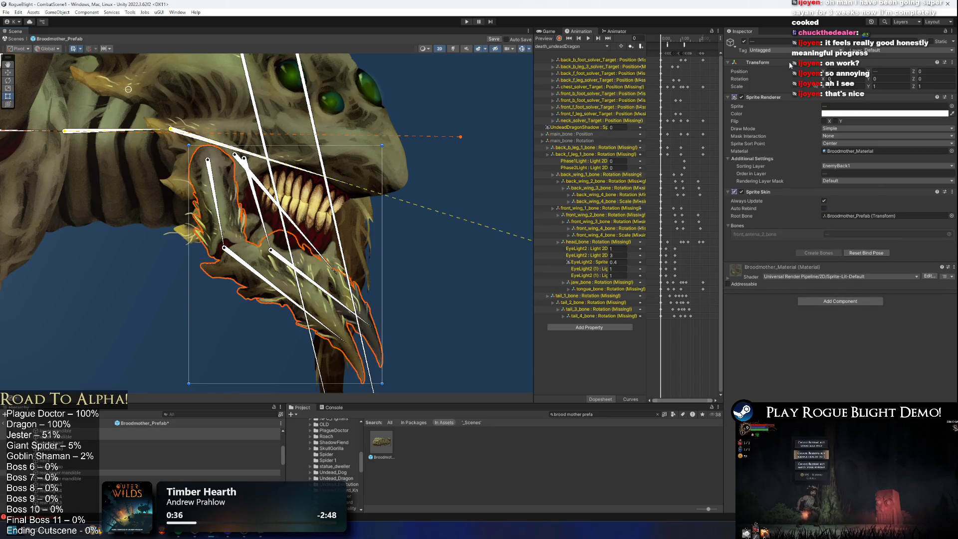
left_click(744, 43)
scroll(269, 237, "up", 1)
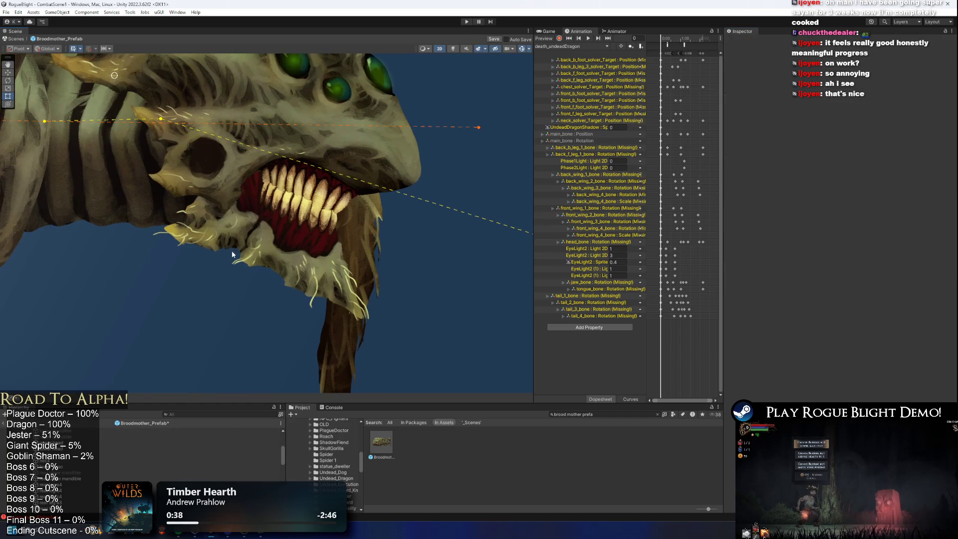
left_click(232, 251)
left_click(286, 212)
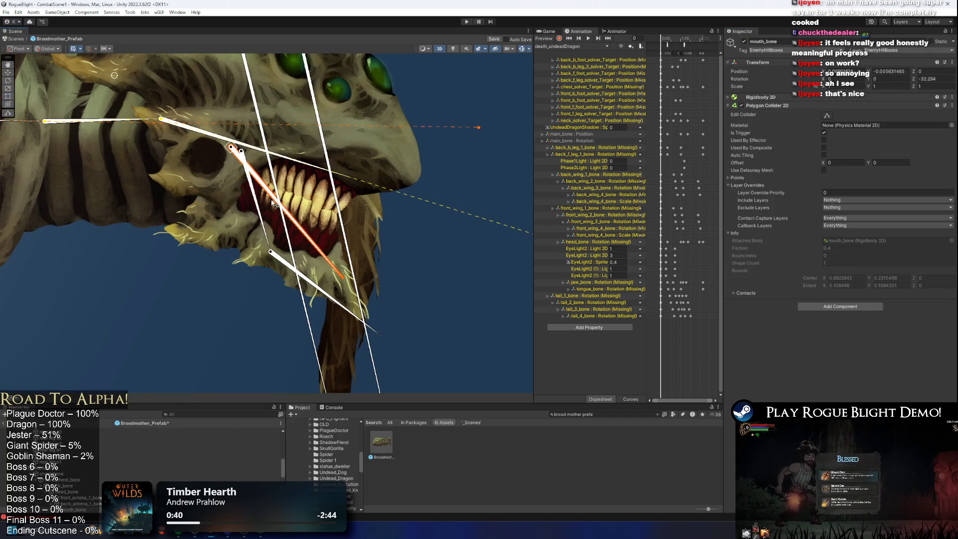
Reshape mouth_bone's polygon hitbox over the lower skull and jaw, adding a point below the jaw.
left_click(827, 116)
mouse_move(187, 206)
left_mouse_down()
mouse_move(190, 214)
mouse_move(171, 177)
mouse_move(262, 187)
mouse_move(408, 286)
mouse_move(372, 264)
left_mouse_up()
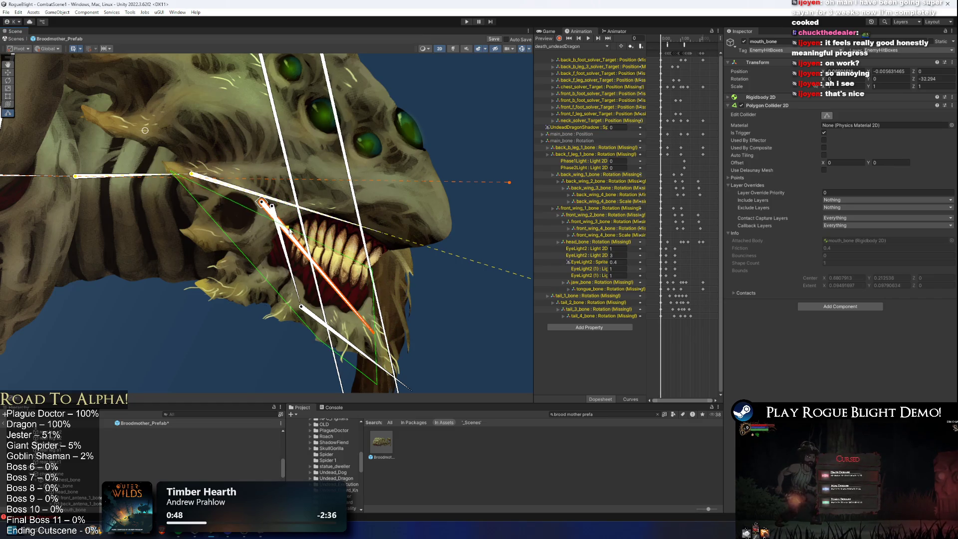
left_click_drag(222, 168, 250, 169)
left_click_drag(290, 203, 268, 230)
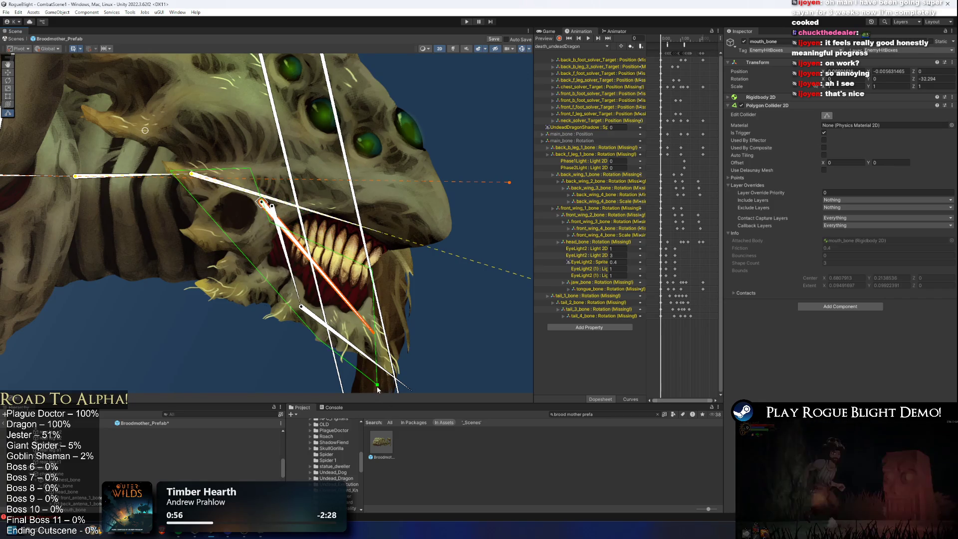
left_click_drag(377, 369, 394, 377)
mouse_move(318, 340)
left_mouse_down()
mouse_move(192, 277)
mouse_move(189, 261)
left_mouse_up()
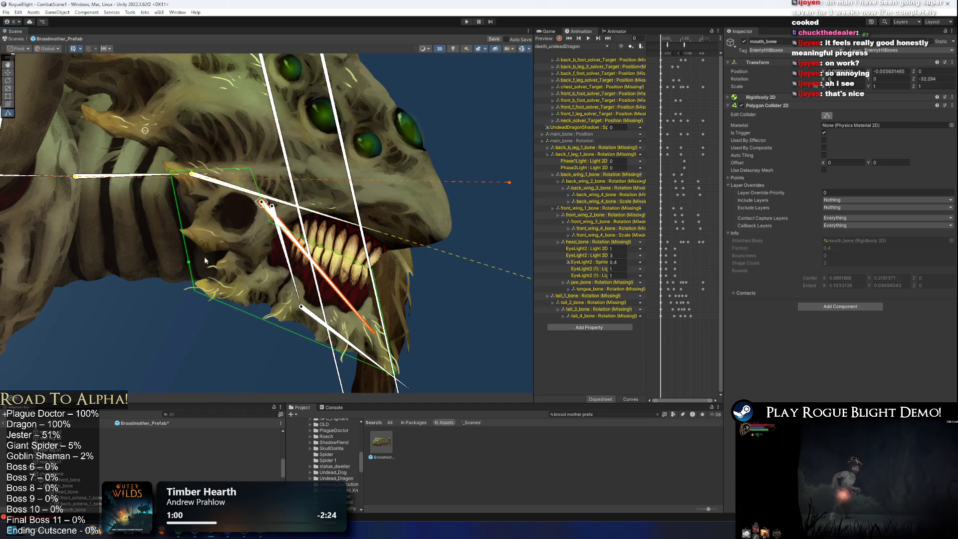
scroll(202, 262, "down", 1)
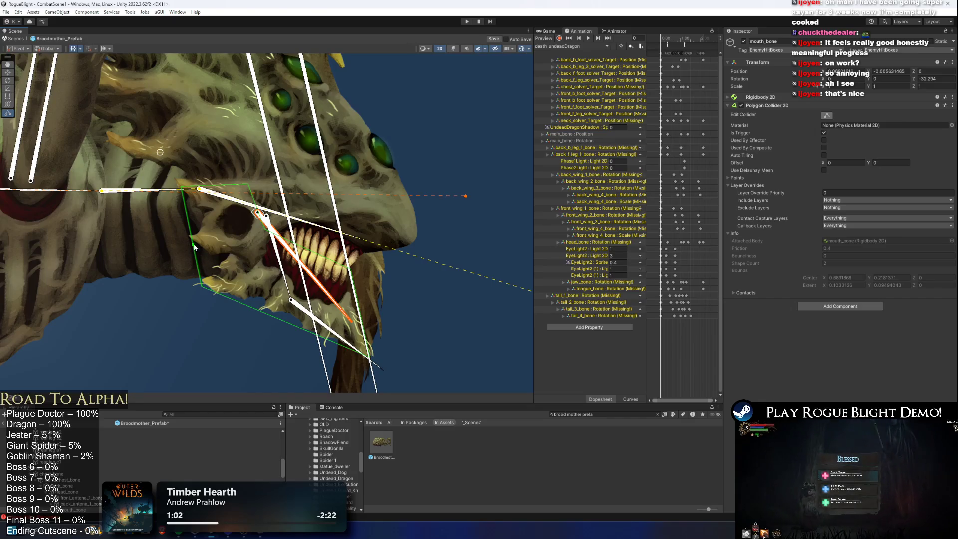
left_click_drag(178, 182, 179, 181)
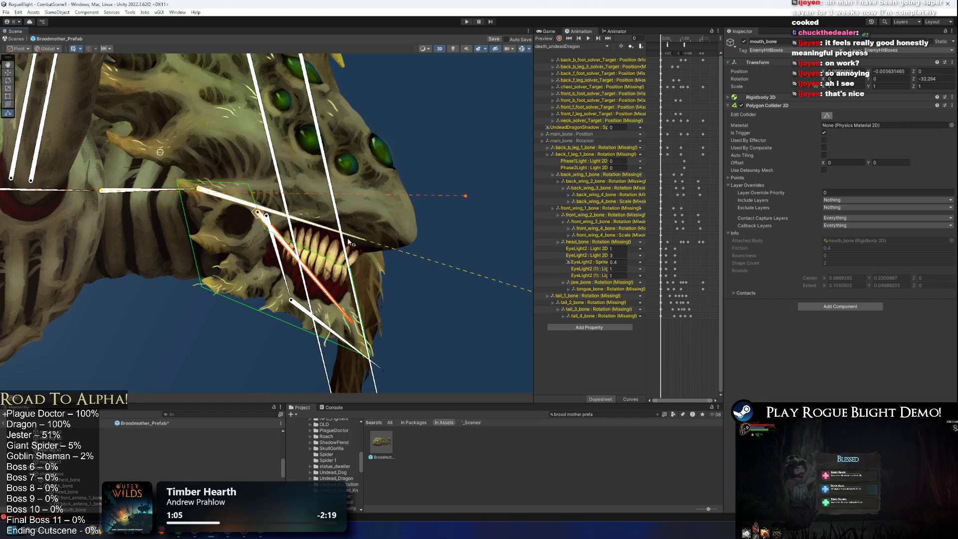
scroll(325, 242, "down", 1)
Rotate the jaw bone downward to test how the hitbox follows.
left_click_drag(316, 243, 271, 266)
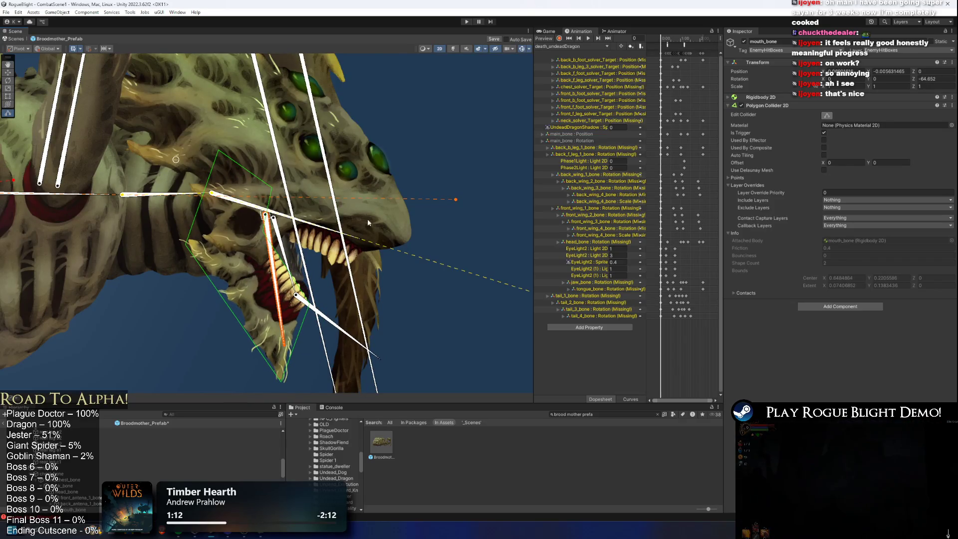
left_click(339, 233, "shift")
mouse_move(303, 271)
left_mouse_down()
mouse_move(332, 286)
mouse_move(325, 275)
mouse_move(351, 270)
left_mouse_up()
left_click(350, 271)
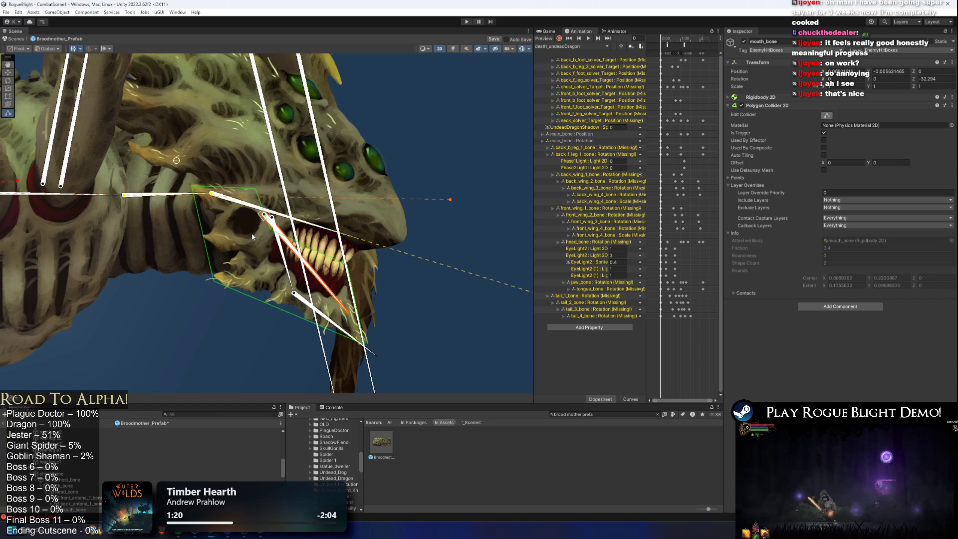
Raise the lower head sprite's Order in Layer to 84, then revert it to 24.
left_click(240, 281)
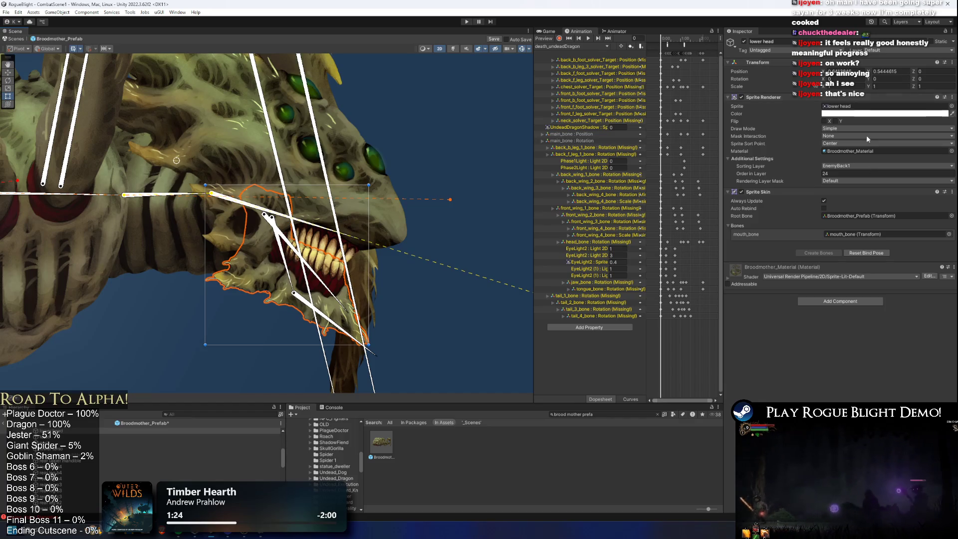
left_click_drag(814, 175, 831, 174)
key("ctrl+z")
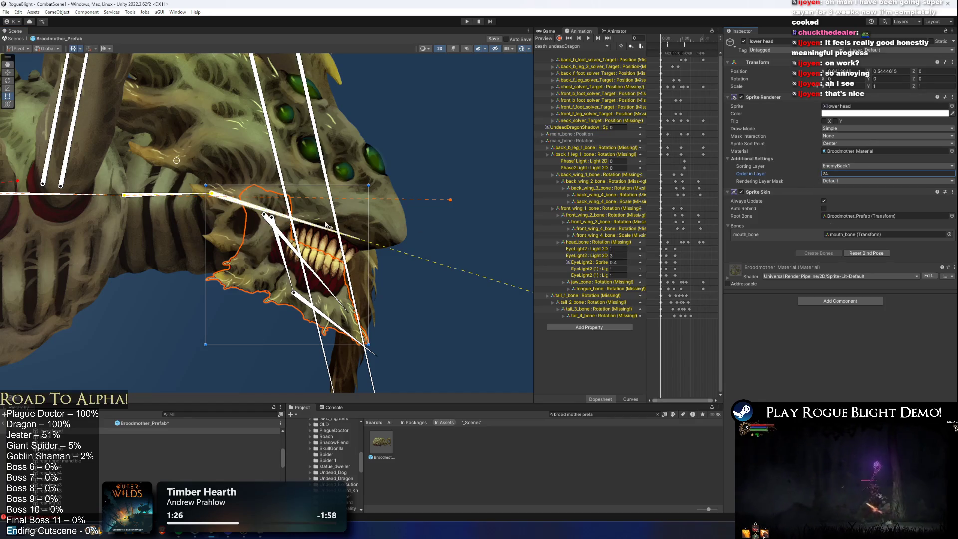
scroll(420, 217, "up", 2)
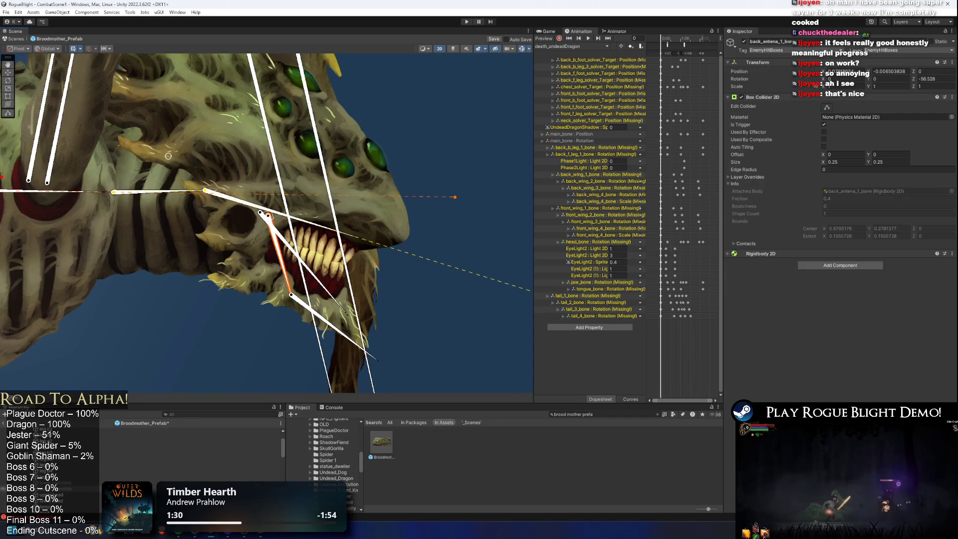
Select front_antena_1_bone and pull its box collider's side in toward the bone.
left_click(94, 488)
left_click(93, 482, "shift")
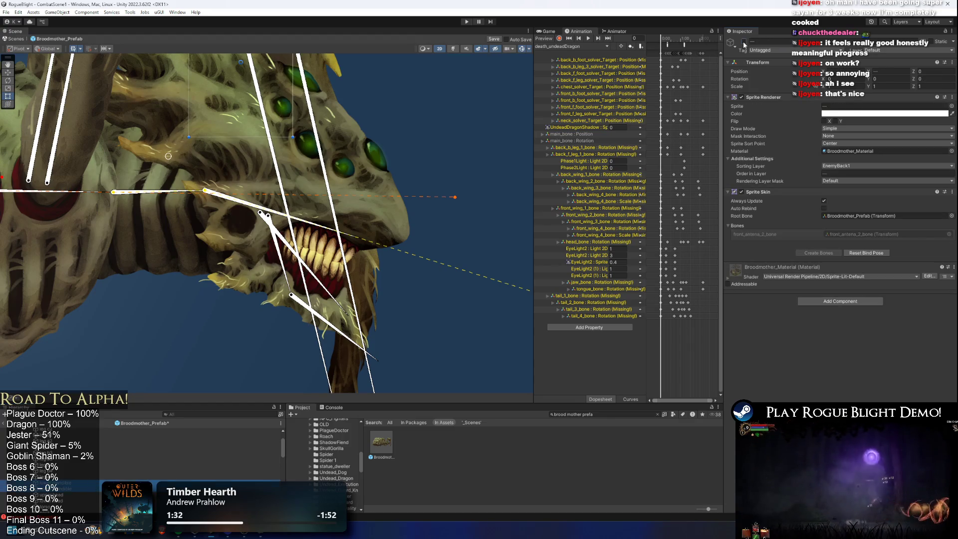
left_click(362, 262)
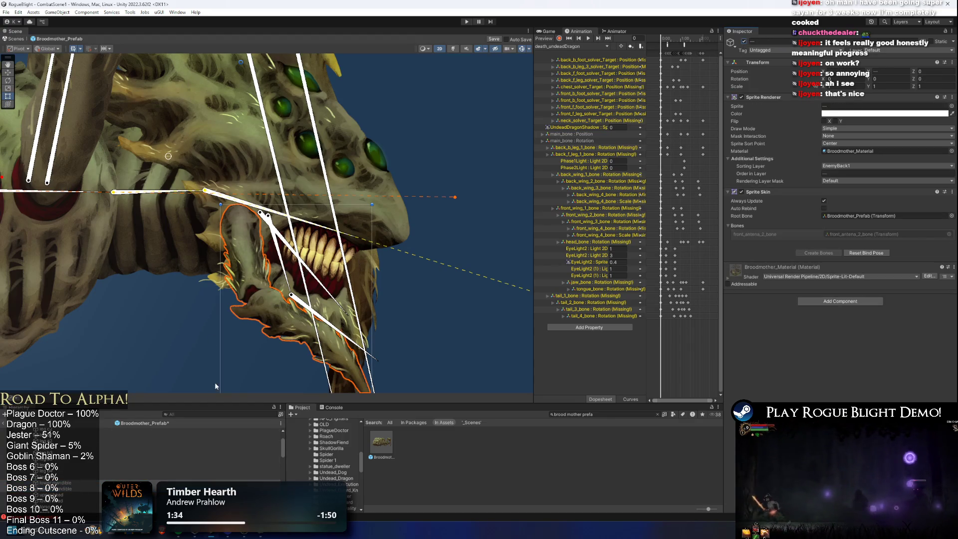
left_click_drag(315, 229, 302, 173)
left_click(64, 484)
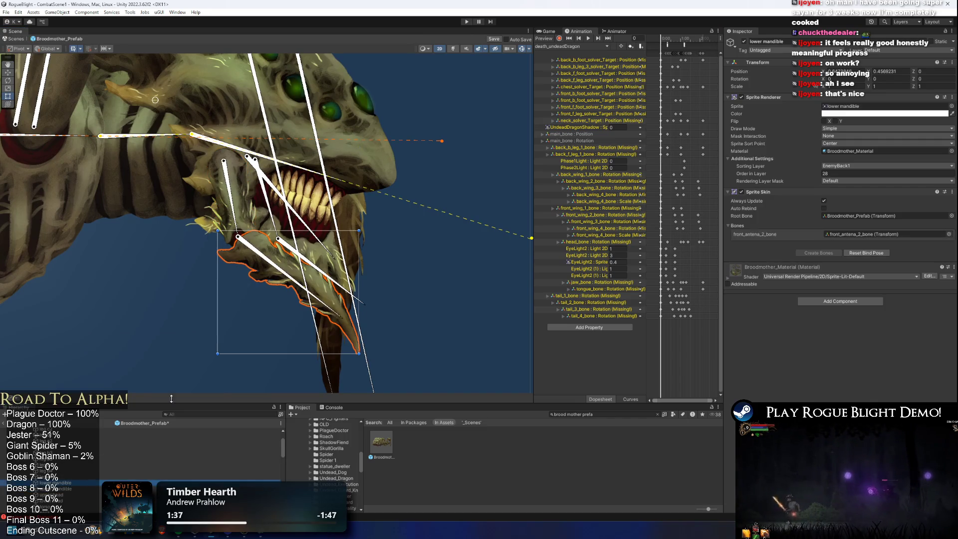
left_click(231, 198)
left_click(827, 107)
scroll(369, 167, "down", 2)
left_click_drag(339, 151, 275, 168)
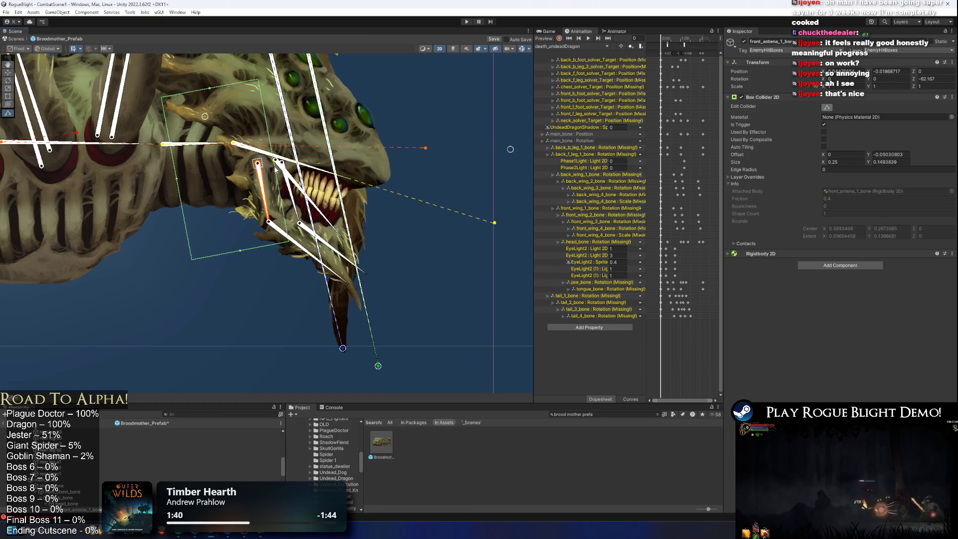
Narrow front_antena_1_bone's collider tightly around the antenna and fine-tune its edge.
left_click(205, 173)
left_click(180, 164)
left_click(176, 166)
left_click(176, 165)
left_click_drag(176, 165, 239, 172)
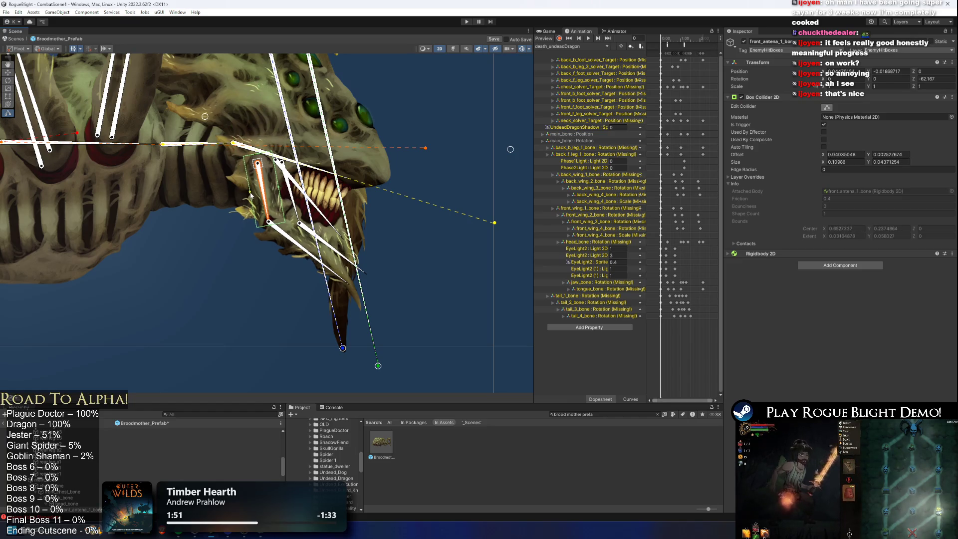
left_click_drag(277, 191, 274, 180)
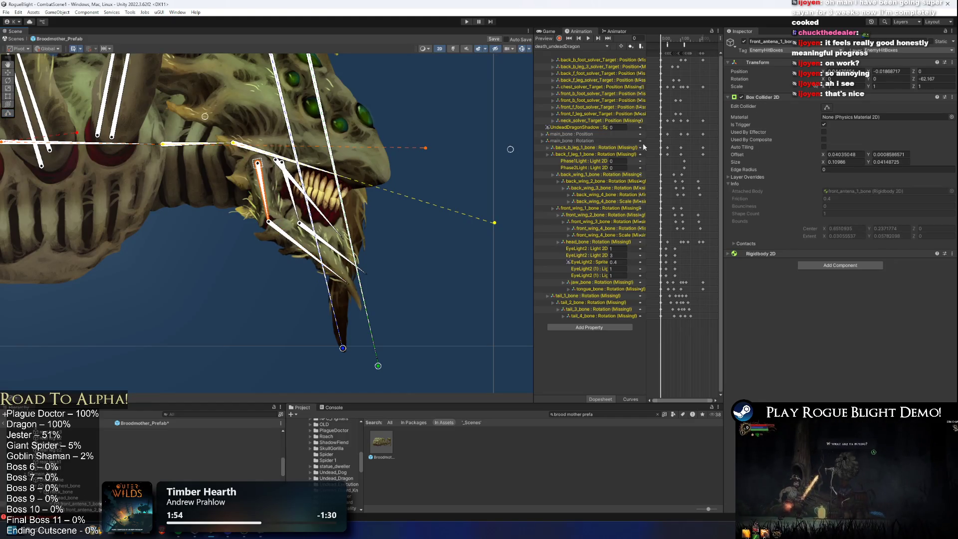
Shrink front_antena_2_bone's box collider to a narrow strip along the bone.
left_click(301, 246)
left_click(830, 107)
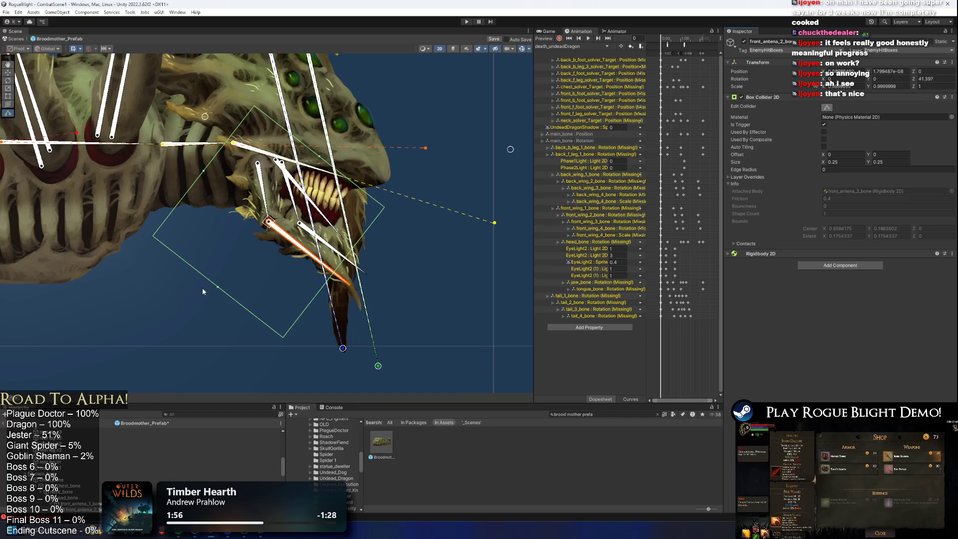
left_click_drag(220, 290, 300, 265)
left_click(355, 259)
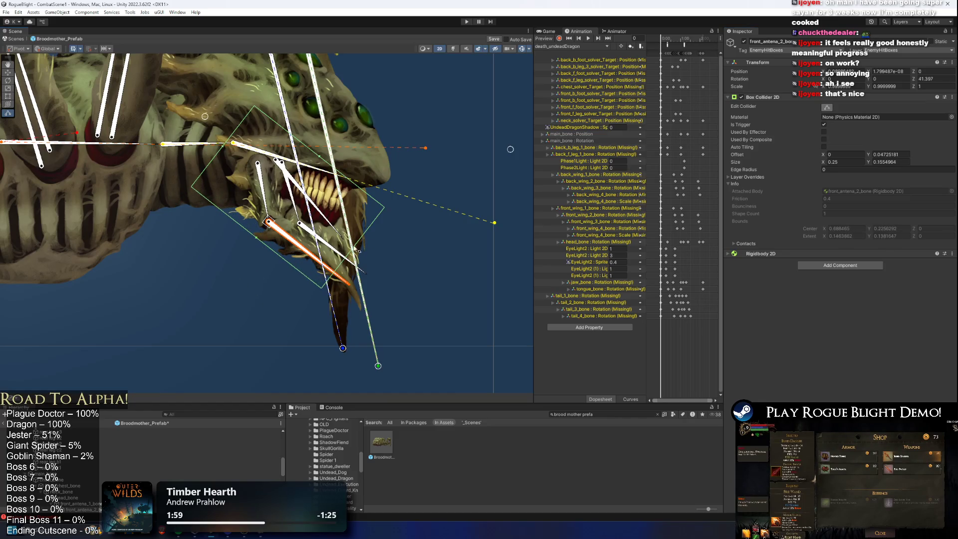
left_click(339, 276)
scroll(375, 235, "up", 3)
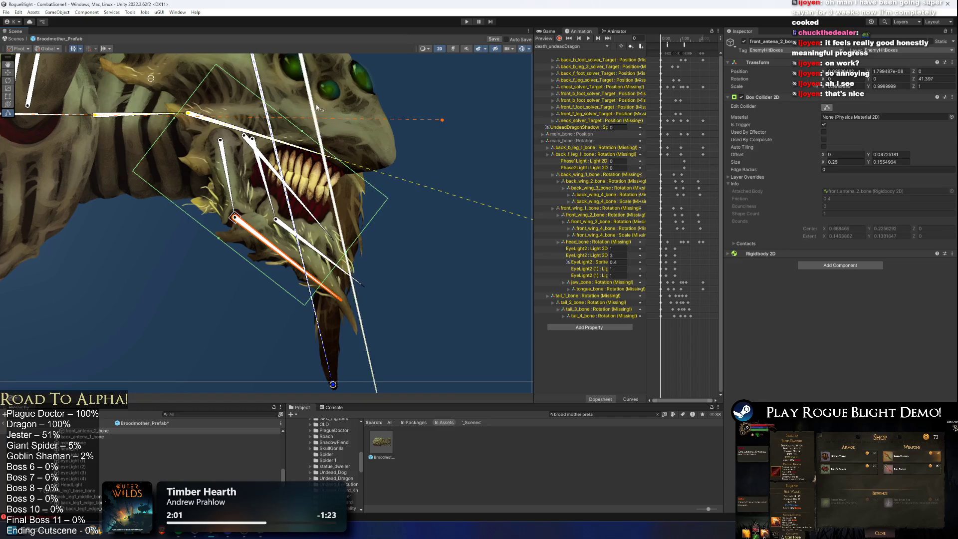
left_click_drag(264, 202, 252, 216)
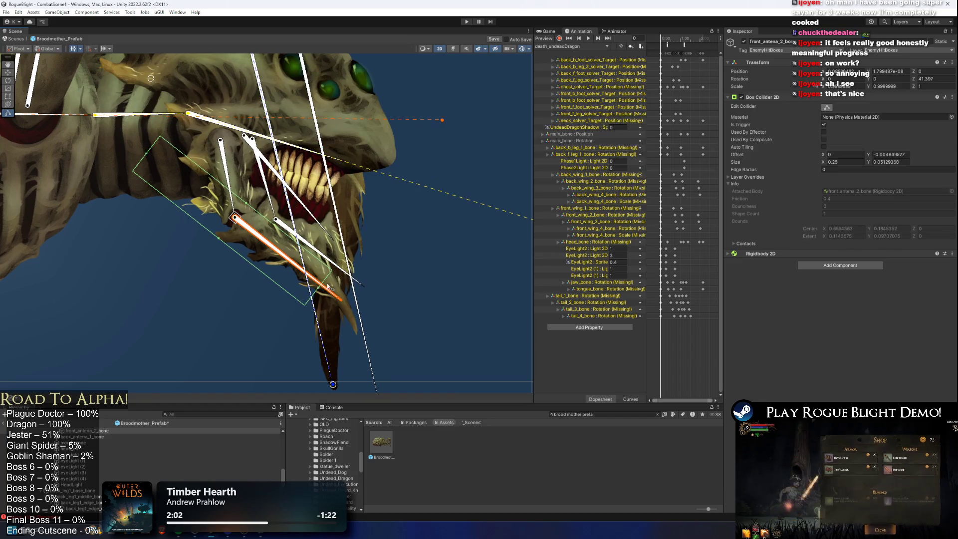
left_click_drag(318, 291, 366, 324)
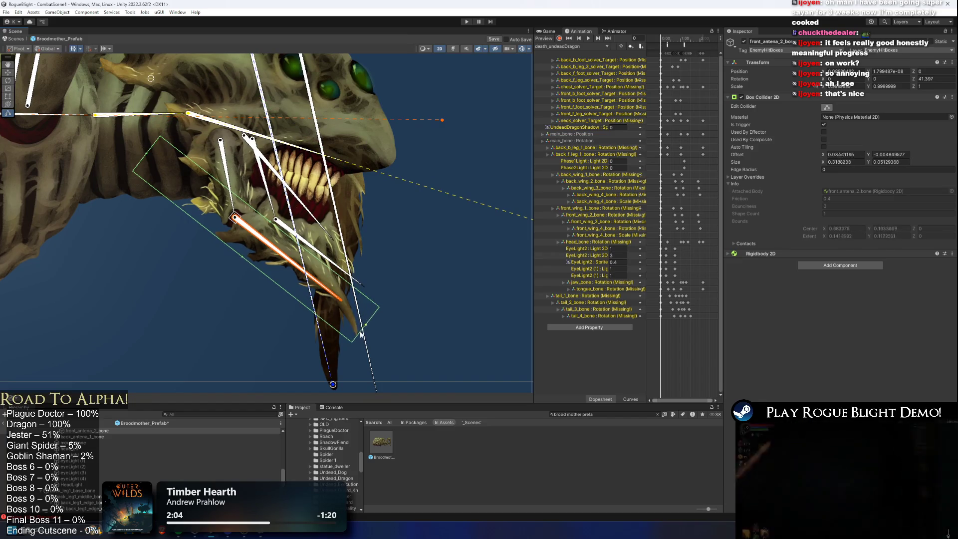
left_click_drag(149, 158, 229, 213)
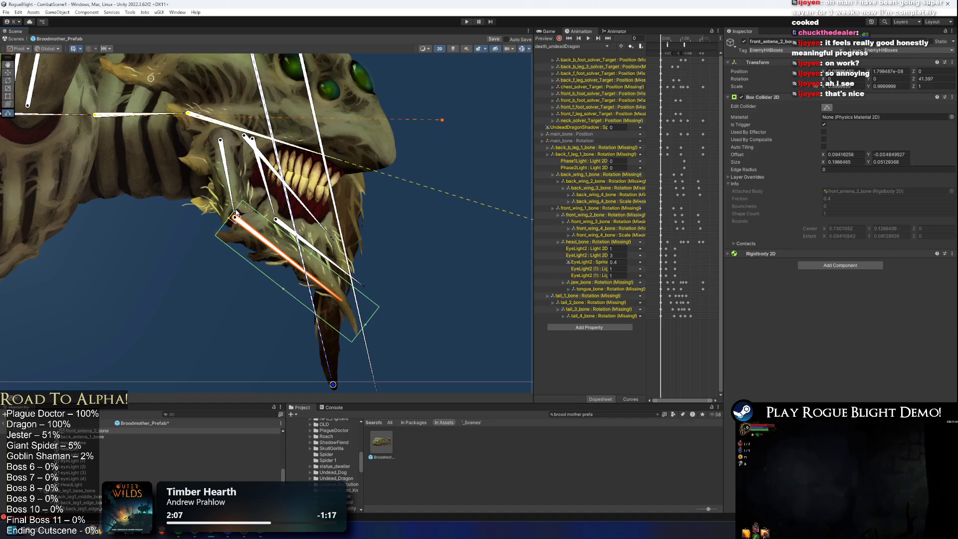
Rotate back_antena_2_bone so it points straight down.
scroll(351, 325, "up", 1)
scroll(331, 254, "up", 1)
left_click(331, 253)
left_click_drag(331, 254, 331, 254)
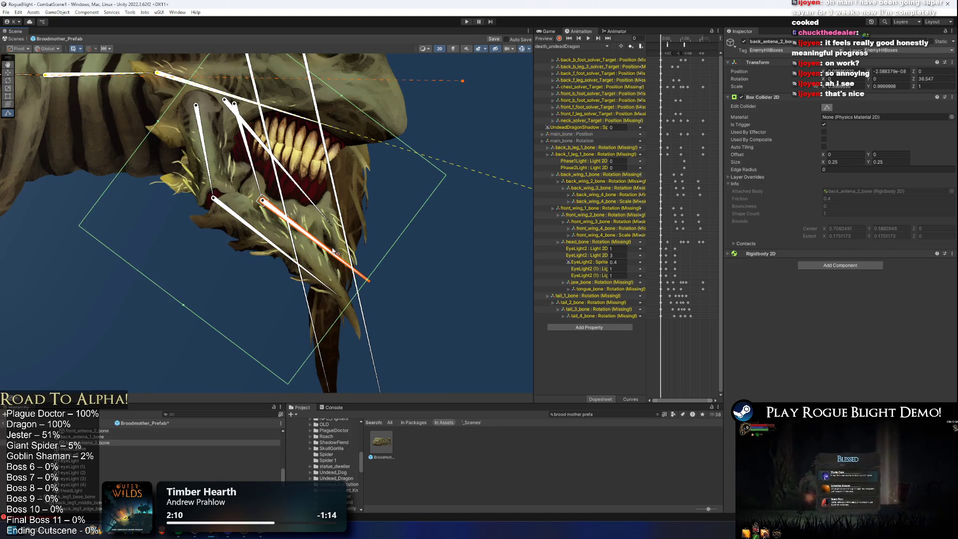
key("t")
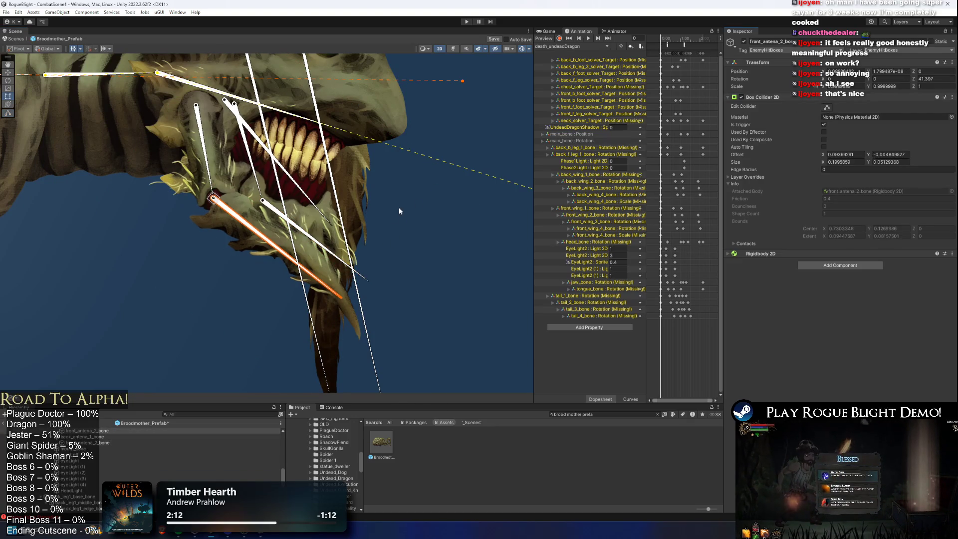
left_click_drag(275, 212, 258, 279)
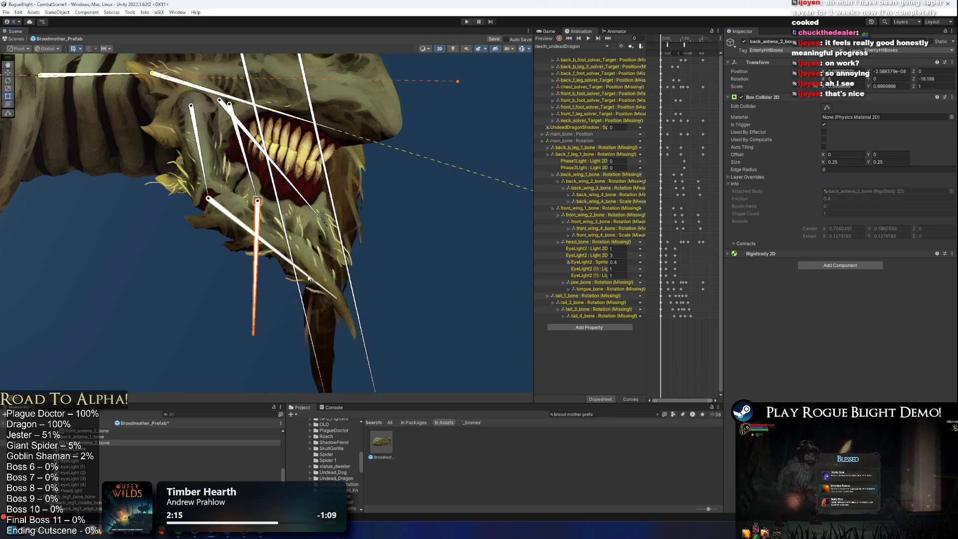
scroll(299, 249, "down", 3)
left_click(341, 286)
Pick back_antena_1_bone from the overlapping jaw sprites and edit its 0.25 × 0.25 trigger box collider.
left_click(328, 304)
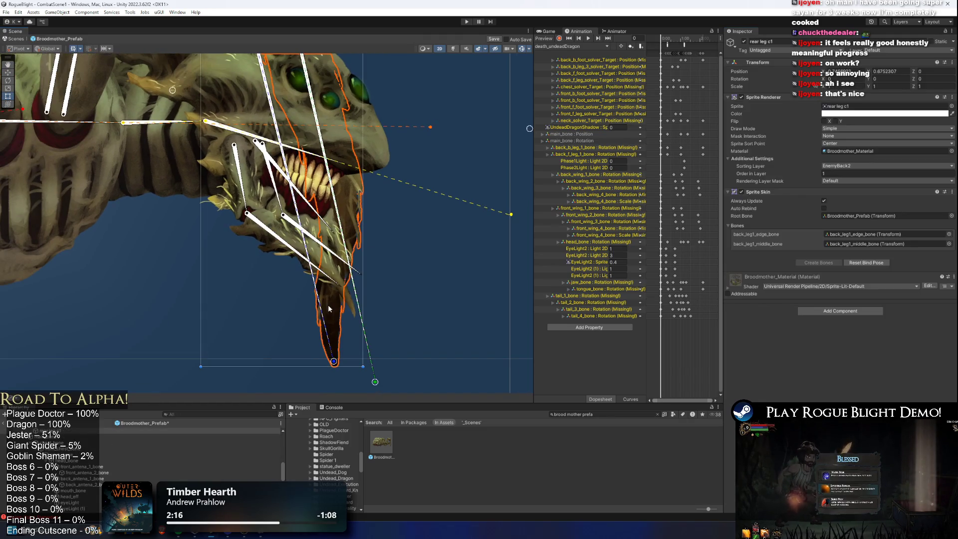
scroll(328, 304, "down", 1)
left_click(323, 208)
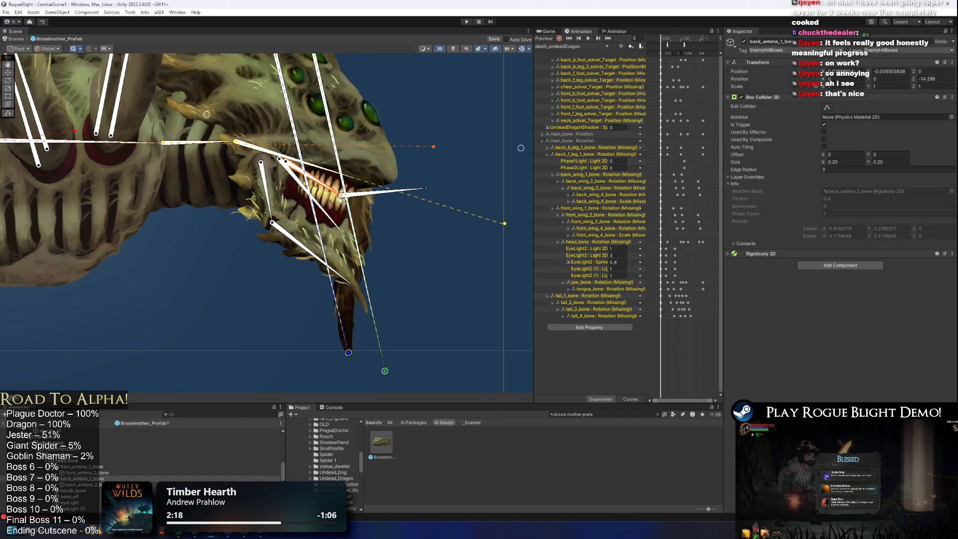
left_click(307, 215)
left_click(307, 214)
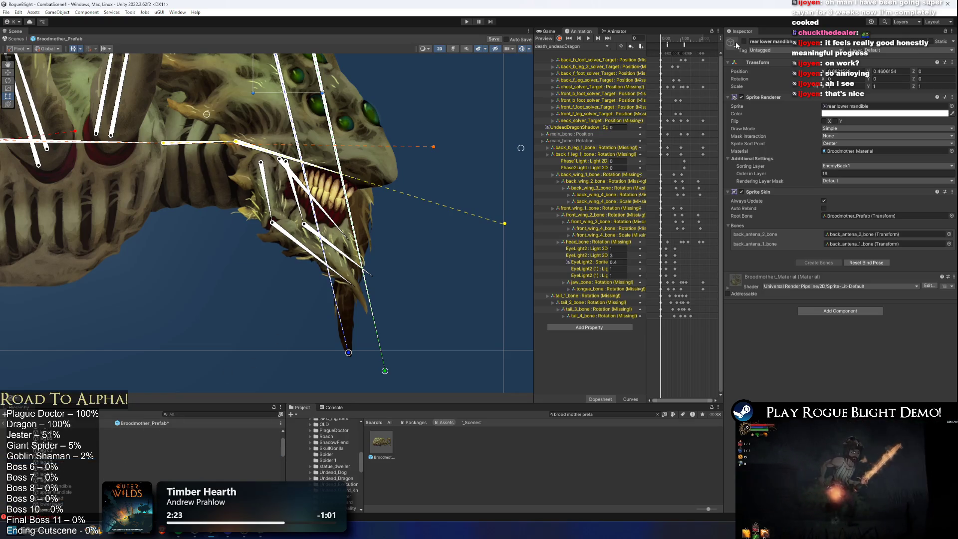
scroll(351, 248, "up", 1)
left_click(334, 253)
left_click(335, 255)
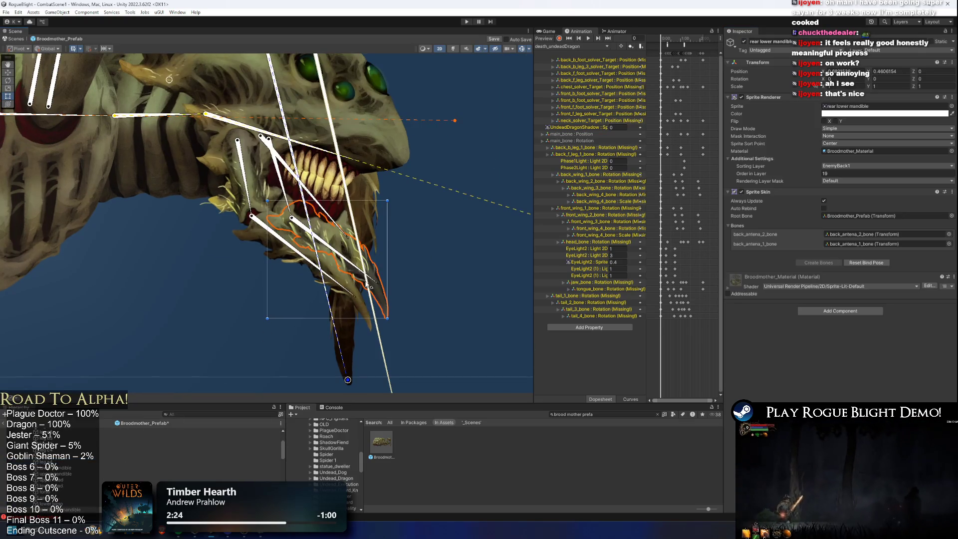
left_click(319, 213)
left_click(319, 214)
left_click(311, 223)
left_click(272, 196)
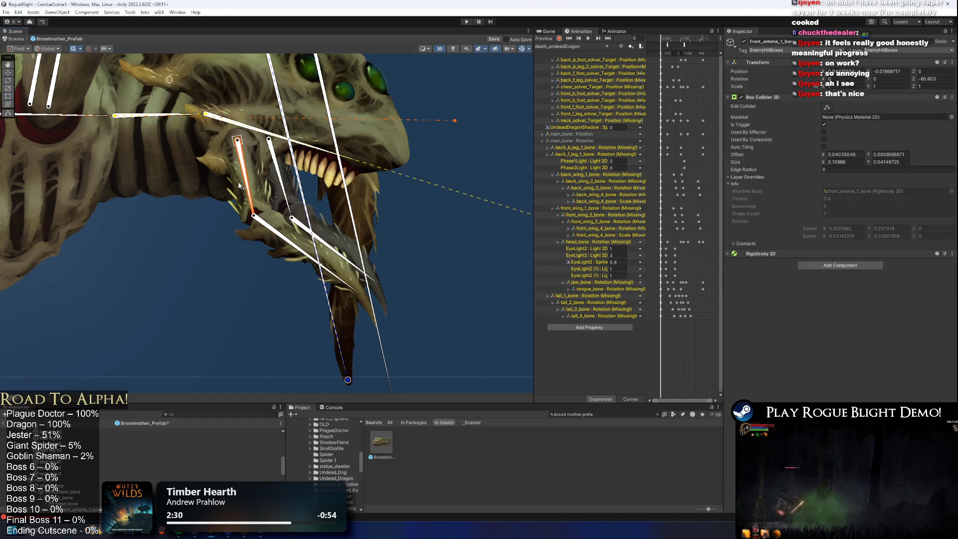
left_click(322, 252, "shift")
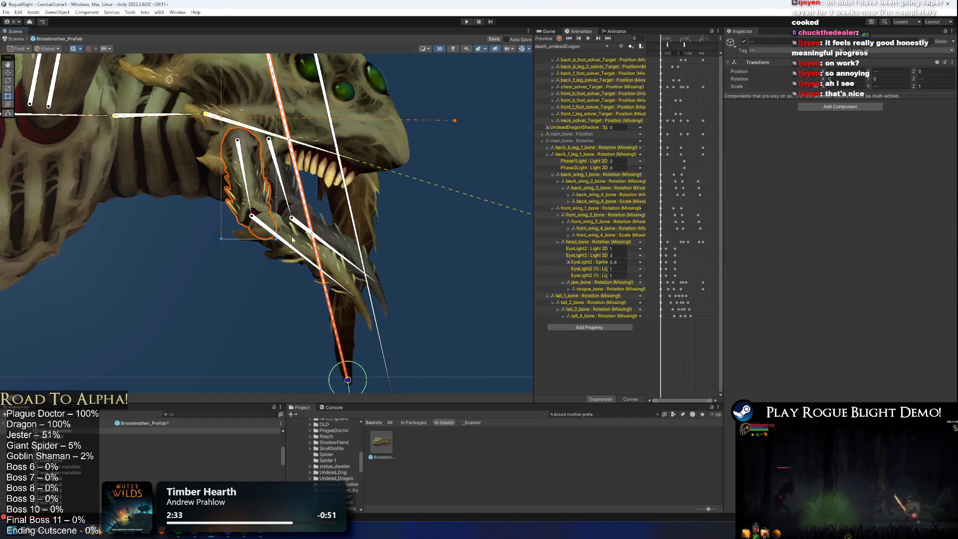
left_click(322, 252)
left_click(290, 220)
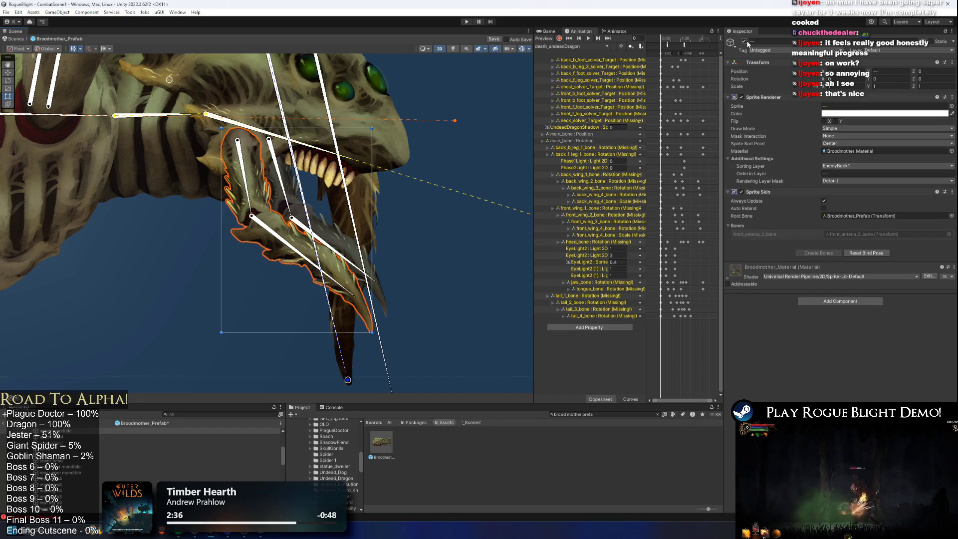
left_click(282, 185)
scroll(299, 187, "up", 1)
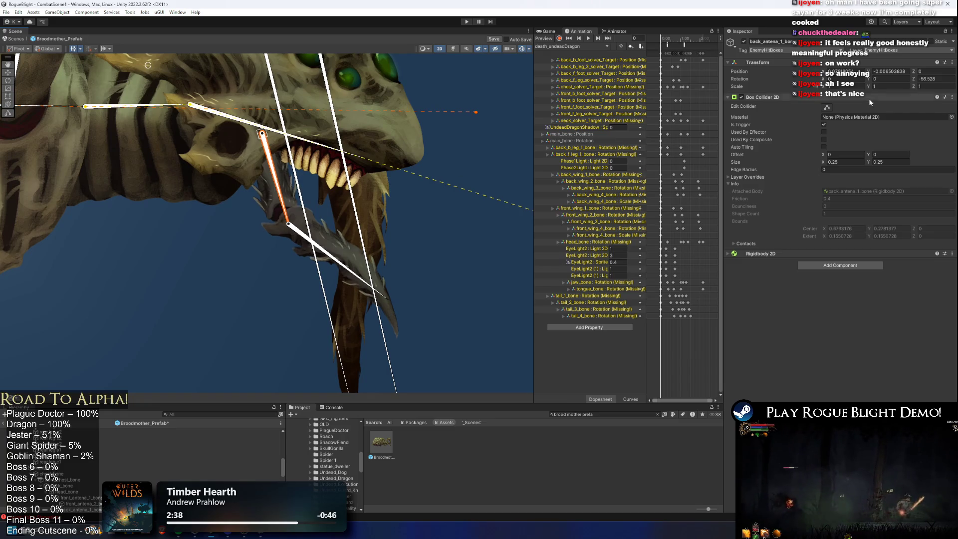
left_click(826, 108)
Shrink back_antena_1_bone's box collider to a thin strip along its mandible piece.
scroll(371, 197, "down", 1)
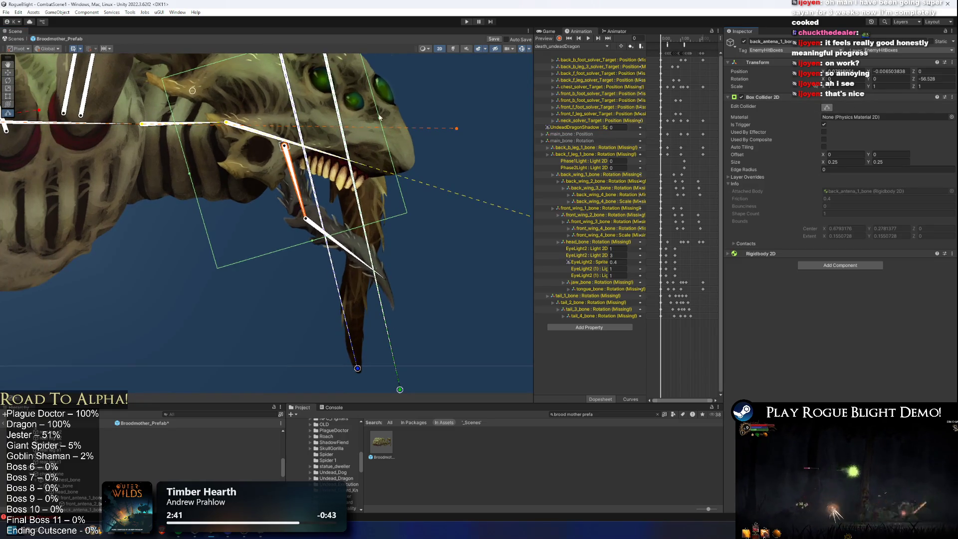
left_click_drag(380, 118, 289, 140)
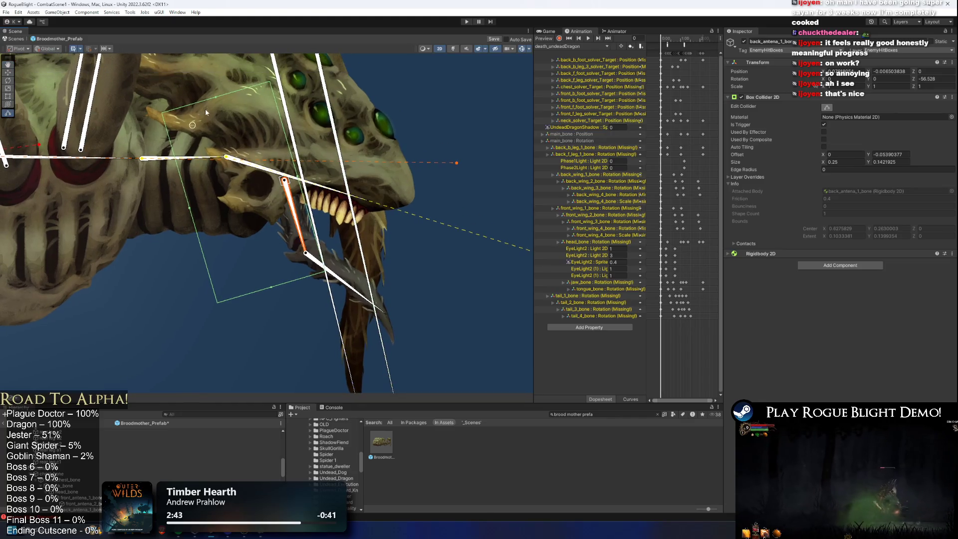
left_click_drag(217, 102, 254, 189)
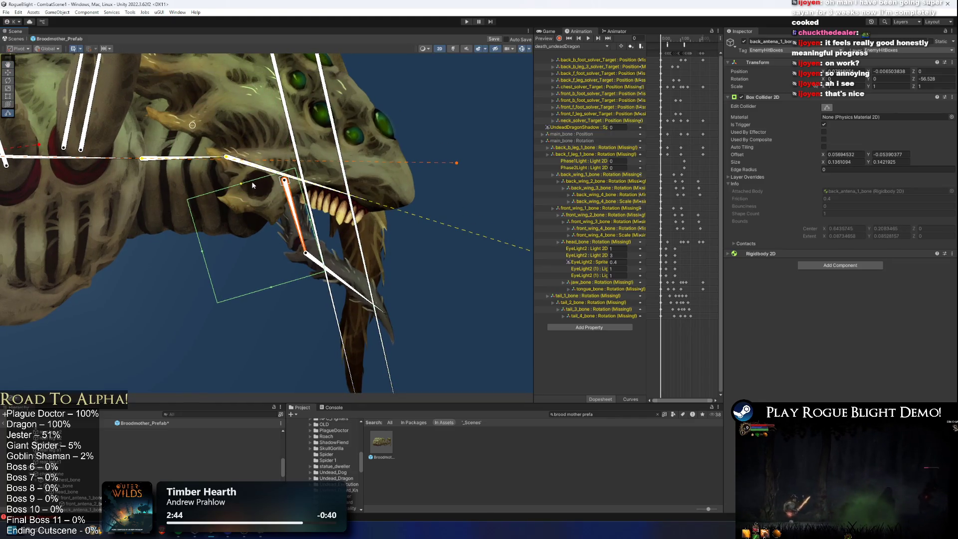
left_click(307, 256)
left_click(308, 257)
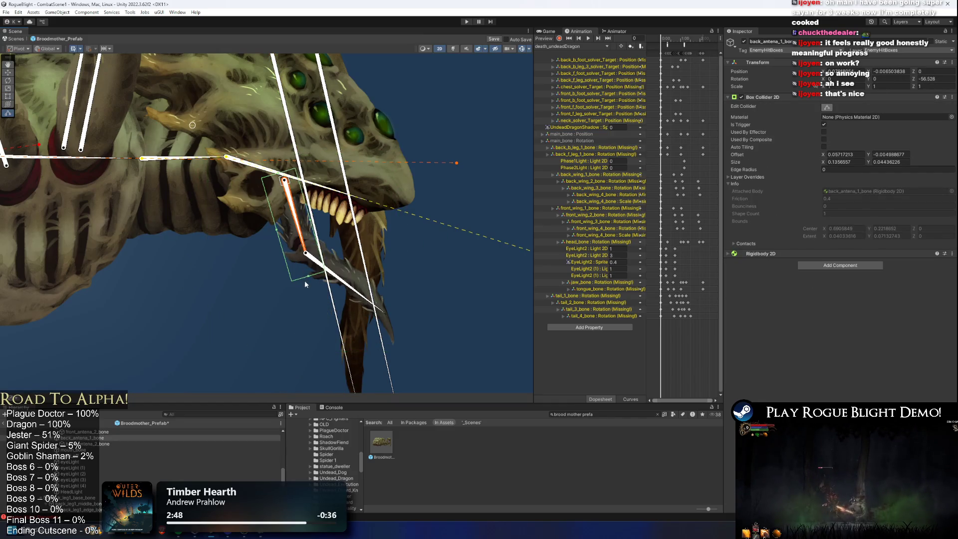
left_click_drag(305, 259, 306, 259)
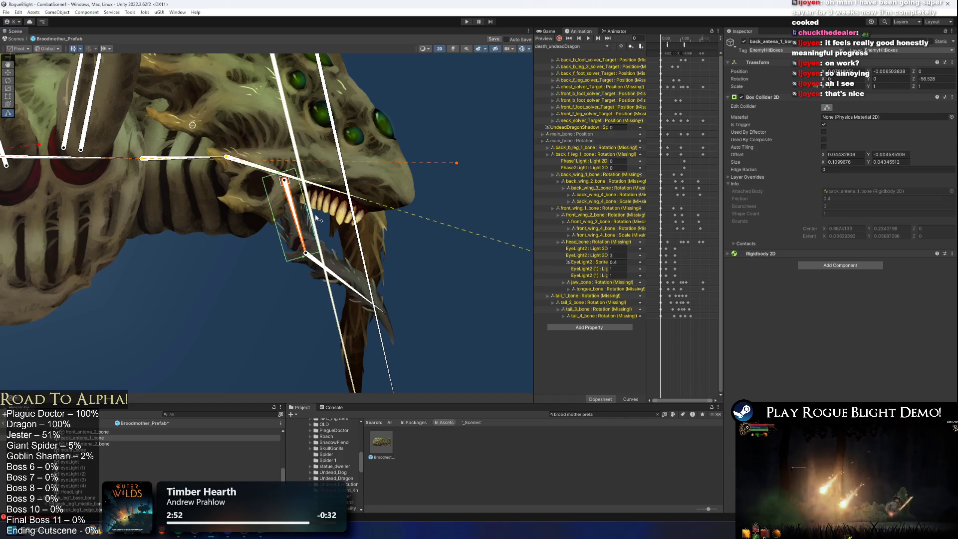
Fit back_antena_2_bone's box collider tightly along its bone, trimming both ends.
left_click(356, 284)
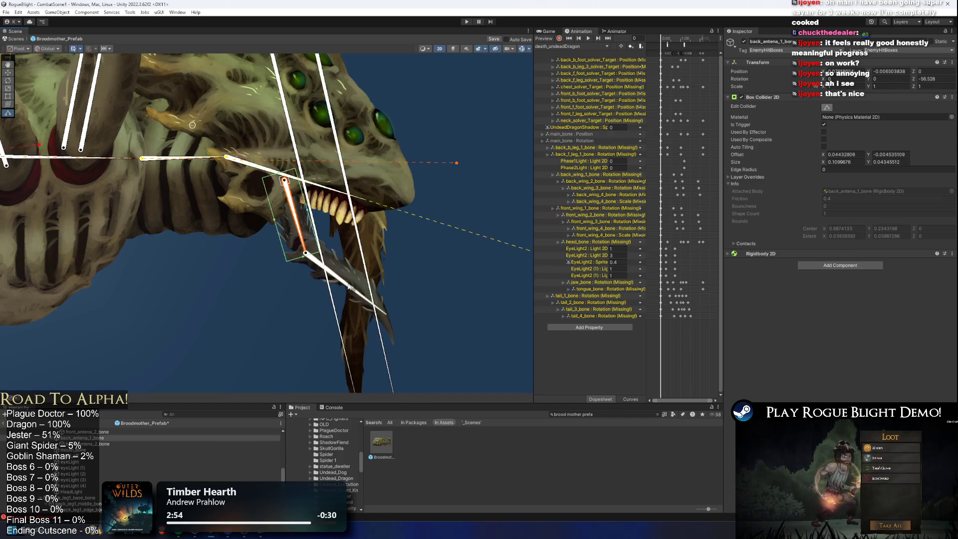
left_click_drag(362, 172, 325, 244)
left_click_drag(357, 360, 382, 364)
left_click_drag(256, 341, 308, 280)
left_click_drag(226, 195, 301, 243)
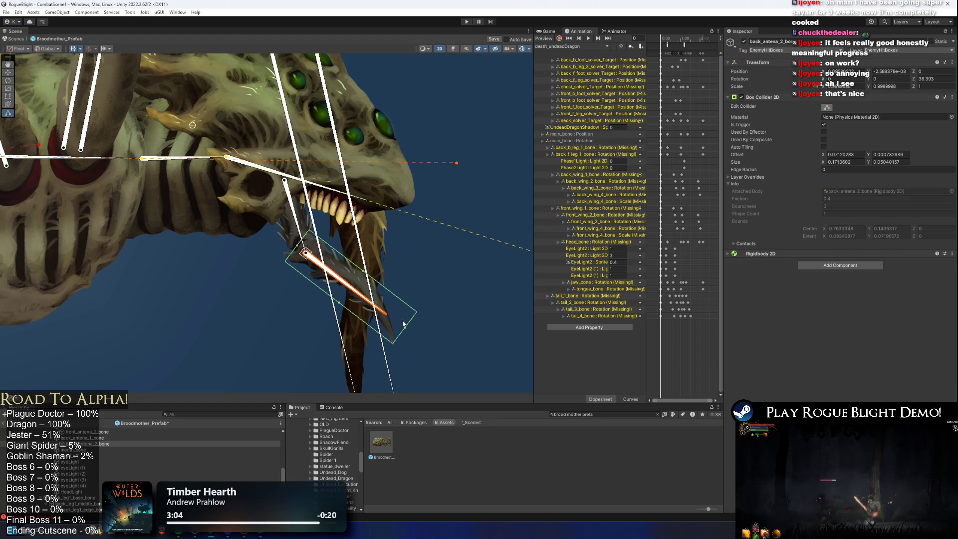
left_click_drag(402, 330, 403, 329)
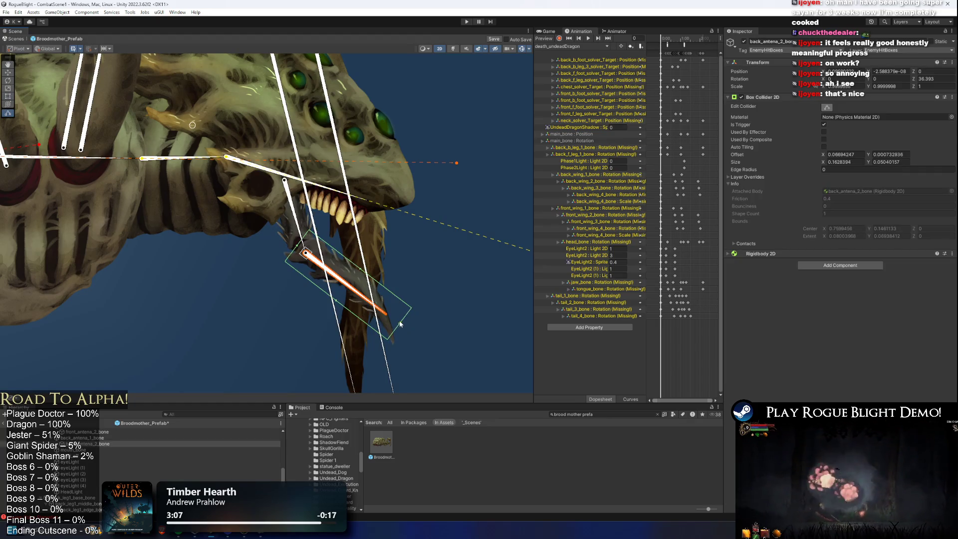
left_click(422, 256)
scroll(132, 450, "down", 5)
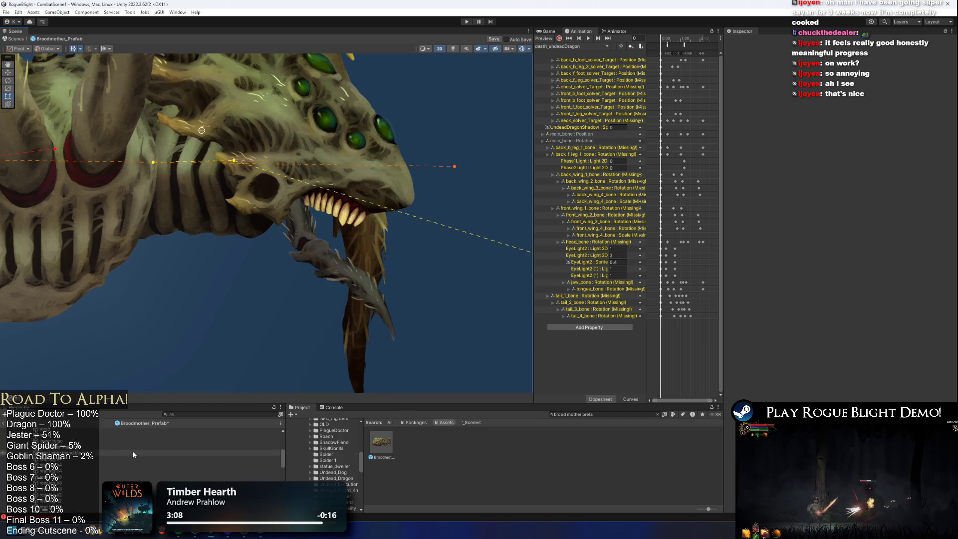
Re-enable the selected mandible parts and frame them in view.
left_click(100, 447)
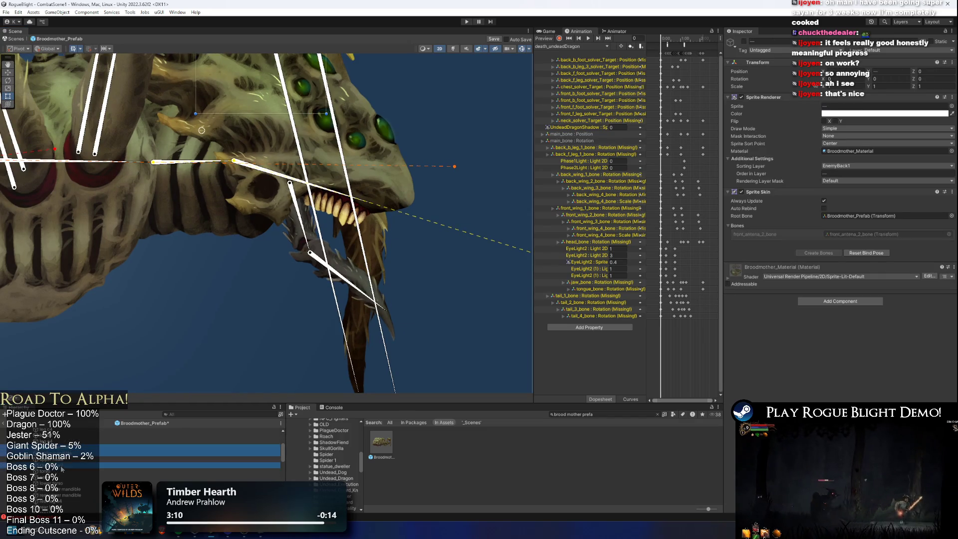
left_click(75, 495, "ctrl")
scroll(150, 469, "up", 2)
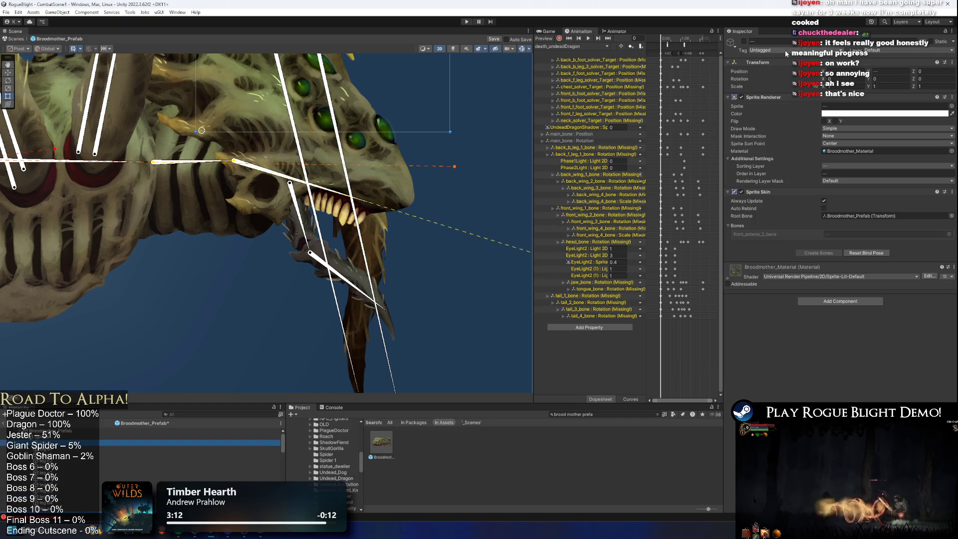
left_click(744, 42)
key("f")
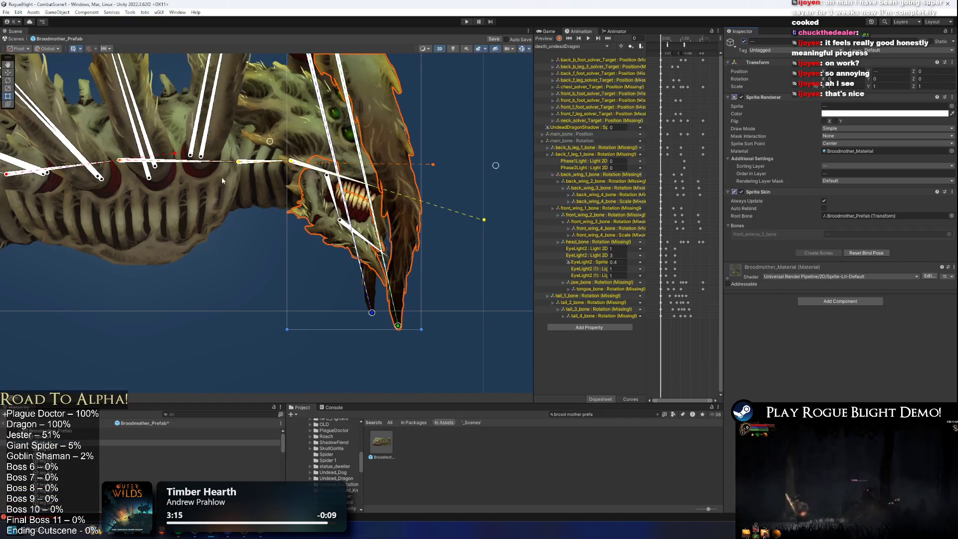
Push neck_bone's box collider's right edge outward to about 0.298 × 0.224.
left_click(269, 162)
key("f")
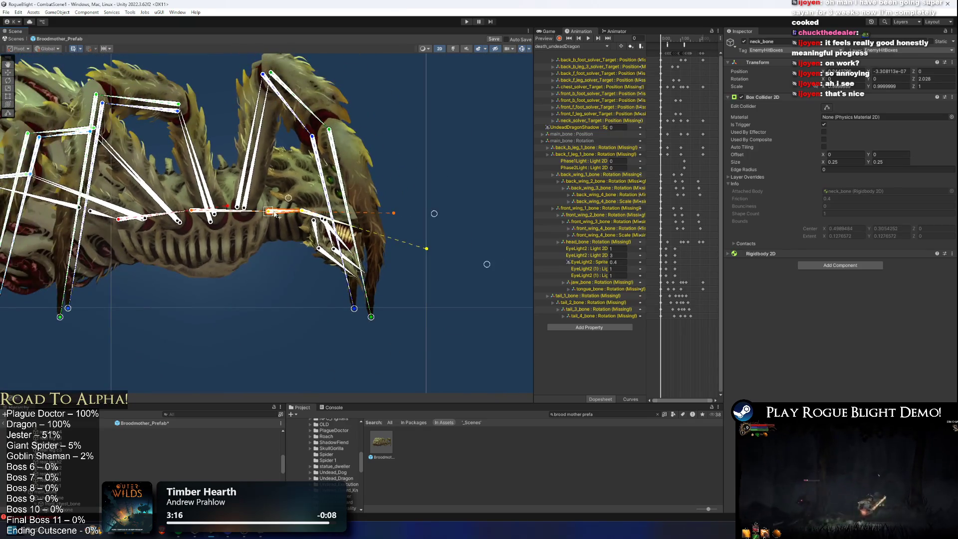
left_click(824, 109)
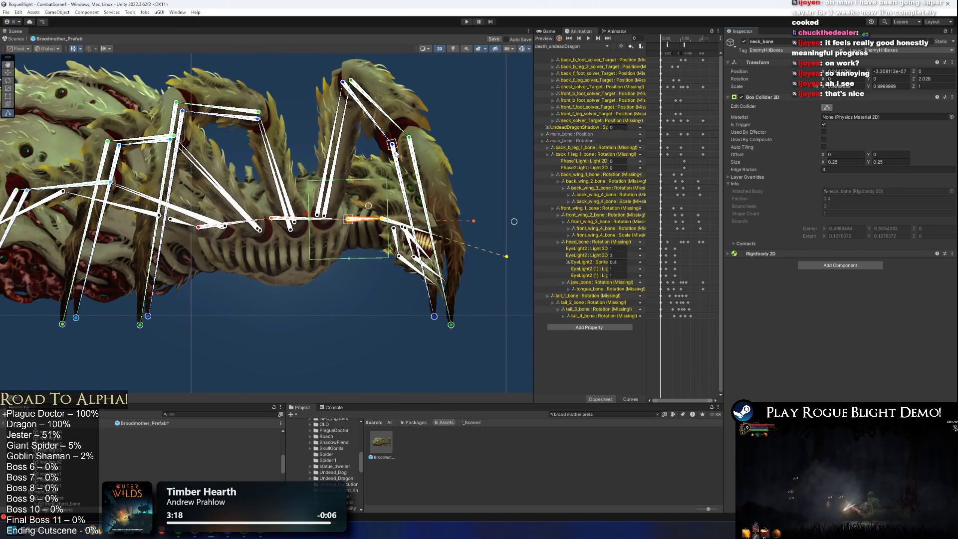
left_click(350, 255)
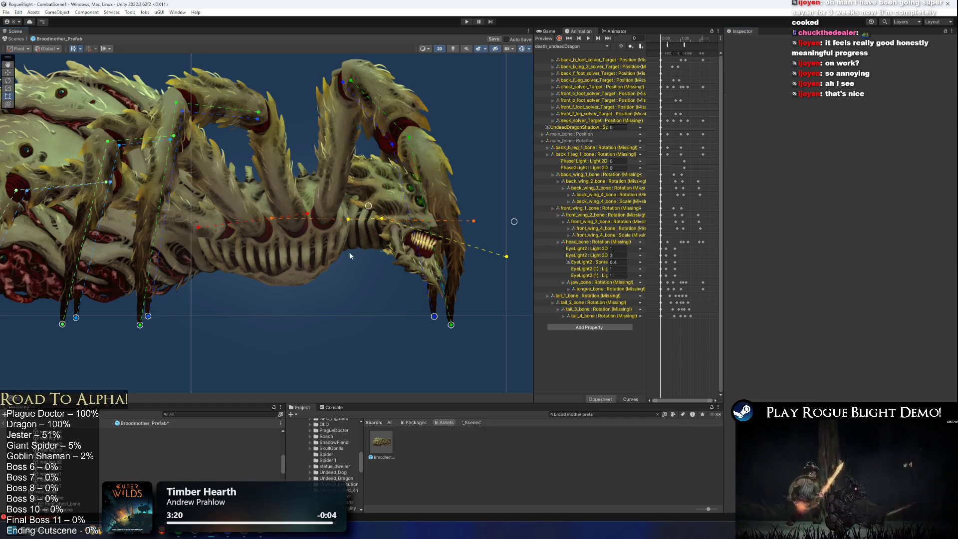
left_click(349, 255)
left_click(350, 257)
left_click(349, 259)
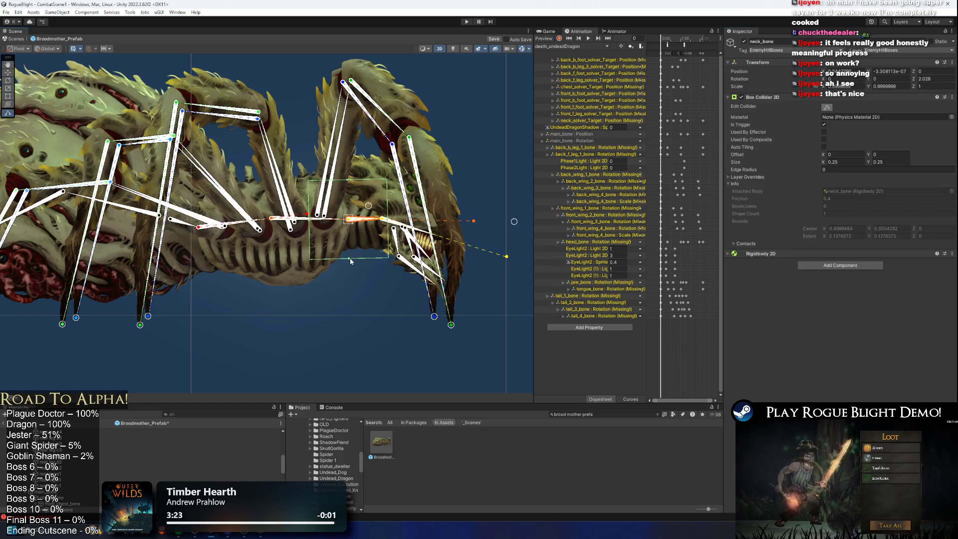
scroll(387, 218, "up", 1)
left_click_drag(388, 215, 402, 215)
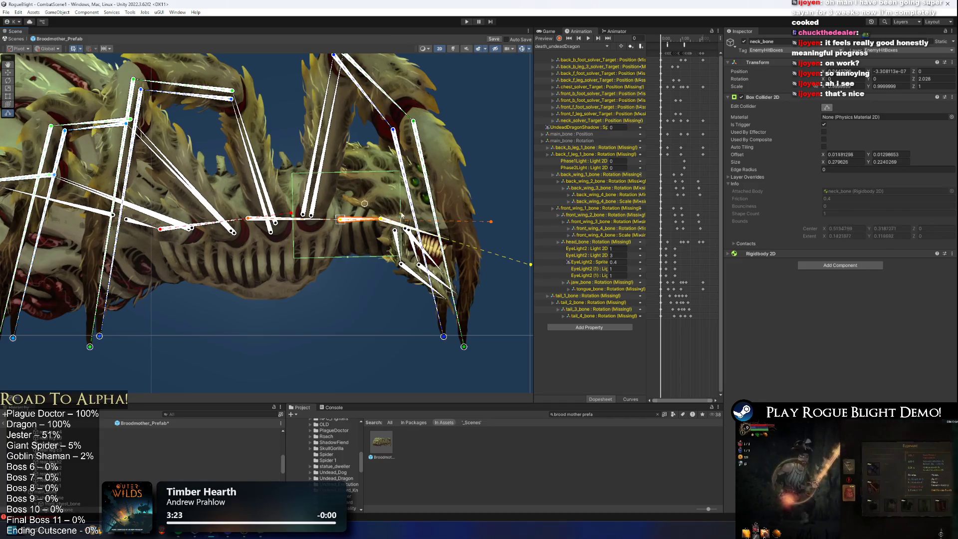
Reselect neck_bone after stray sprite selections and resume editing its box collider.
left_click(349, 178)
left_click(350, 203)
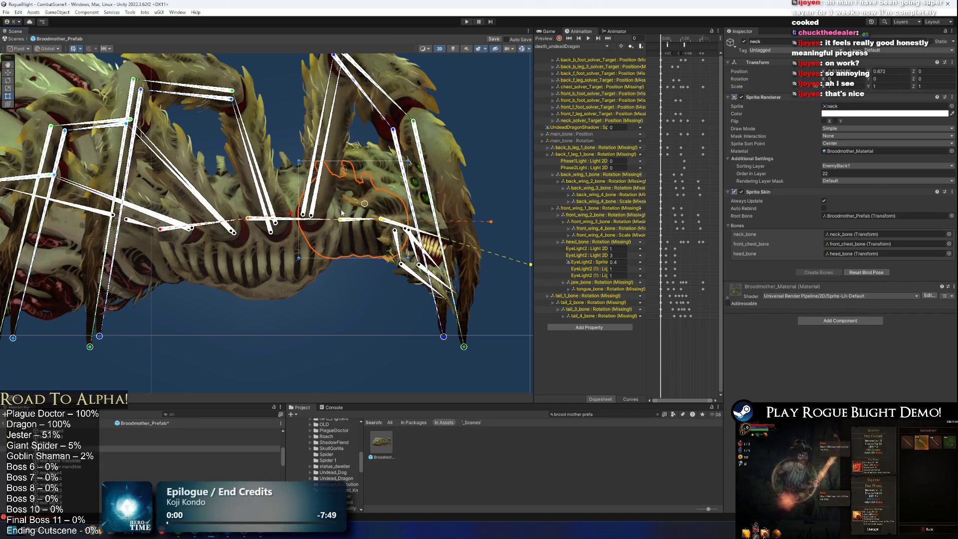
left_click(371, 196)
left_click(355, 216)
left_click(348, 210)
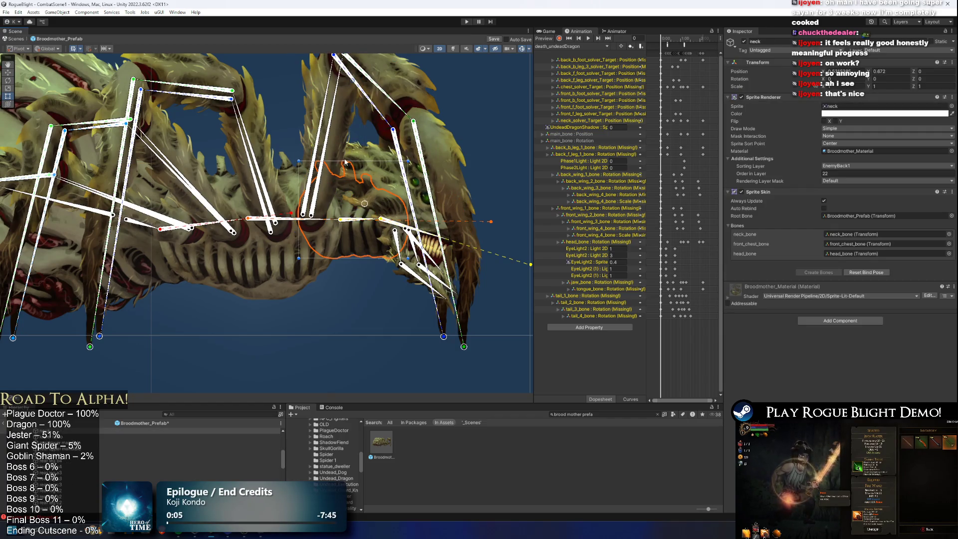
key("ctrl+z")
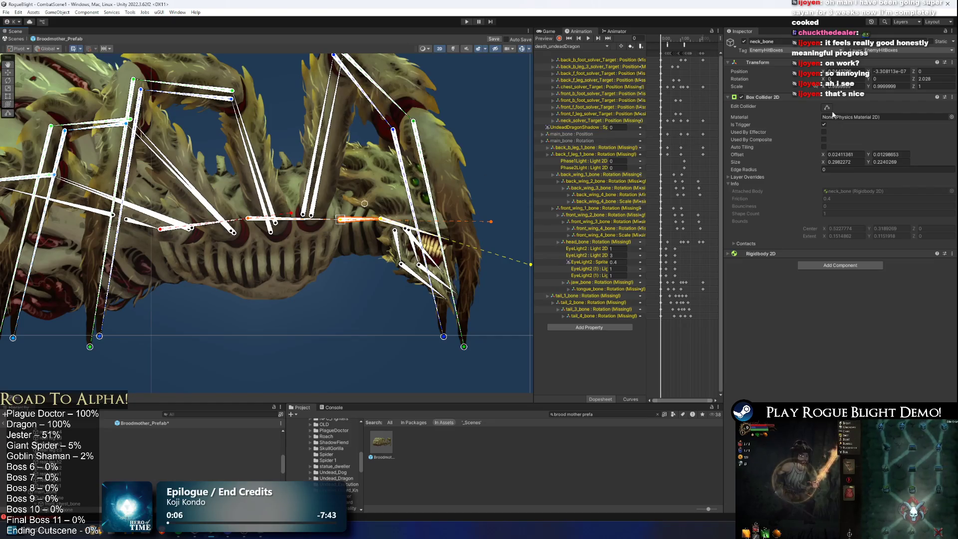
left_click(826, 108)
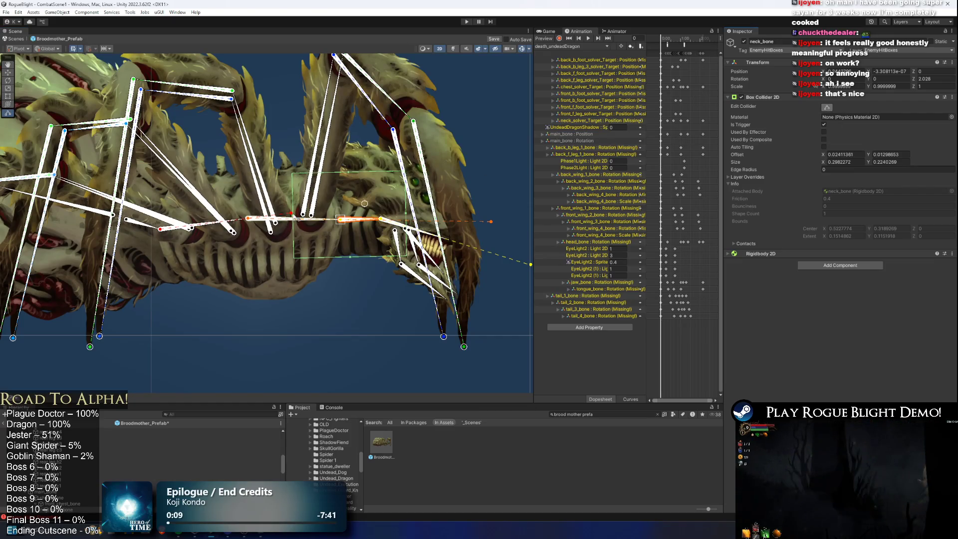
scroll(293, 219, "up", 1)
Narrow neck_bone's box hitbox, then fit front_chest_bone's to about 0.253 × 0.391, offset X 0.122.
left_click_drag(294, 219, 331, 216)
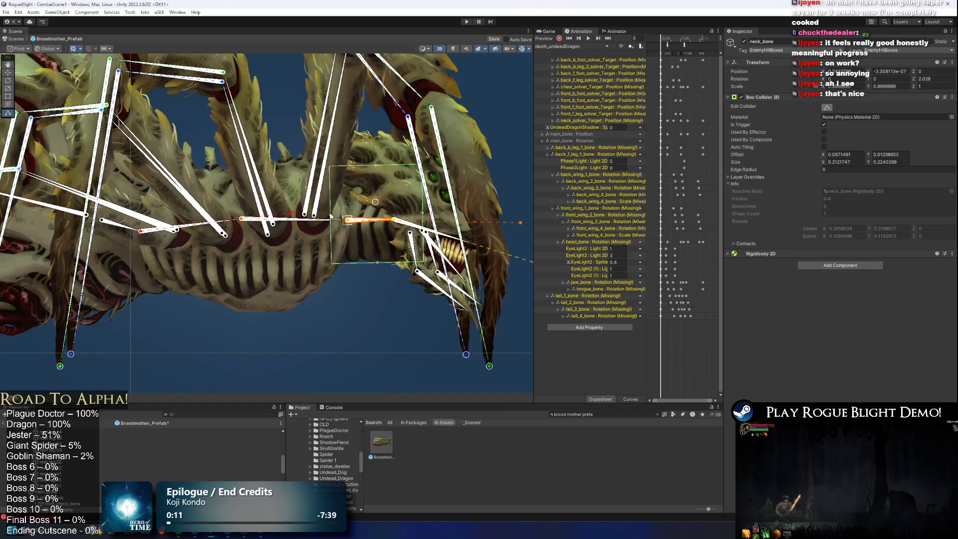
left_click_drag(421, 216, 416, 218)
left_click(264, 219)
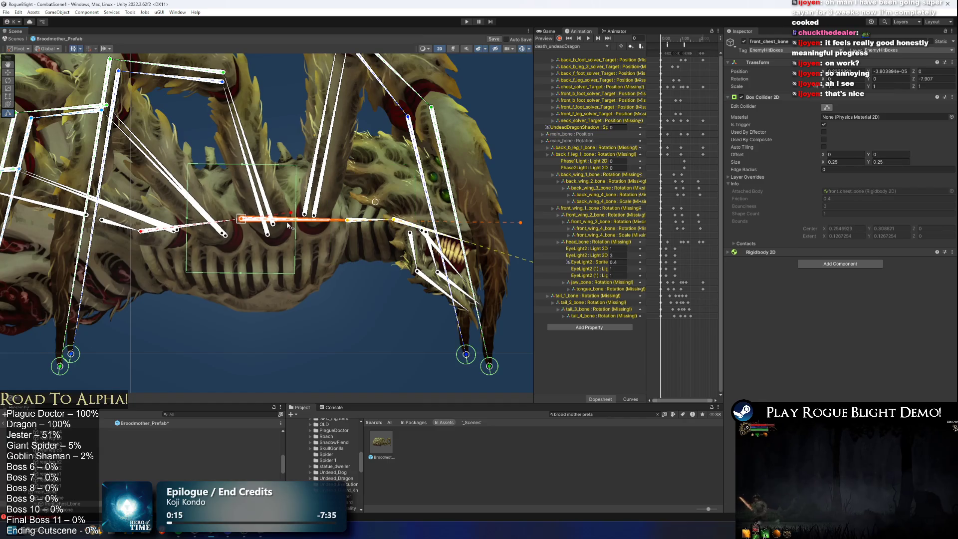
left_click_drag(240, 273, 241, 312)
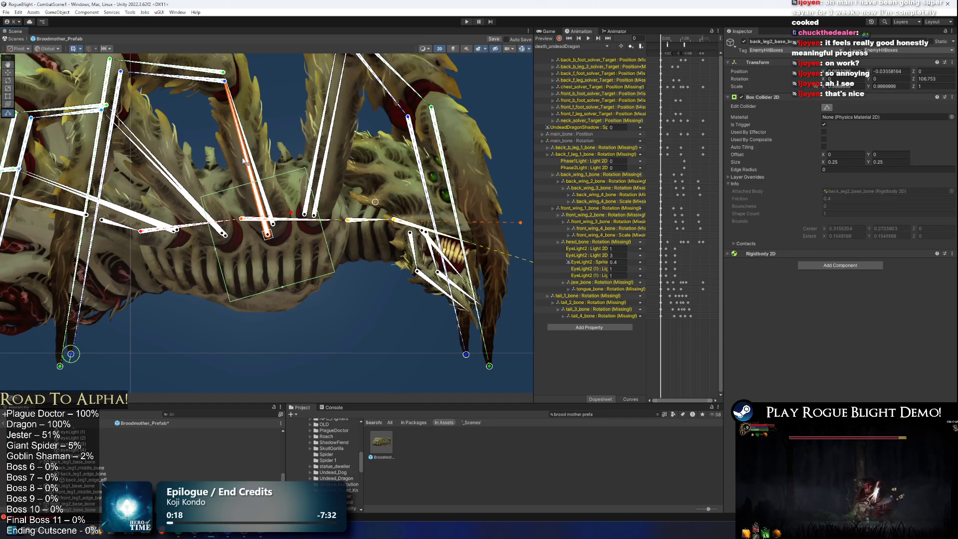
left_click_drag(240, 164, 241, 142)
mouse_move(298, 232)
left_mouse_down()
mouse_move(360, 233)
mouse_move(351, 233)
left_mouse_up()
scroll(190, 232, "up", 2)
scroll(192, 233, "up", 1)
left_click_drag(192, 234, 267, 233)
scroll(291, 236, "down", 2)
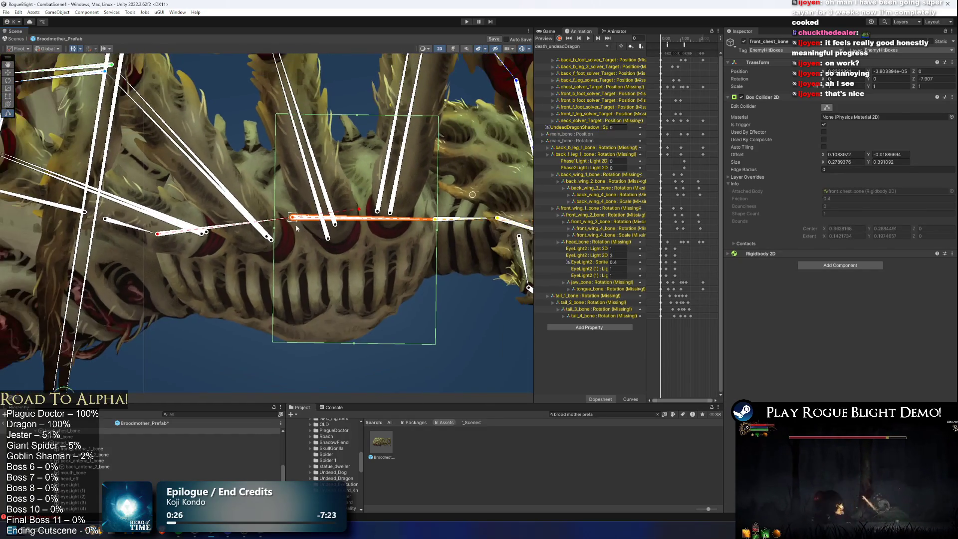
left_click_drag(274, 231, 291, 232)
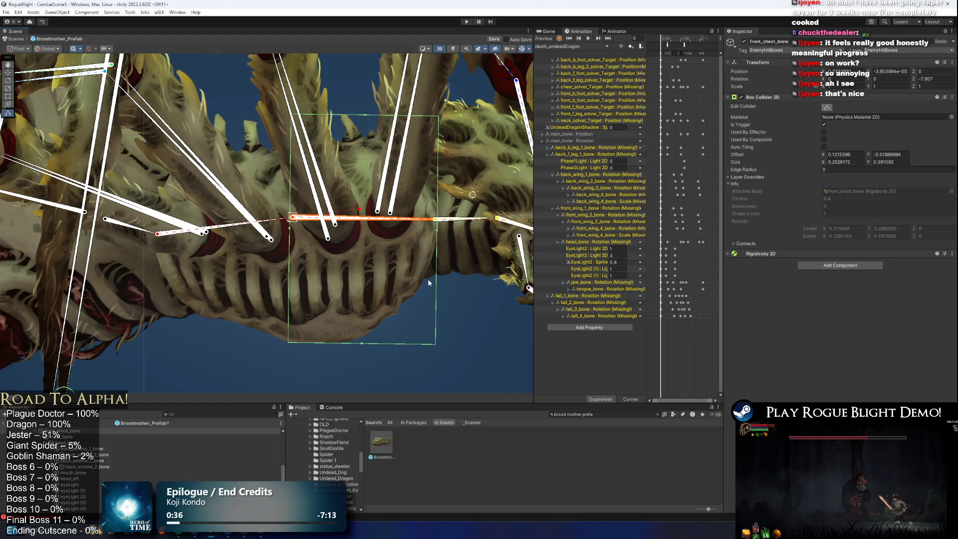
left_click_drag(428, 283, 342, 281)
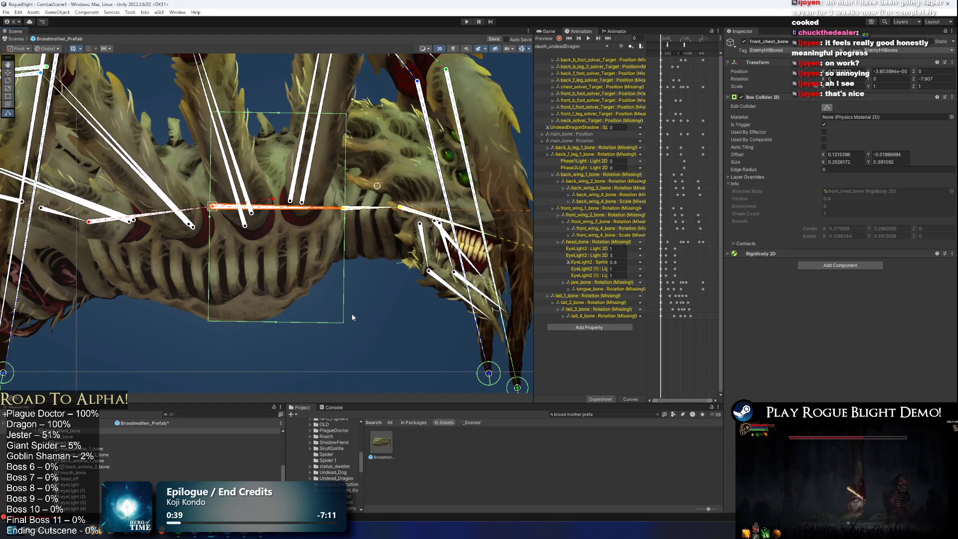
right_click(773, 97)
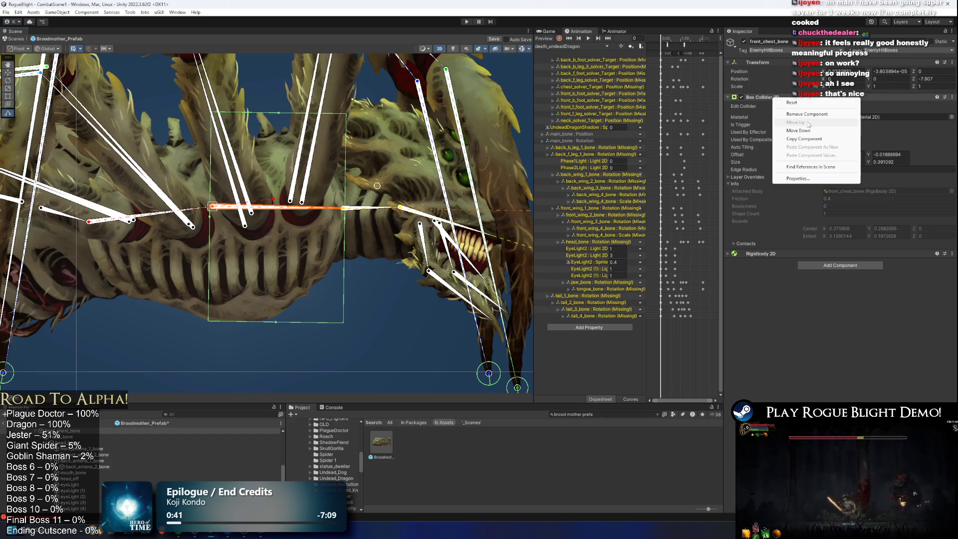
Remove front_chest_bone's Box Collider 2D and add a trigger Polygon Collider 2D.
left_click(798, 115)
left_click(849, 109)
type("poly")
key("Return")
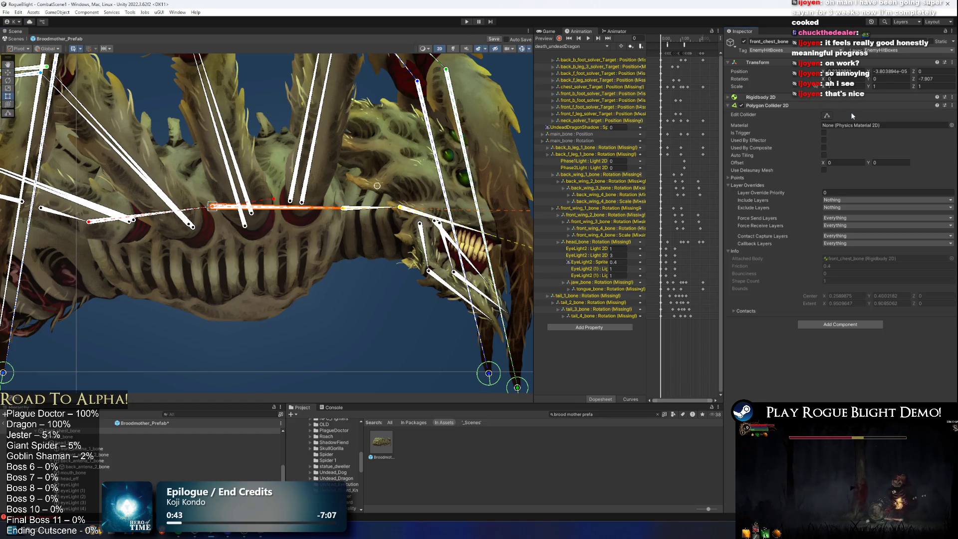
left_click(824, 132)
scroll(430, 206, "down", 5)
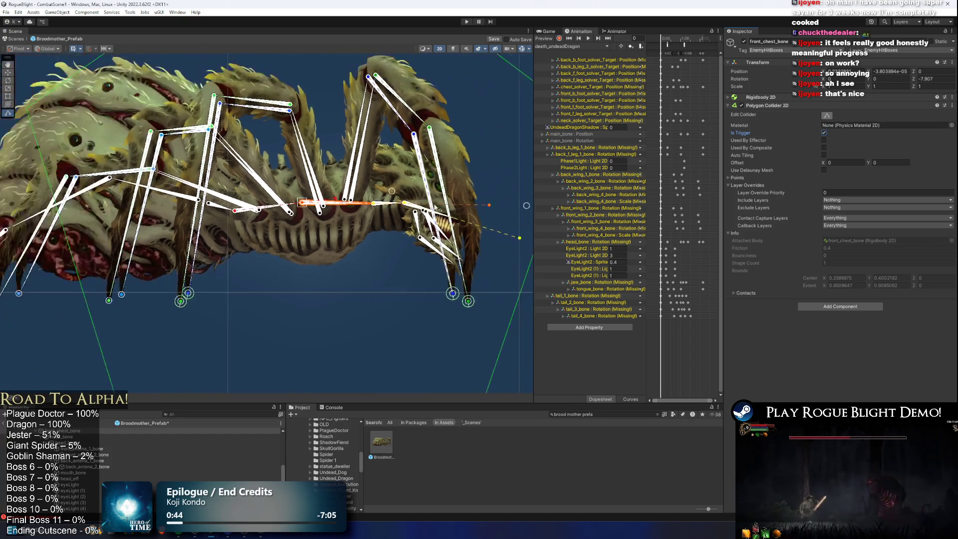
Drag the polygon's right, bottom, left and top points in around the chest.
mouse_move(531, 152)
left_mouse_down()
mouse_move(474, 200)
mouse_move(400, 205)
left_mouse_up()
mouse_move(464, 363)
left_mouse_down()
mouse_move(397, 285)
mouse_move(395, 232)
left_mouse_up()
left_click_drag(239, 359, 373, 246)
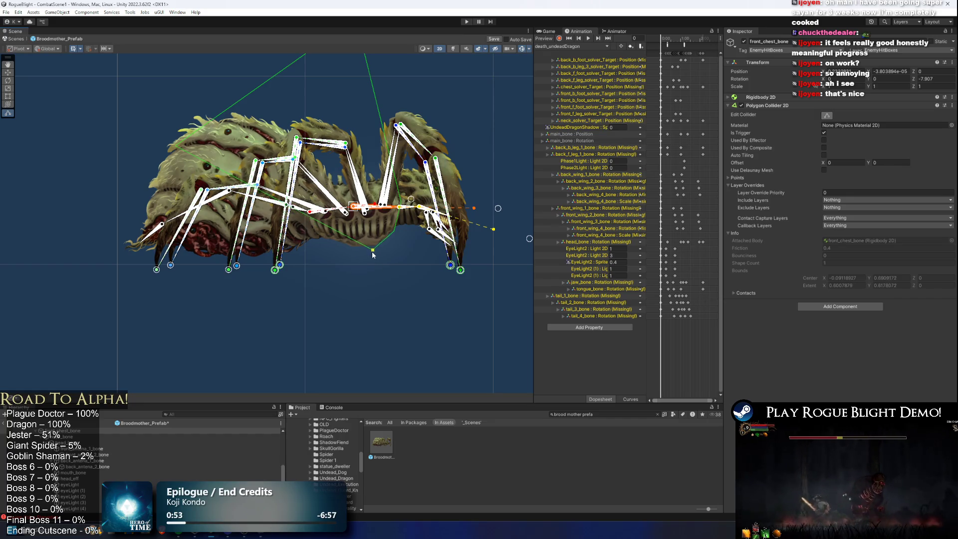
mouse_move(173, 143)
left_mouse_down()
mouse_move(354, 218)
mouse_move(351, 246)
left_mouse_up()
mouse_move(360, 79)
left_mouse_down()
mouse_move(344, 95)
mouse_move(347, 257)
left_mouse_up()
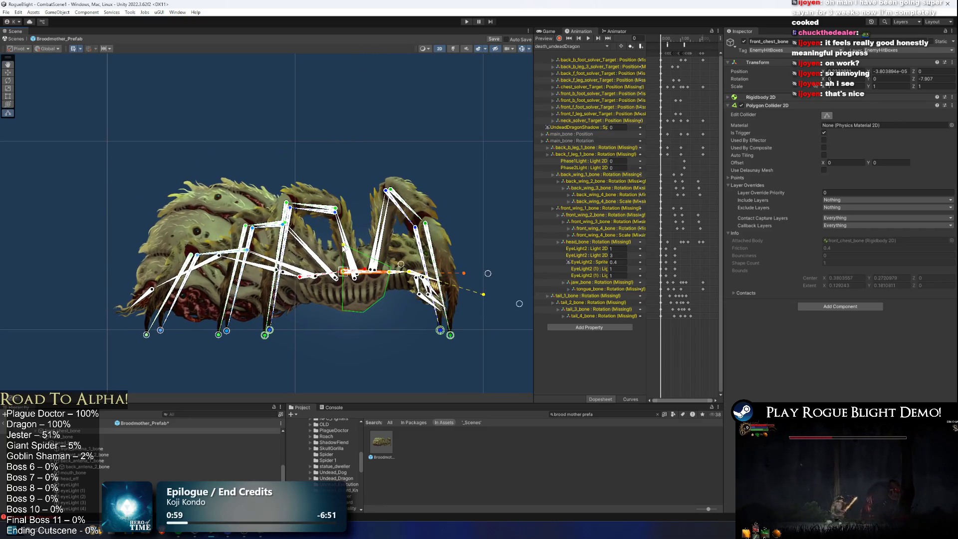
scroll(388, 268, "up", 2)
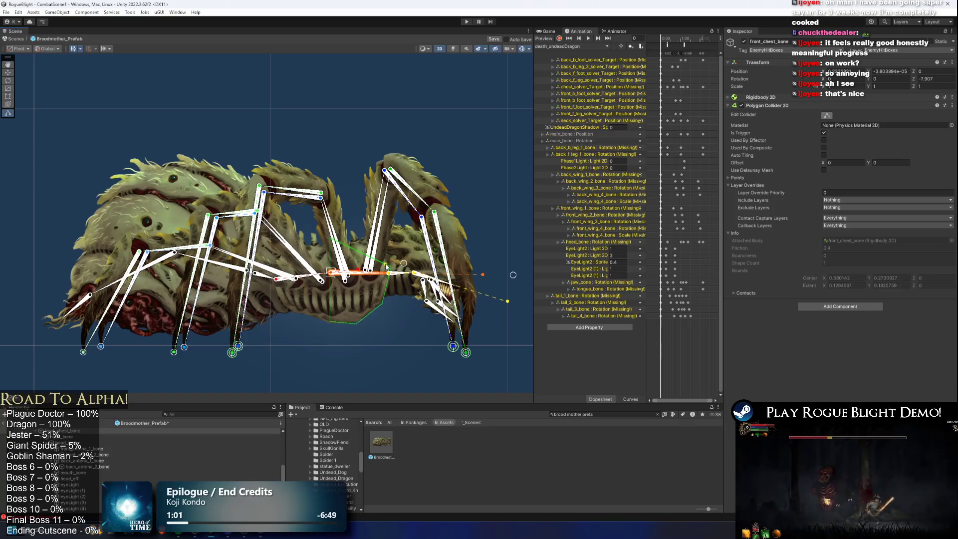
scroll(383, 238, "up", 3)
Fine-tune the polygon's top corners and belly point to outline the chest.
left_click_drag(378, 232, 382, 225)
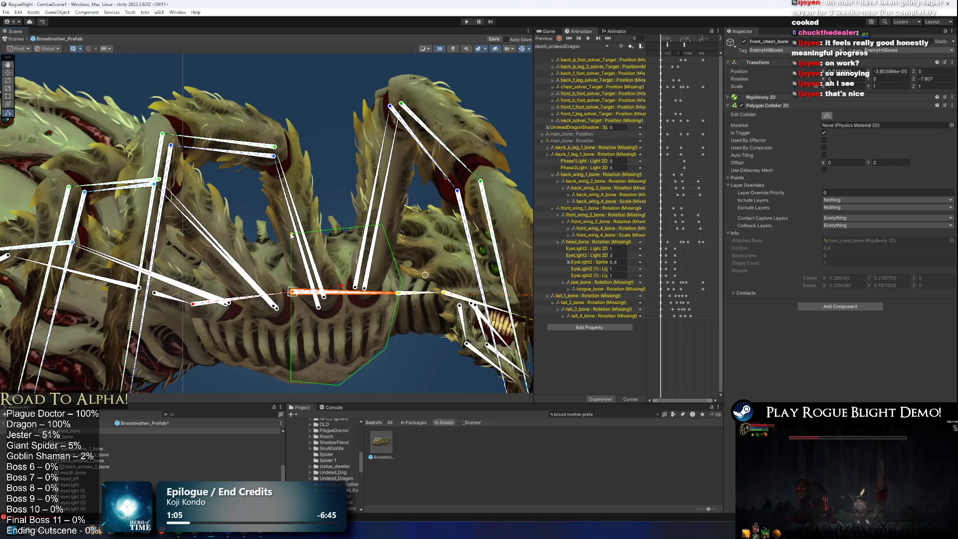
left_click_drag(313, 334, 319, 295)
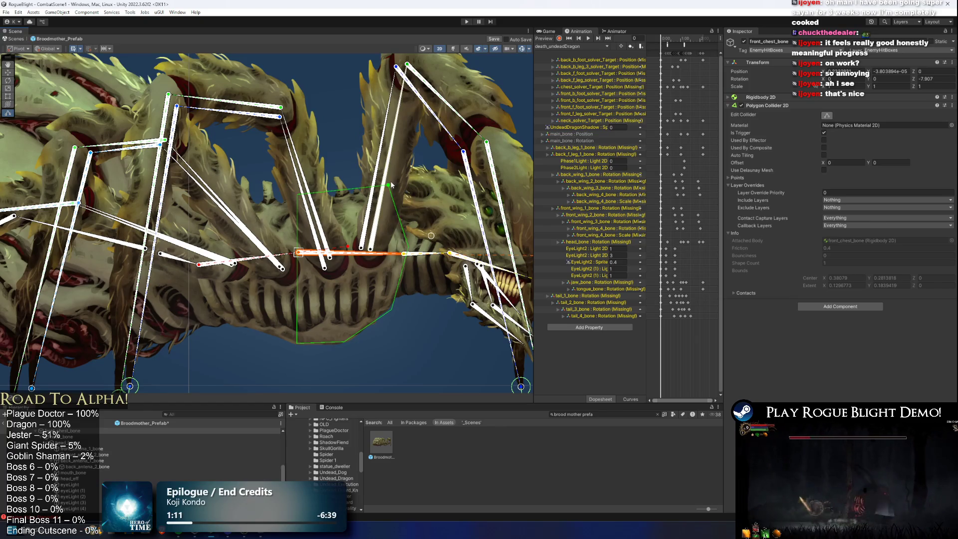
left_click_drag(390, 186, 395, 189)
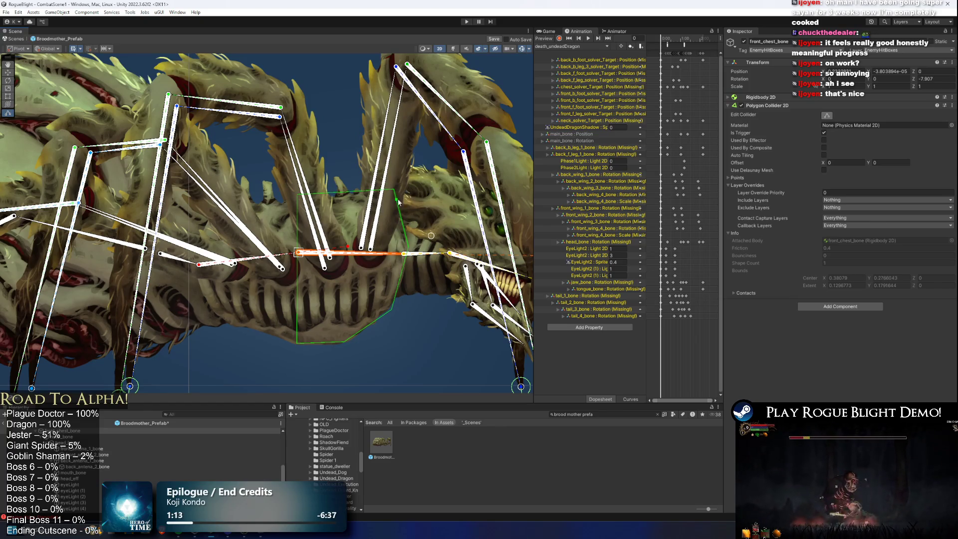
left_click_drag(297, 194, 299, 194)
left_click_drag(431, 244, 403, 224)
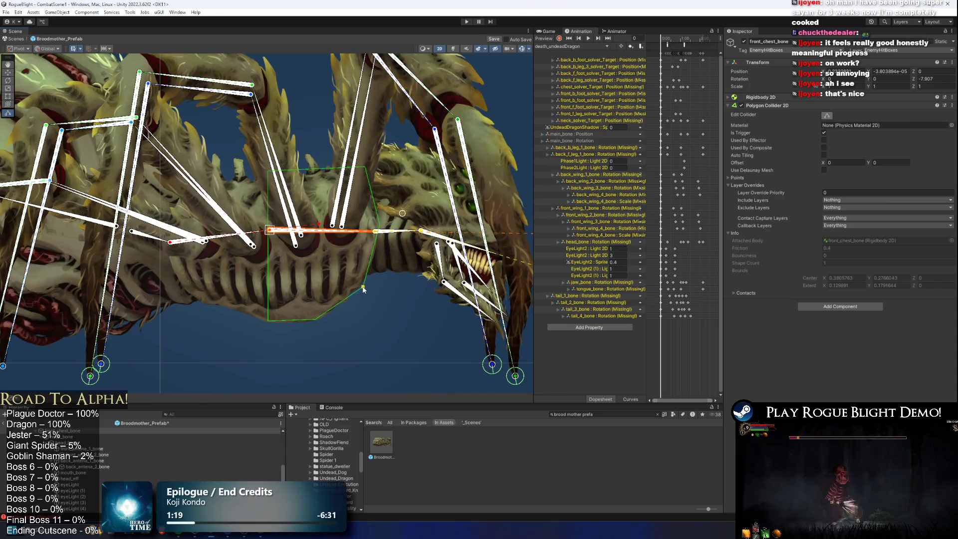
left_click_drag(318, 323, 269, 324)
scroll(291, 244, "up", 3)
left_click(291, 244)
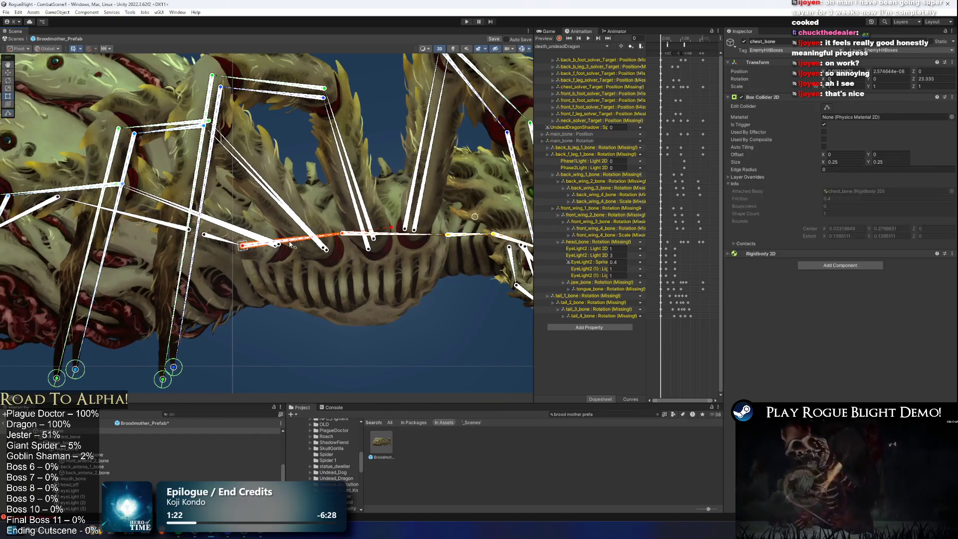
Enlarge chest_bone's box collider downward and to the right.
left_click(827, 108)
scroll(288, 244, "down", 1)
left_click_drag(267, 294, 265, 328)
left_click_drag(310, 251, 366, 256)
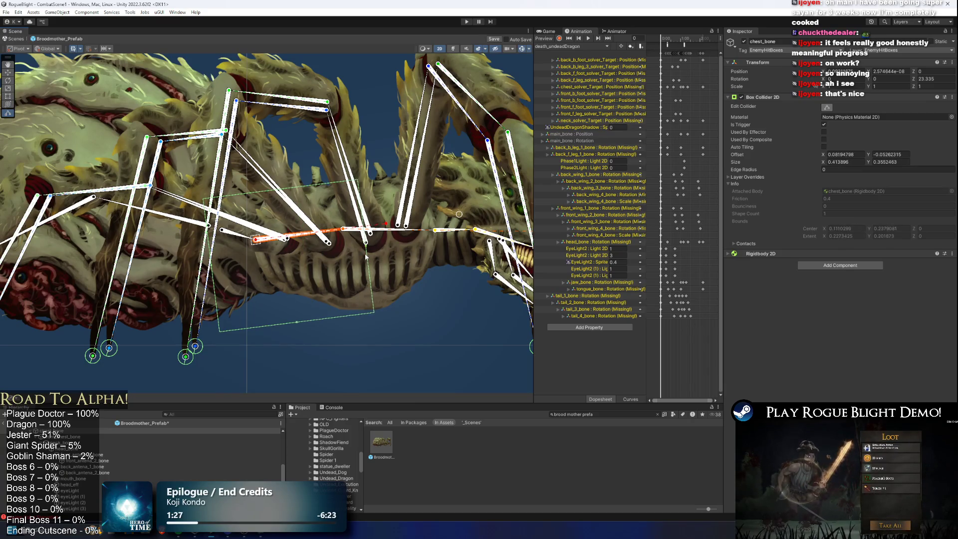
scroll(287, 192, "up", 3)
left_click(290, 192)
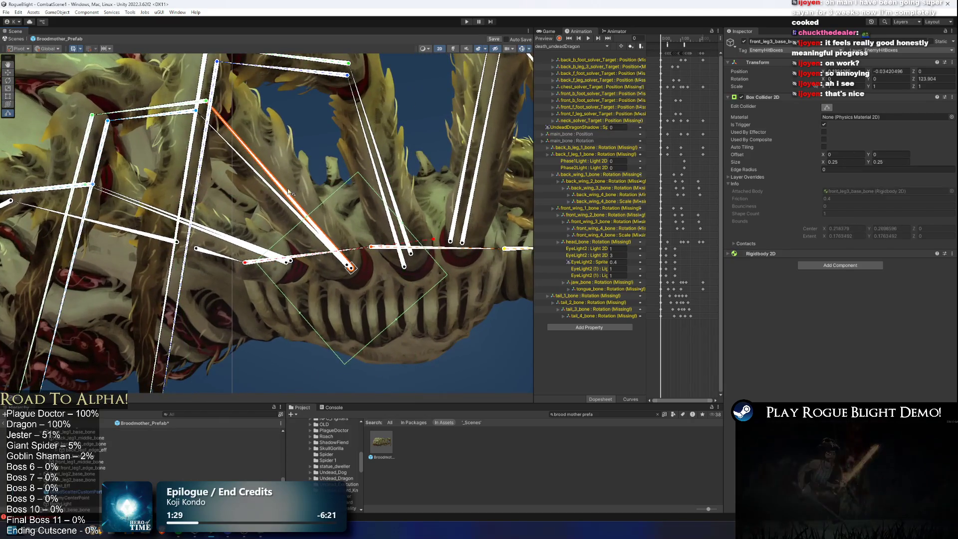
left_click(324, 252)
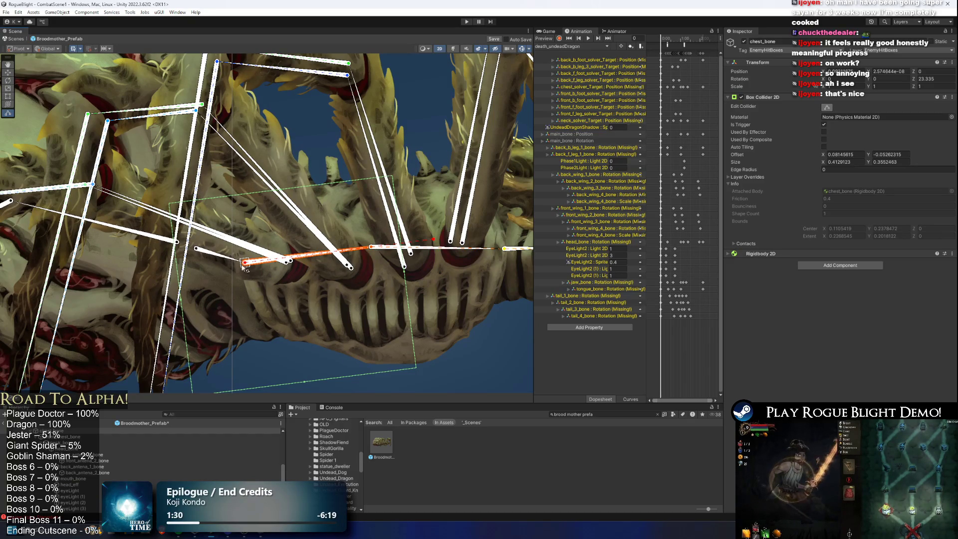
left_click(182, 300)
left_click(184, 301)
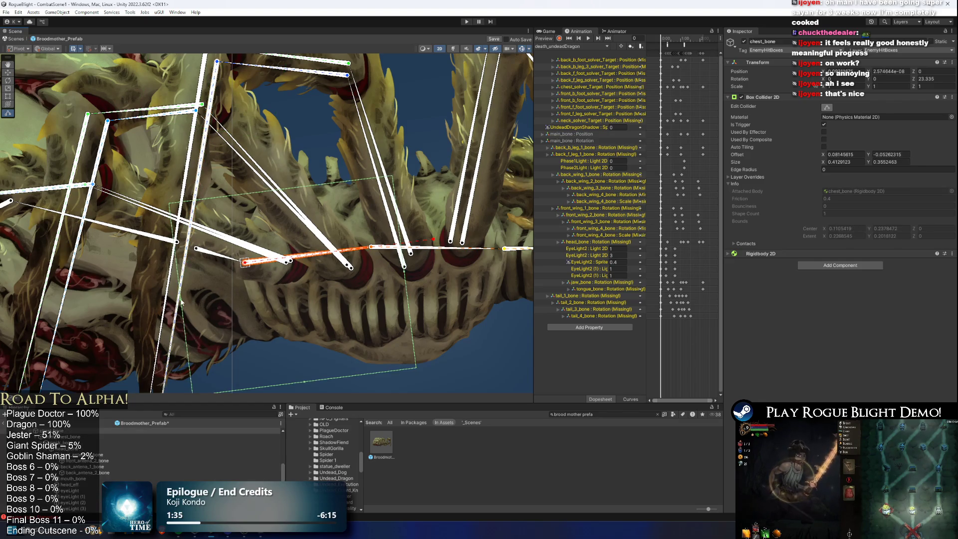
Tighten chest_bone's collider on both sides and shift it upward over the ribcage.
left_click_drag(182, 303, 262, 268)
left_click_drag(313, 186, 307, 152)
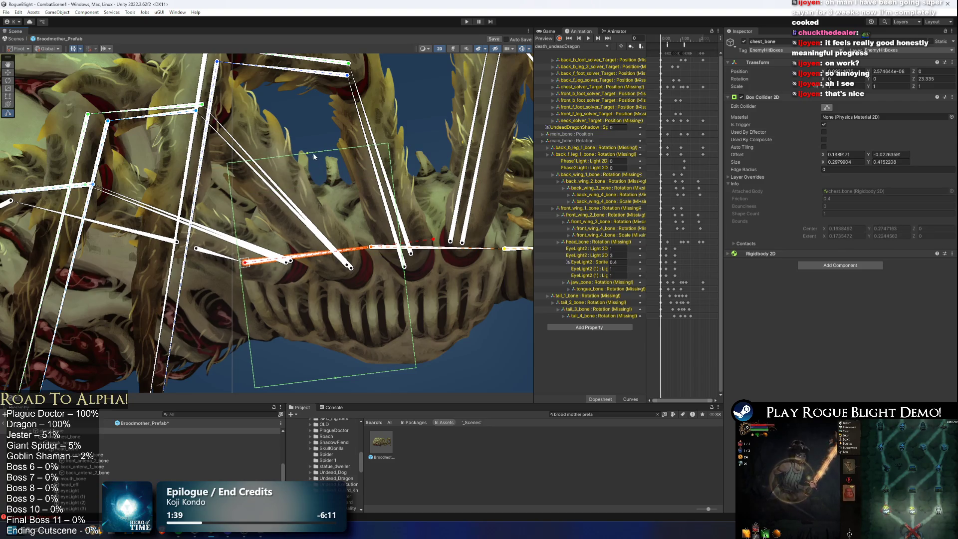
mouse_move(335, 377)
left_mouse_down()
mouse_move(334, 350)
mouse_move(348, 377)
mouse_move(354, 352)
left_mouse_up()
scroll(411, 280, "up", 1)
scroll(410, 279, "up", 2)
left_click_drag(402, 250, 363, 250)
scroll(324, 269, "down", 3)
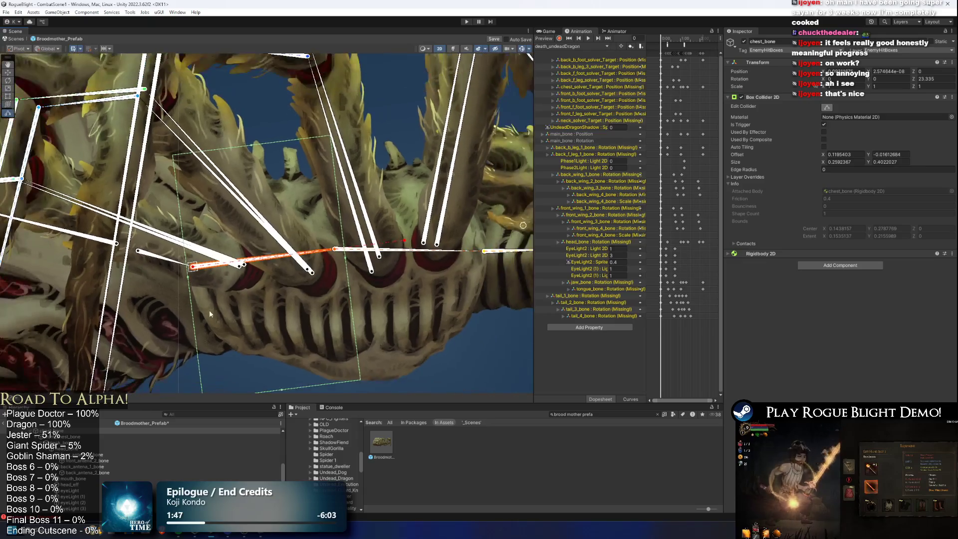
left_click_drag(300, 353, 299, 352)
scroll(399, 297, "down", 2)
left_click_drag(425, 292, 347, 260)
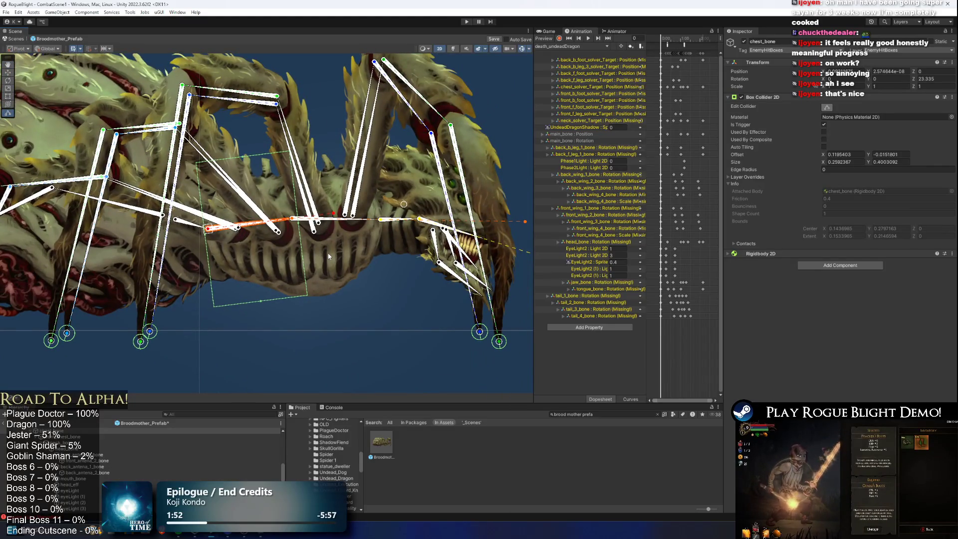
scroll(299, 264, "up", 2)
Resize main_bone's box collider to about 0.164 × 0.389, offset X 0.057, over the body.
left_click(277, 276)
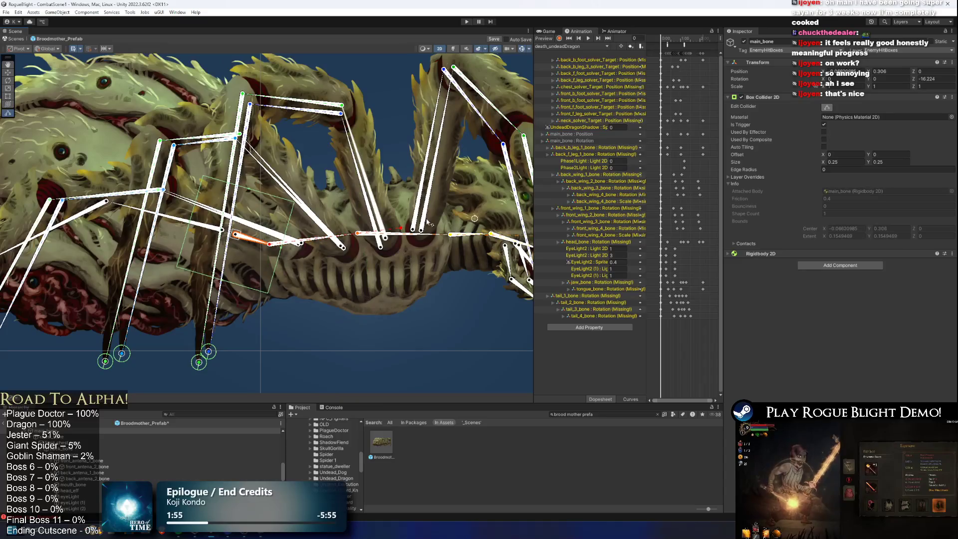
scroll(277, 276, "up", 2)
scroll(277, 276, "up", 2)
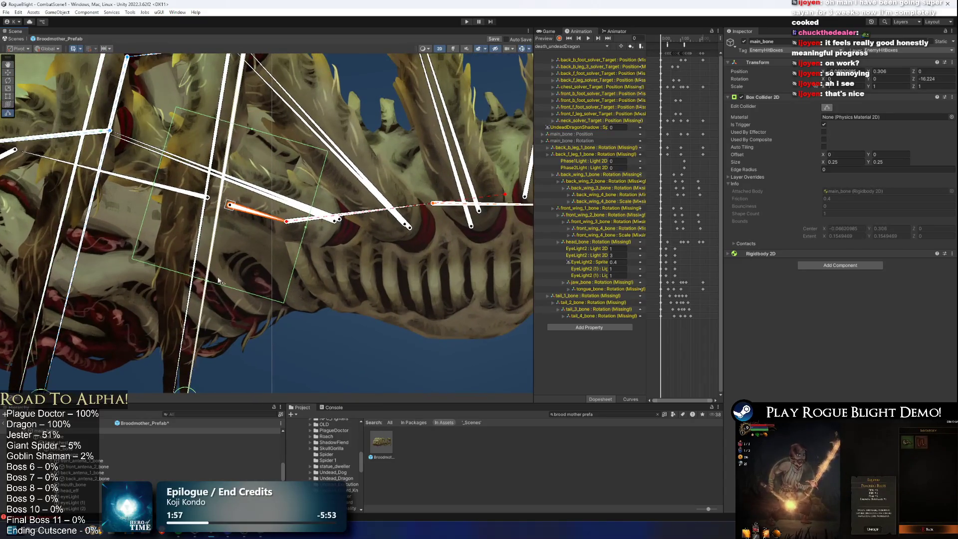
left_click_drag(305, 231, 314, 233)
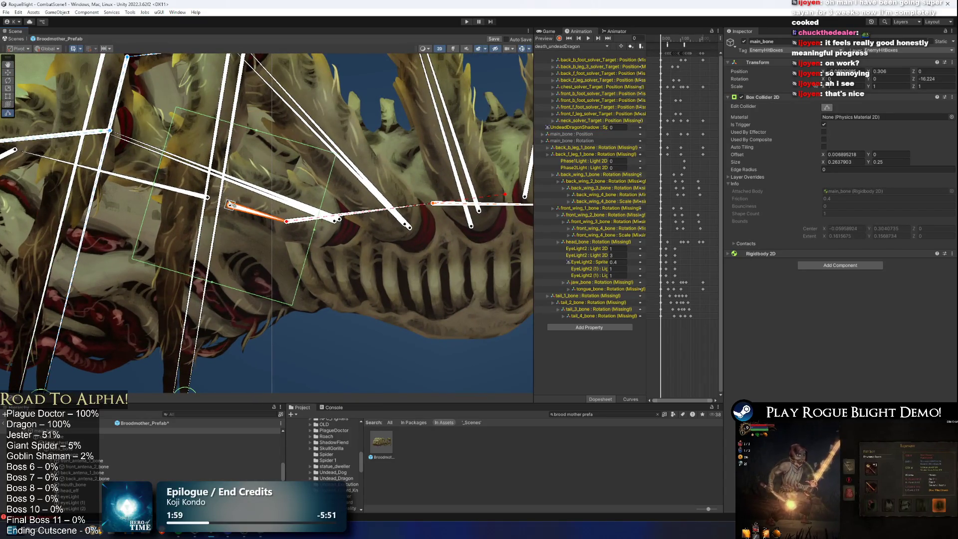
scroll(239, 136, "up", 2)
left_click_drag(288, 121, 283, 97)
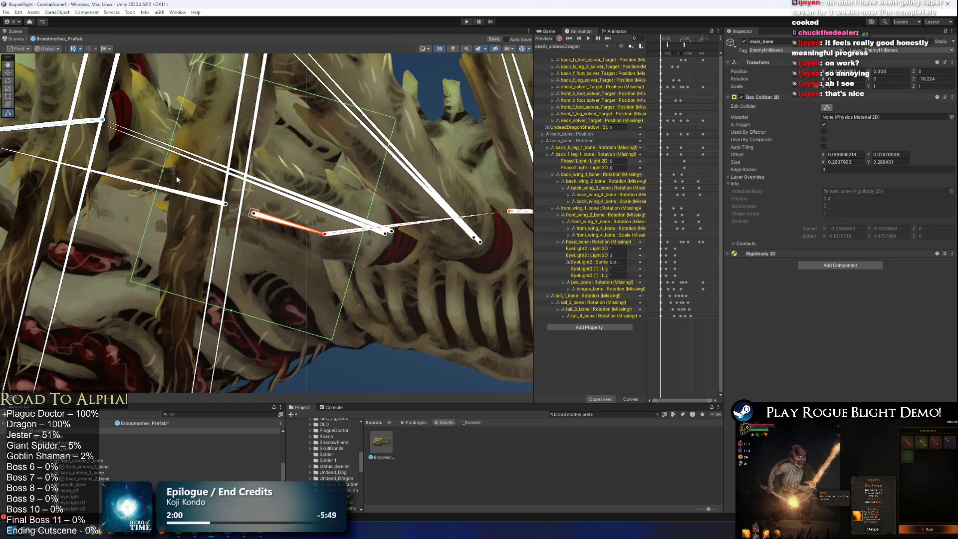
left_click_drag(164, 177, 241, 192)
left_click_drag(270, 320, 250, 374)
left_click_drag(317, 165, 317, 142)
scroll(314, 199, "down", 5)
scroll(265, 339, "up", 2)
Turn on Edit Collider for butt_1_bone and extend its box up and to the left.
left_click(324, 227)
left_click(827, 107)
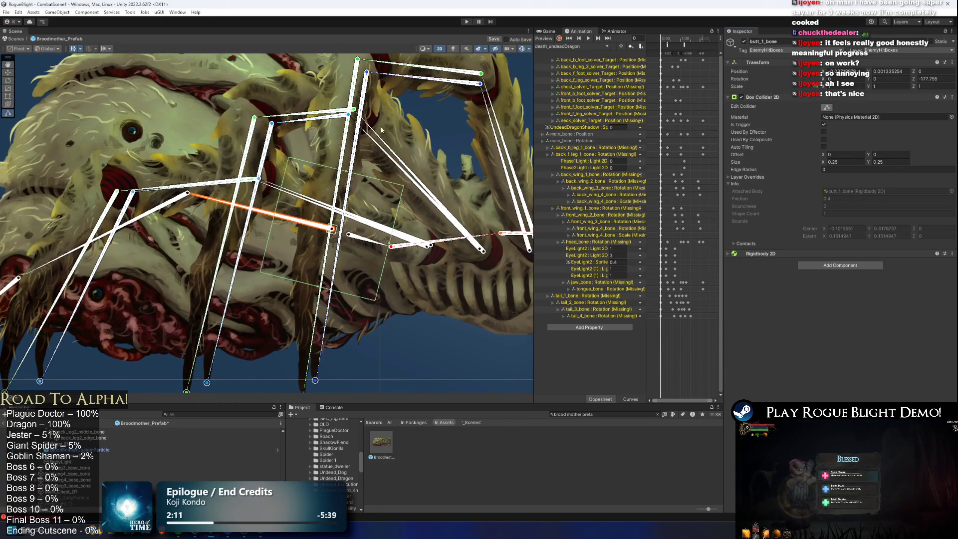
scroll(309, 208, "down", 2)
scroll(386, 227, "up", 3)
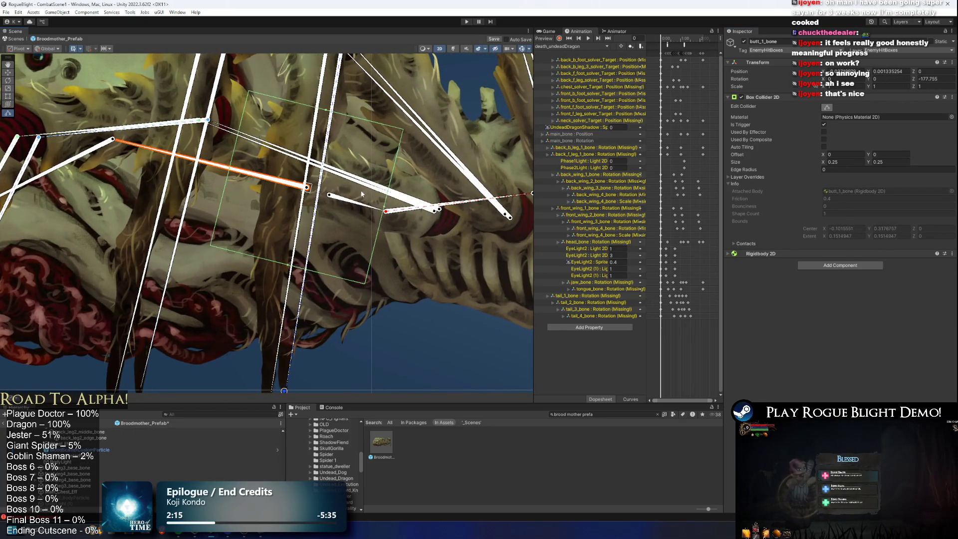
scroll(241, 169, "up", 1)
left_click_drag(344, 103, 339, 90)
scroll(306, 273, "down", 6)
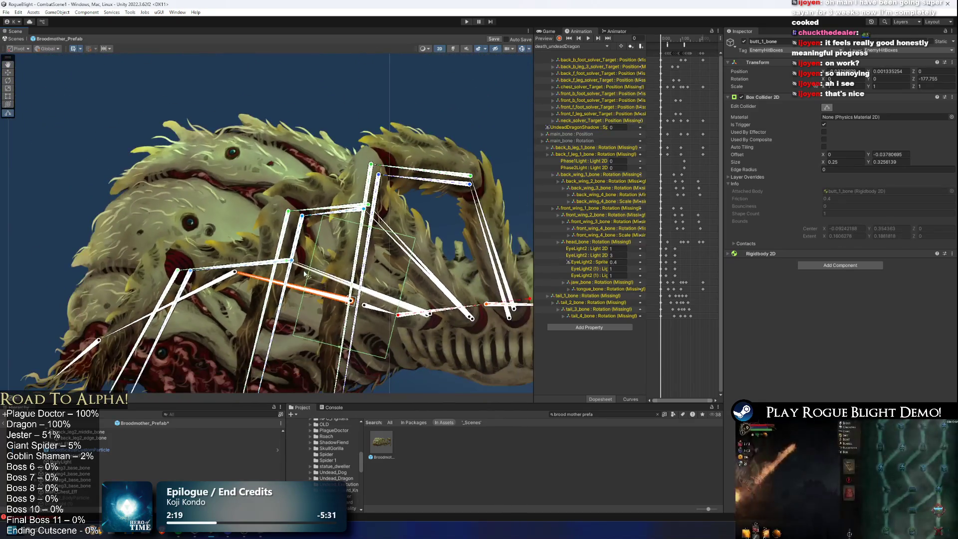
left_click_drag(308, 278, 206, 261)
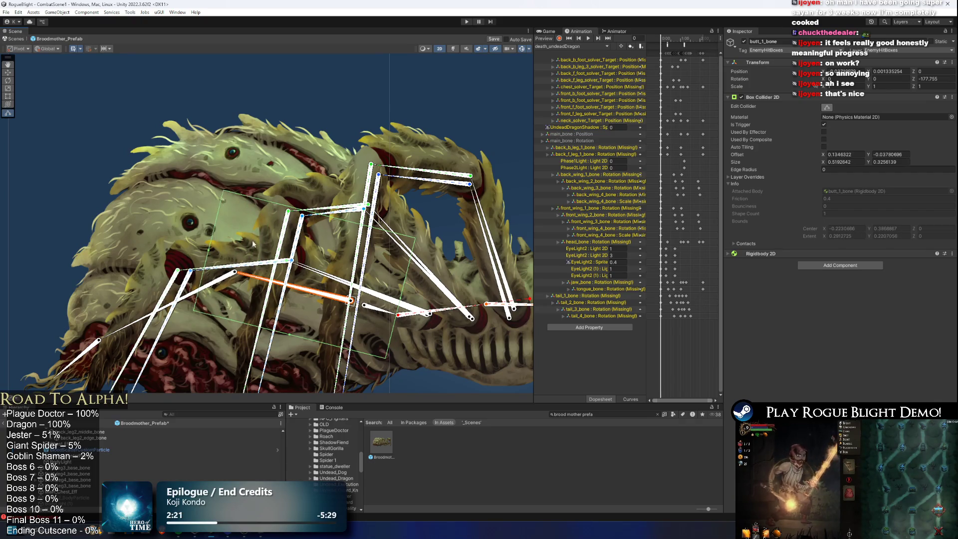
scroll(317, 218, "up", 2)
Extend butt_1_bone's box downward and pull its right side in, to about 0.327 × 0.725.
left_click(344, 211)
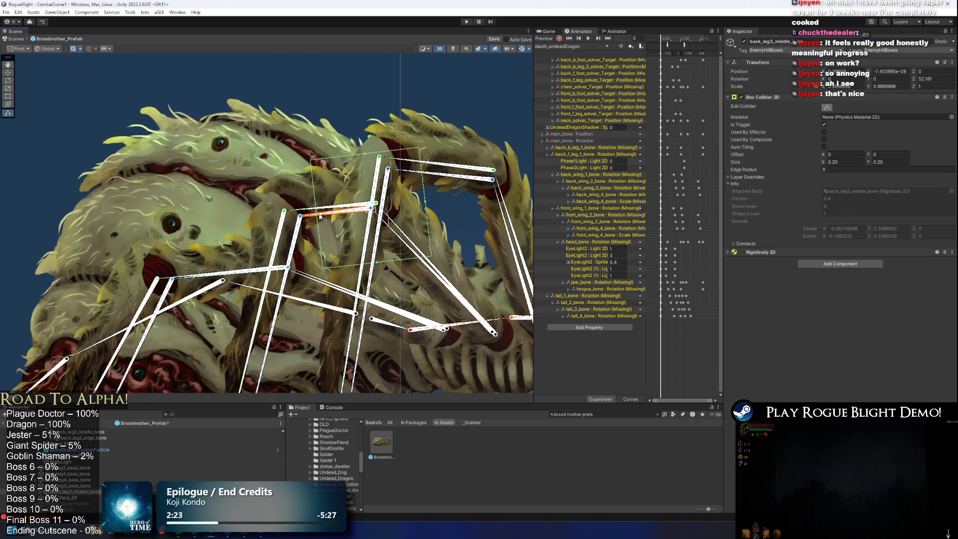
key("ctrl+z")
scroll(308, 270, "up", 2)
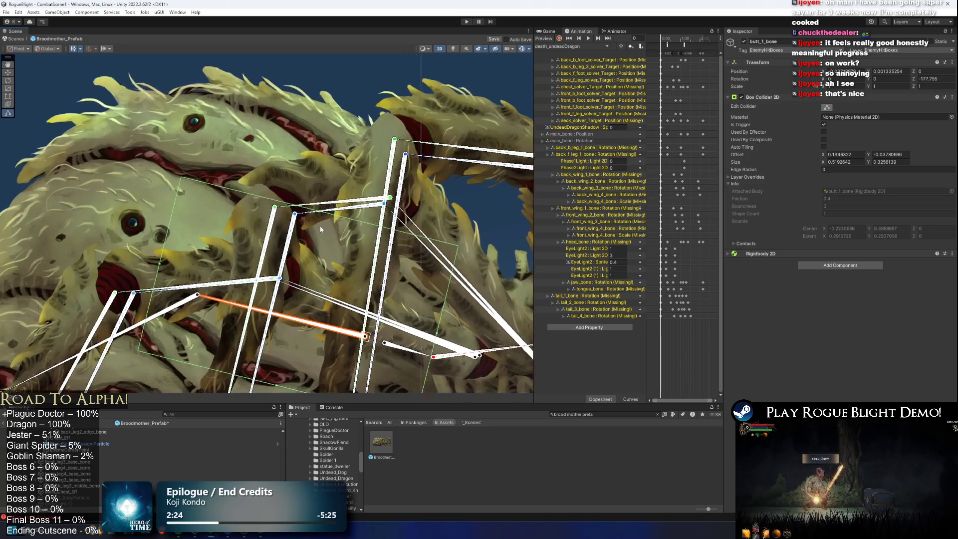
mouse_move(302, 255)
left_mouse_down()
mouse_move(271, 342)
mouse_move(277, 357)
left_mouse_up()
left_click_drag(442, 257, 344, 239)
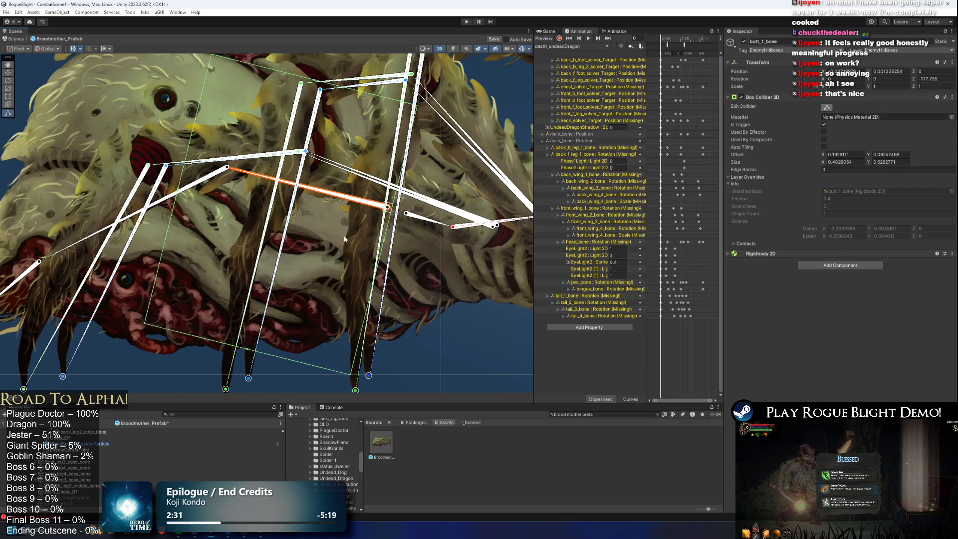
key("f")
left_click(303, 164)
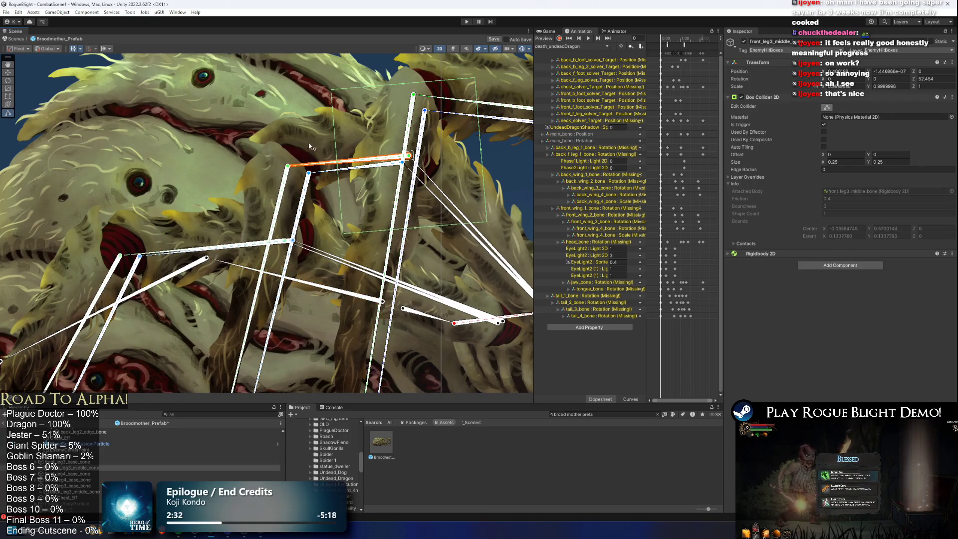
key("ctrl+z")
key("f")
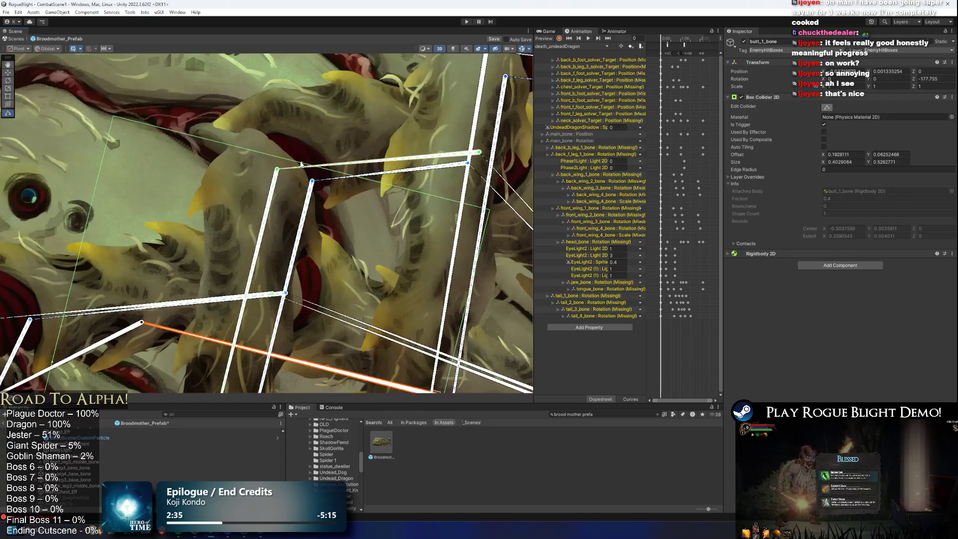
scroll(399, 68, "down", 2)
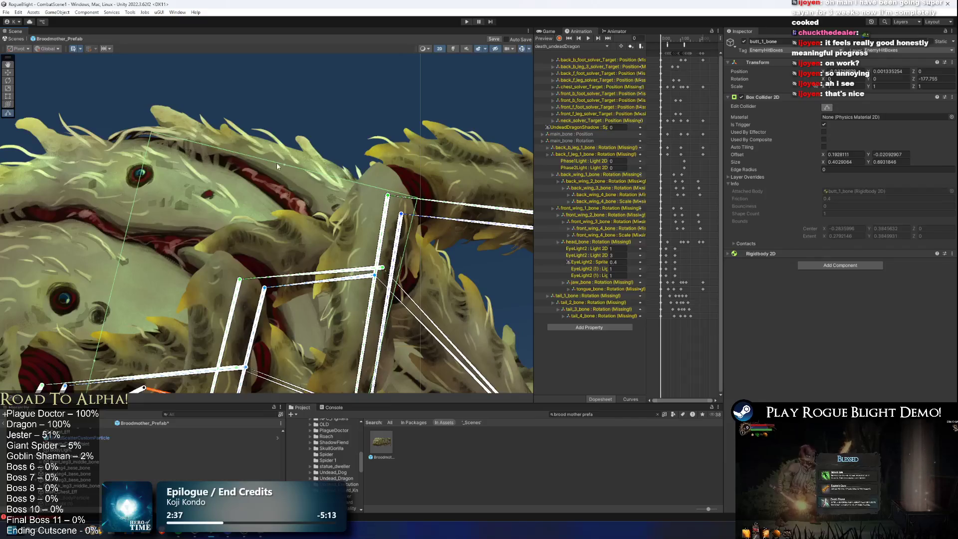
key("f")
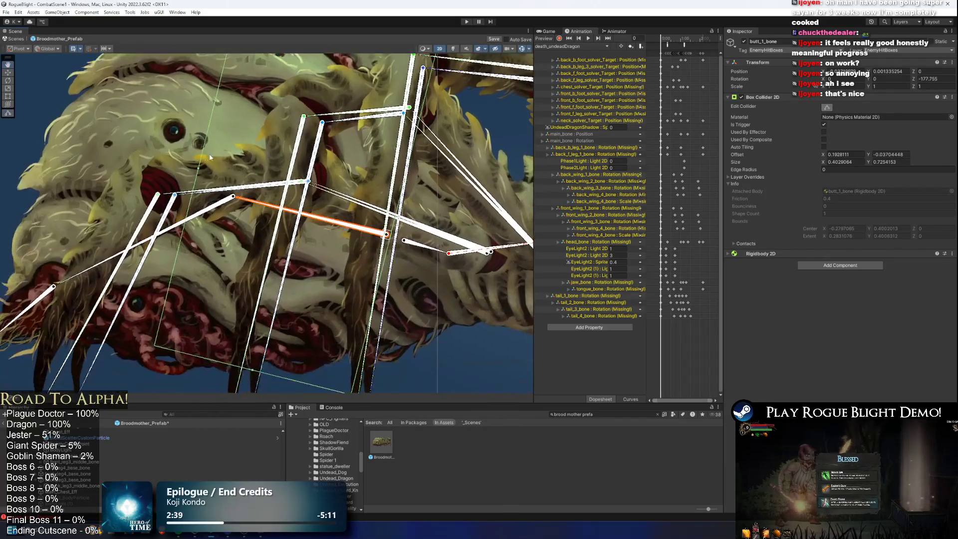
left_click_drag(258, 194, 268, 89)
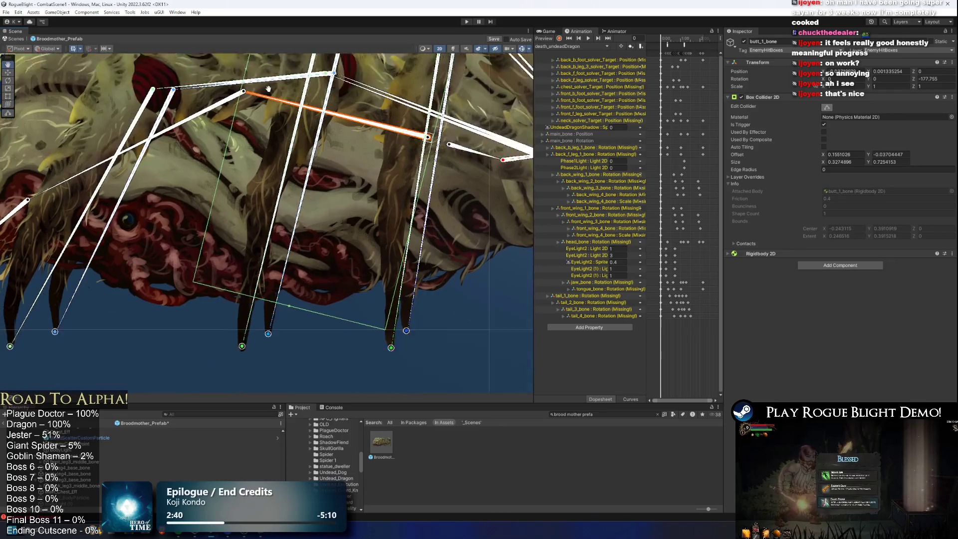
scroll(329, 223, "down", 5)
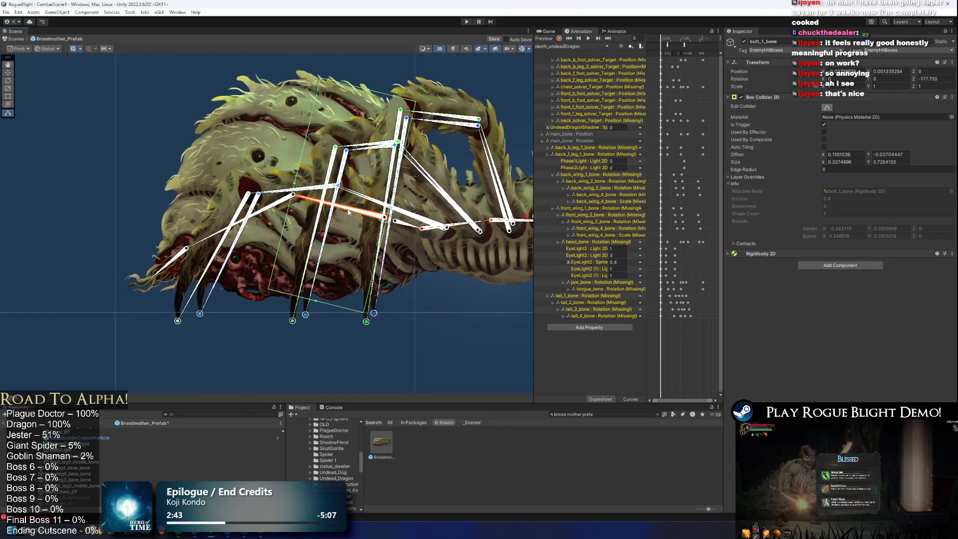
left_click(270, 224)
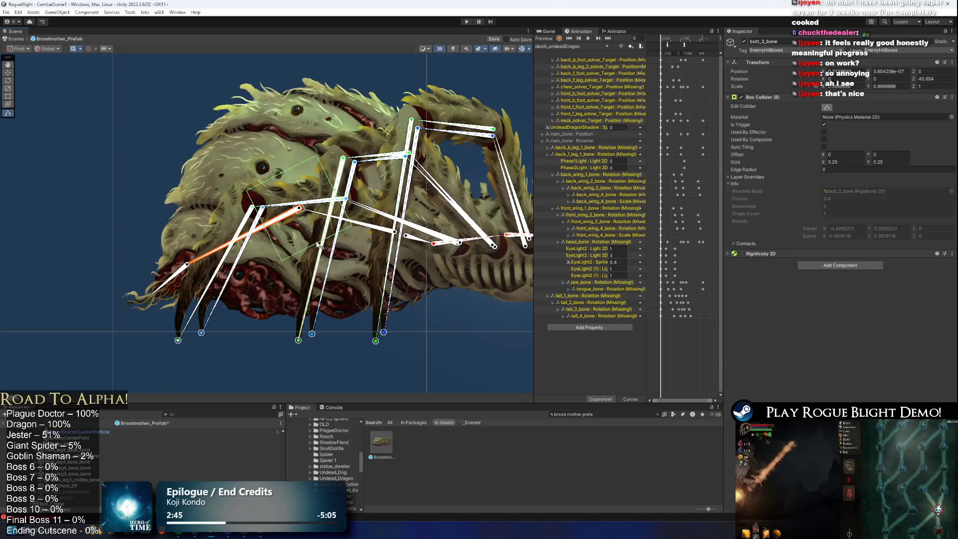
Stretch butt_2_bone's box collider downward, widen it, and raise its top.
left_click_drag(318, 245, 352, 327)
left_click_drag(281, 260, 194, 305)
left_click_drag(243, 190, 212, 106)
left_click_drag(370, 231, 341, 206)
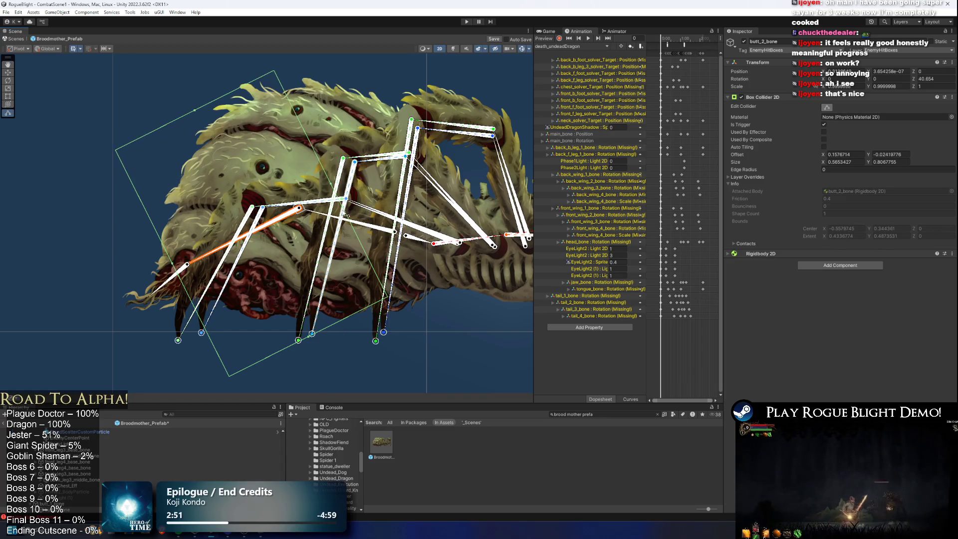
scroll(341, 204, "up", 2)
left_click_drag(282, 193, 282, 195)
mouse_move(273, 383)
left_mouse_down()
mouse_move(267, 298)
mouse_move(219, 198)
left_mouse_up()
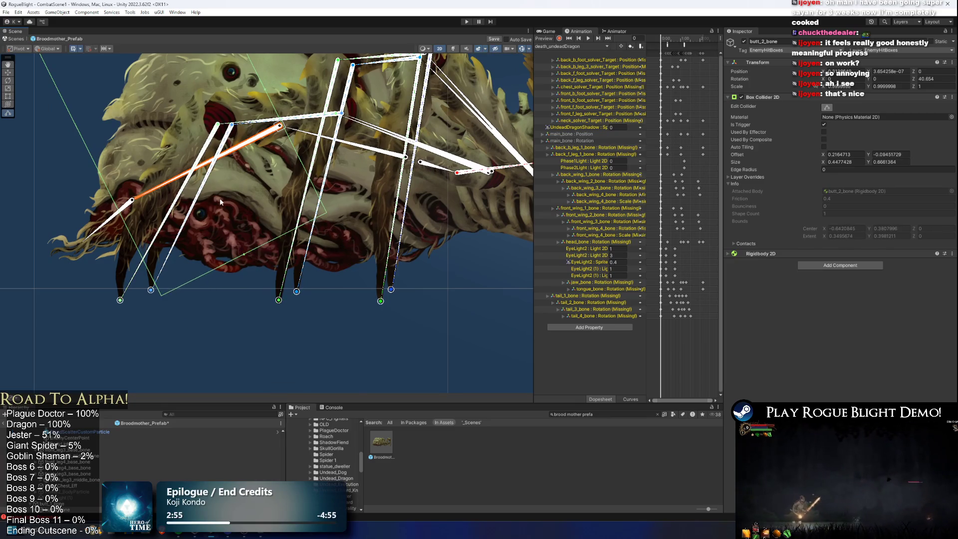
Lower butt_2_bone's collider top and trim its left side to about 0.410 × 0.544, offset X 0.193.
key("f")
left_click_drag(187, 116, 218, 143)
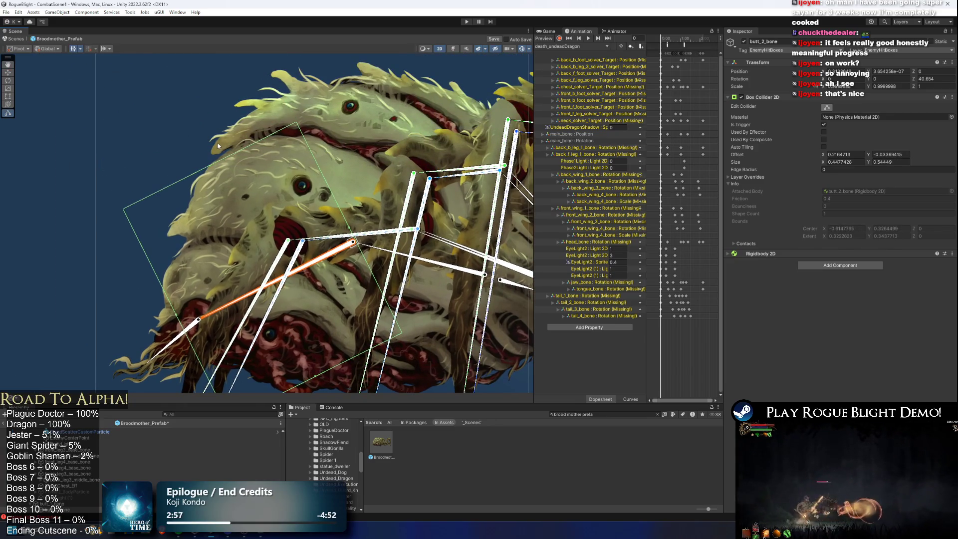
scroll(217, 142, "down", 3)
left_click_drag(297, 155, 243, 152)
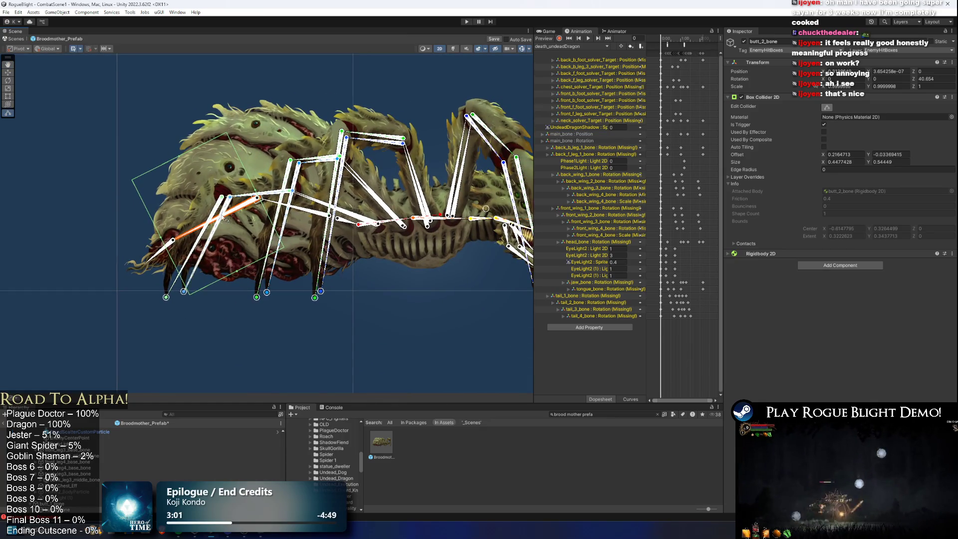
left_click_drag(162, 239, 175, 235)
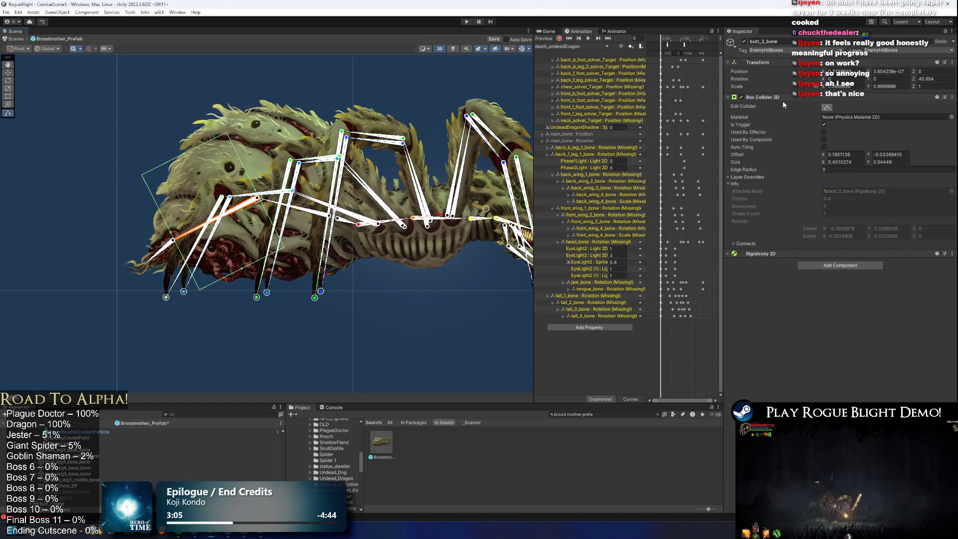
scroll(309, 229, "down", 2)
left_click_drag(335, 230, 307, 231)
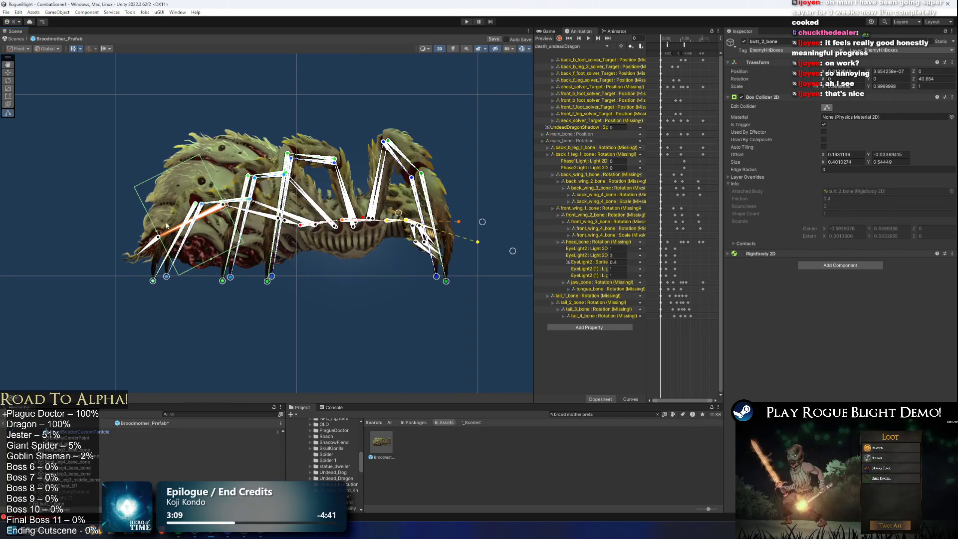
Rotate the abdomen bones to test their colliders, then undo the pose.
left_click_drag(235, 210, 285, 261)
left_click_drag(340, 322, 330, 328)
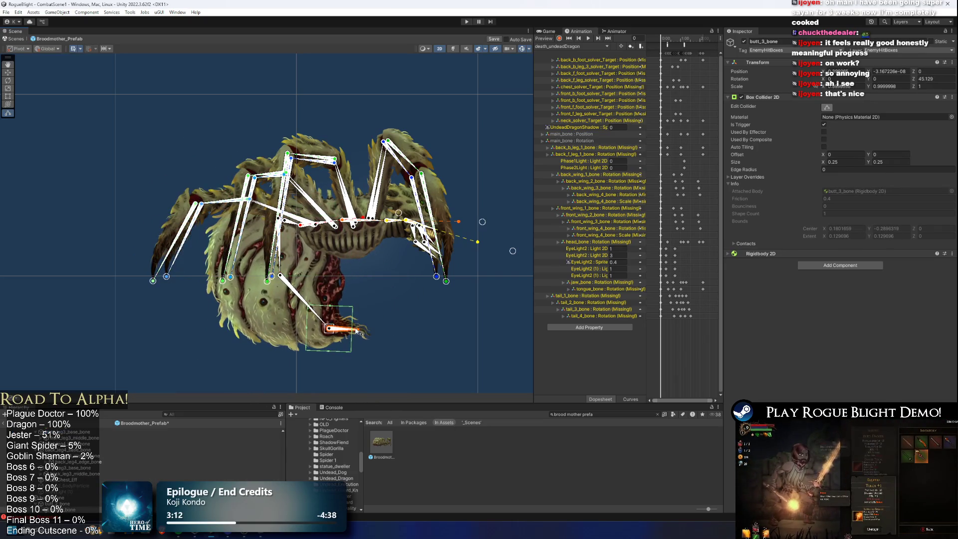
key("ctrl+z")
key("ctrl+z")
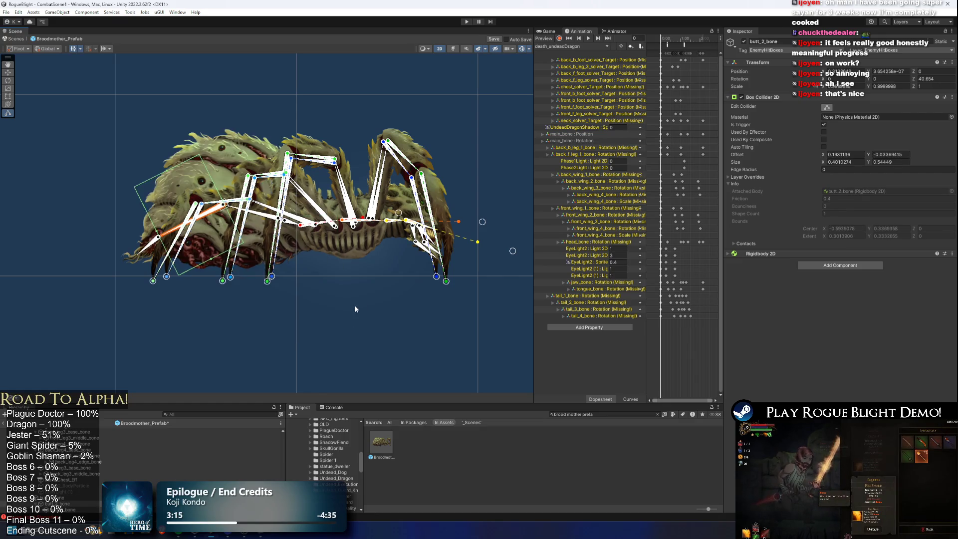
right_click(763, 97)
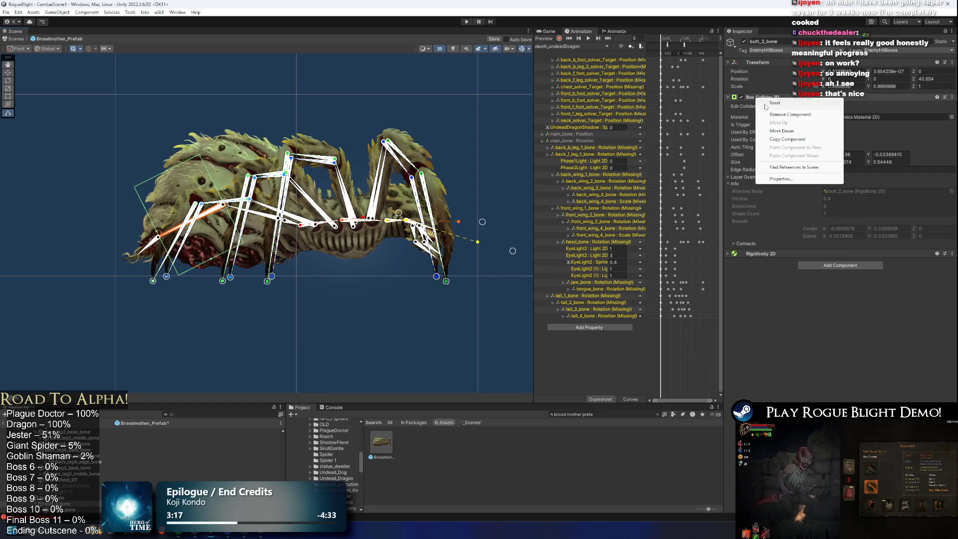
Swap butt_2_bone's Box Collider 2D for a Polygon Collider 2D.
left_click(820, 147)
left_click(838, 108)
type("poly")
key("Return")
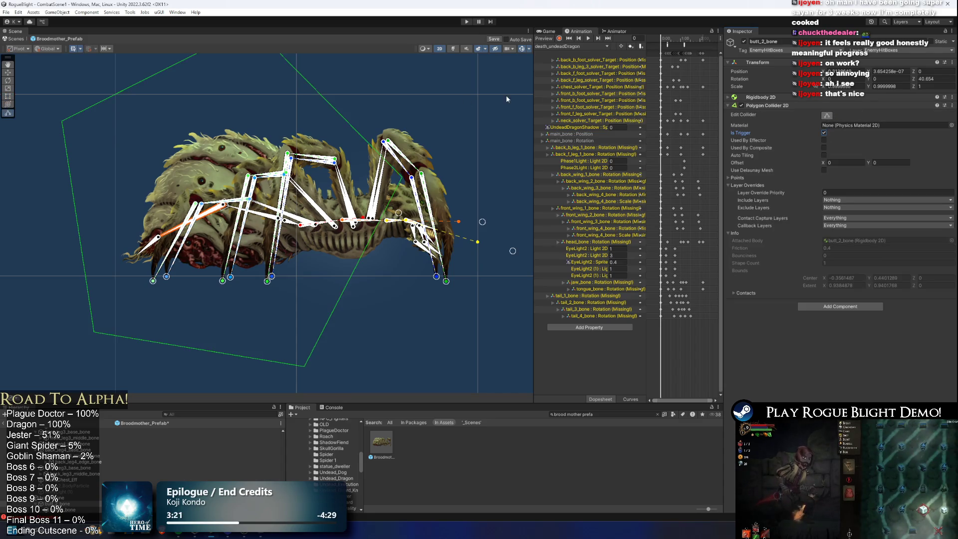
Drag the polygon's top, left and bottom points onto the rear abdomen outline.
left_click_drag(276, 78, 325, 152)
left_click_drag(301, 103, 252, 246)
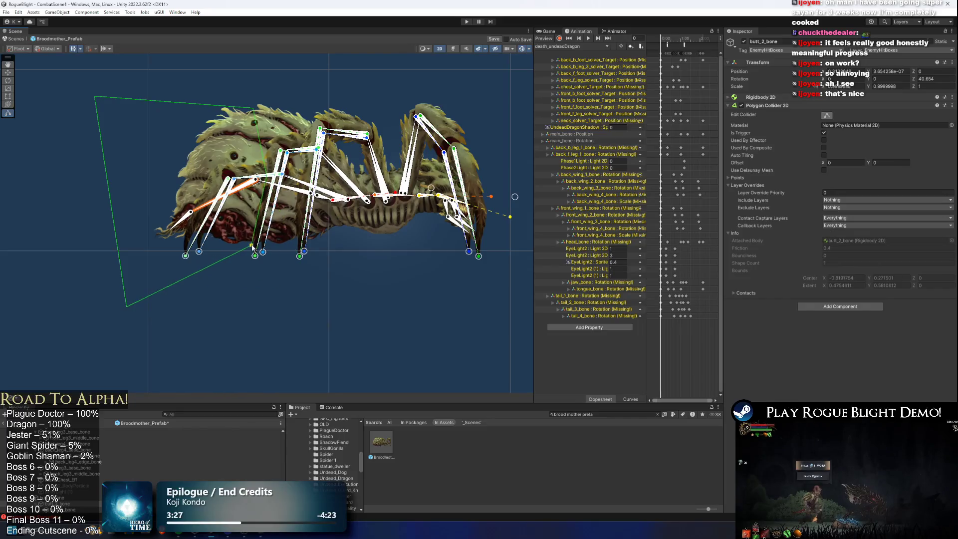
mouse_move(127, 308)
left_mouse_down()
mouse_move(180, 215)
mouse_move(199, 234)
mouse_move(189, 228)
left_mouse_up()
left_click_drag(94, 96, 180, 155)
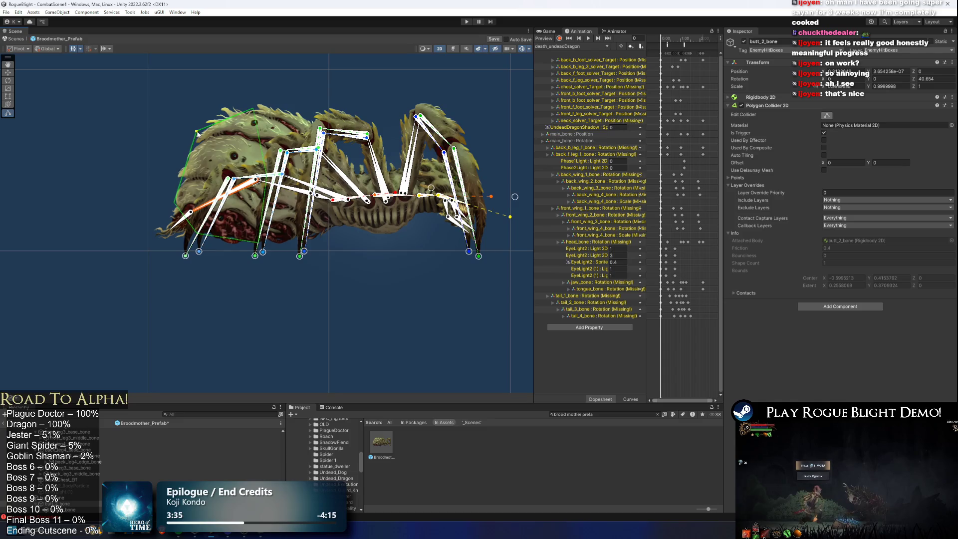
scroll(265, 178, "up", 3)
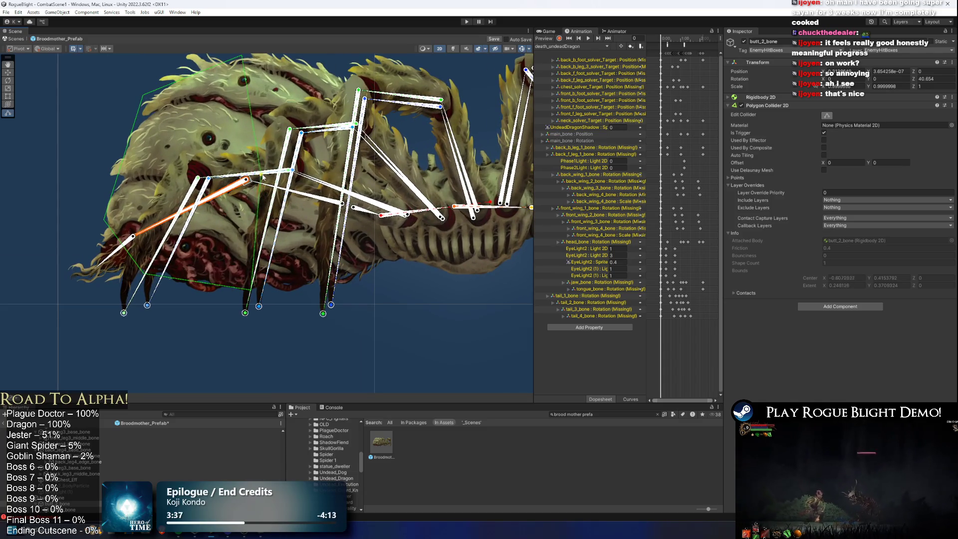
left_click_drag(143, 274, 144, 278)
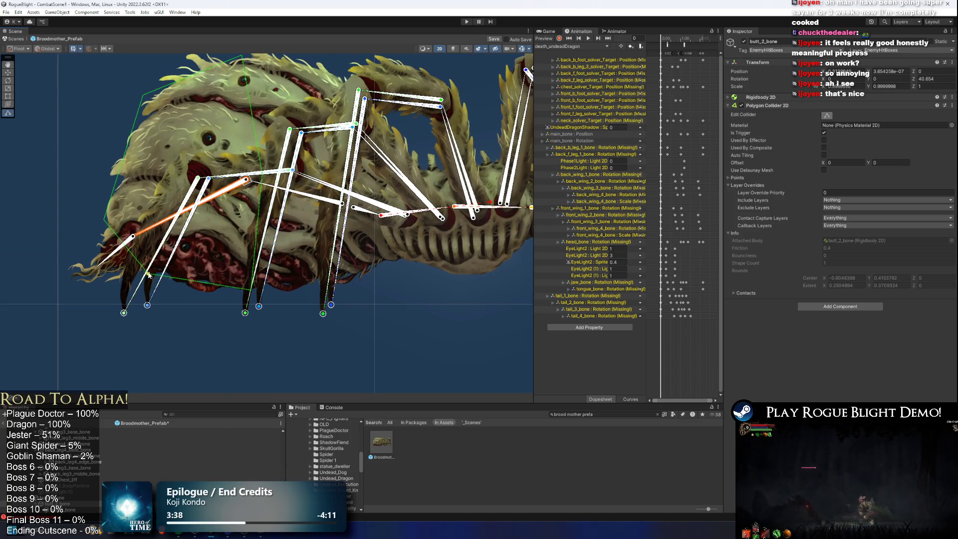
left_click_drag(258, 294, 258, 291)
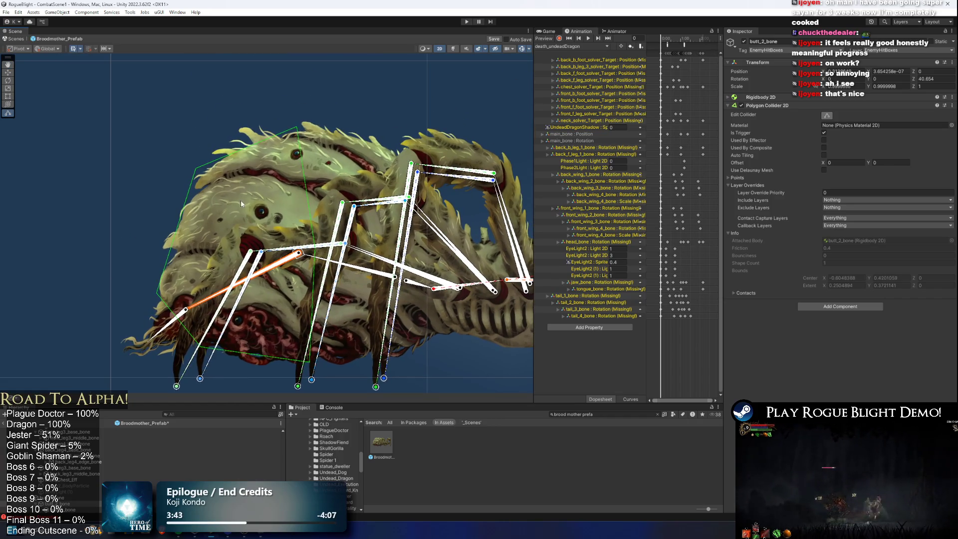
left_click(218, 266)
Replace butt_3_bone's box collider with a trigger Polygon Collider 2D in Edit Collider mode.
right_click(763, 97)
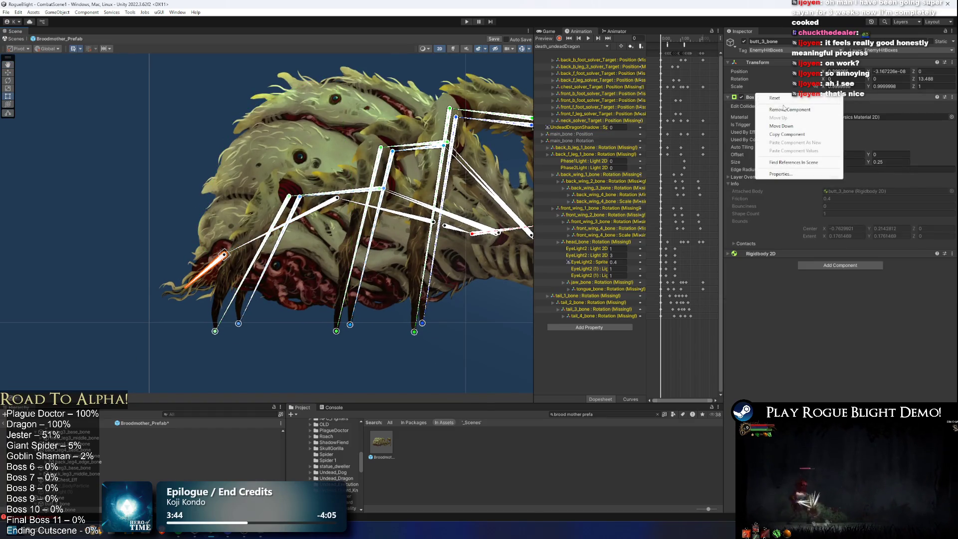
left_click(847, 134)
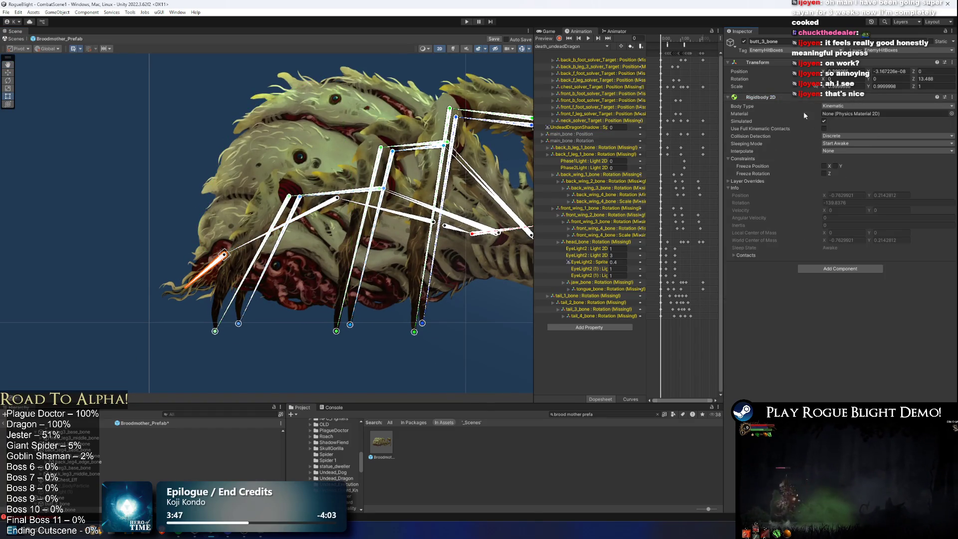
left_click(854, 271)
left_click(836, 301)
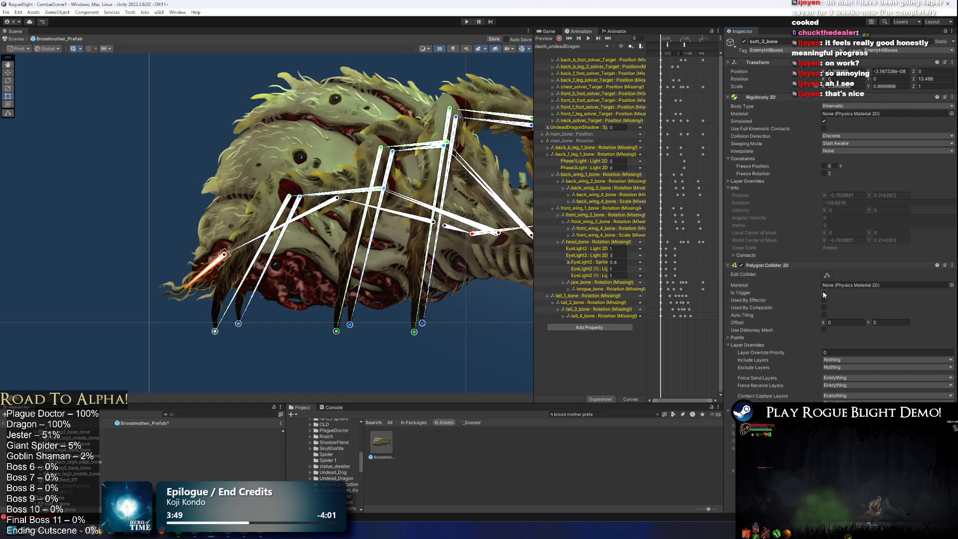
left_click(824, 293)
left_click(827, 276)
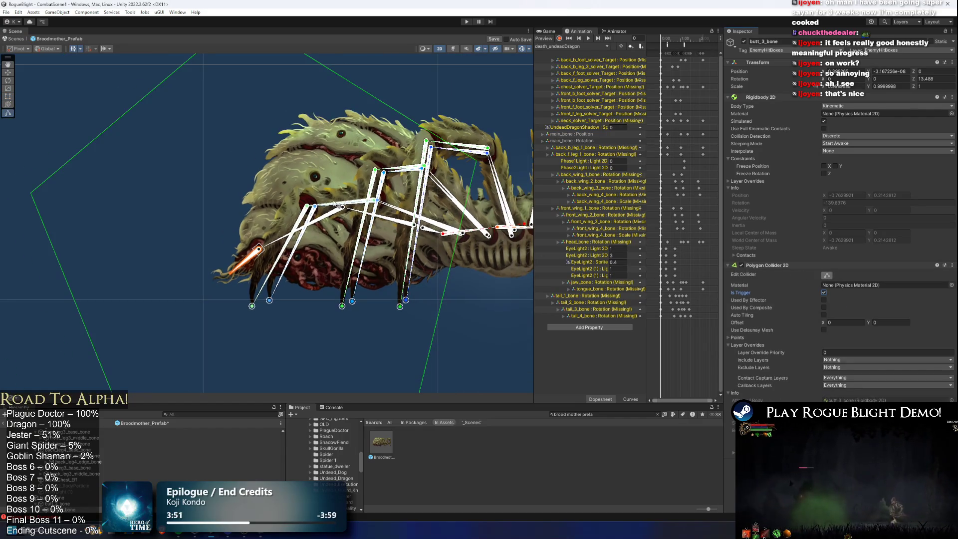
left_click(275, 244)
left_click(244, 265)
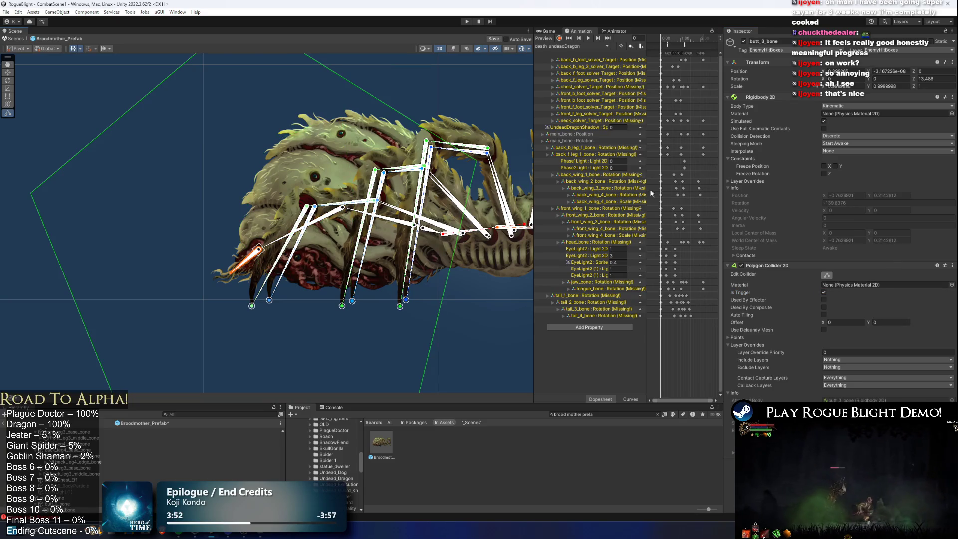
left_click(828, 276)
left_click(275, 245)
left_click(247, 262)
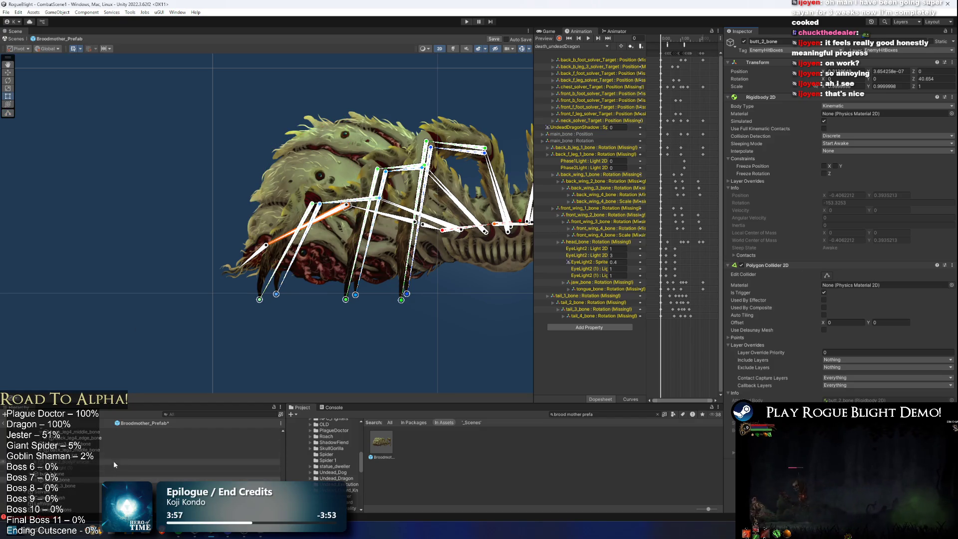
left_click(826, 276)
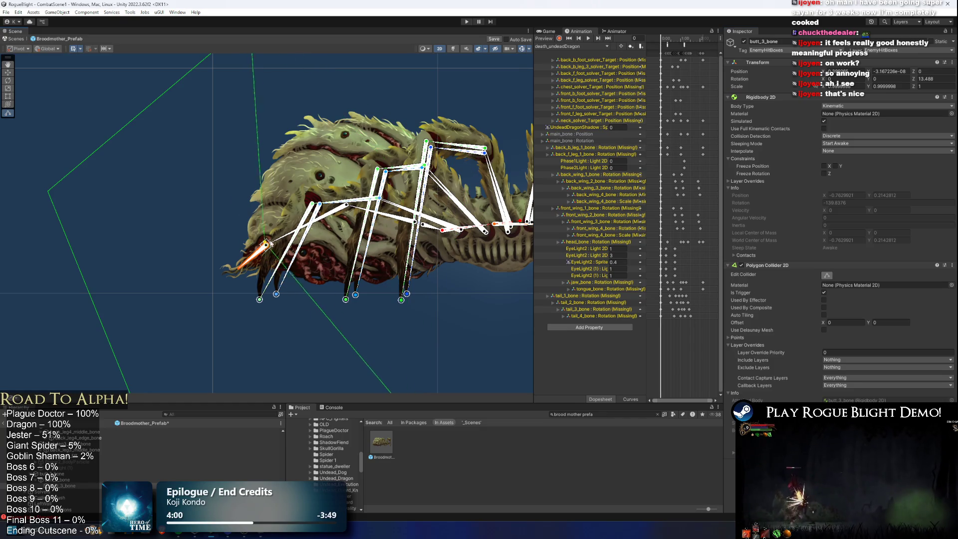
Drag the polygon's stray points in to hug the tip of the abdomen.
left_click_drag(475, 162, 499, 230)
left_click_drag(272, 102, 278, 286)
mouse_move(295, 323)
left_mouse_down()
mouse_move(394, 277)
mouse_move(432, 331)
mouse_move(165, 349)
left_mouse_up()
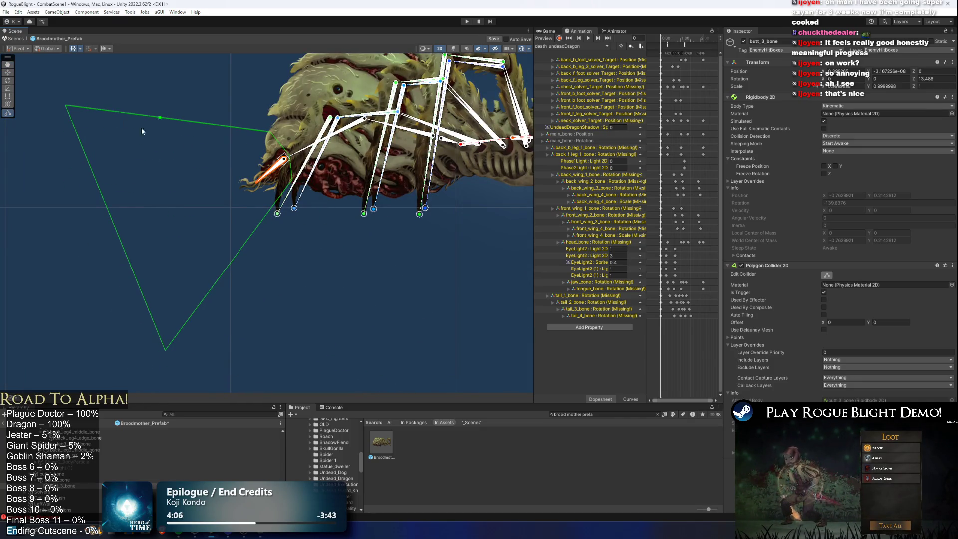
left_click_drag(66, 106, 242, 187)
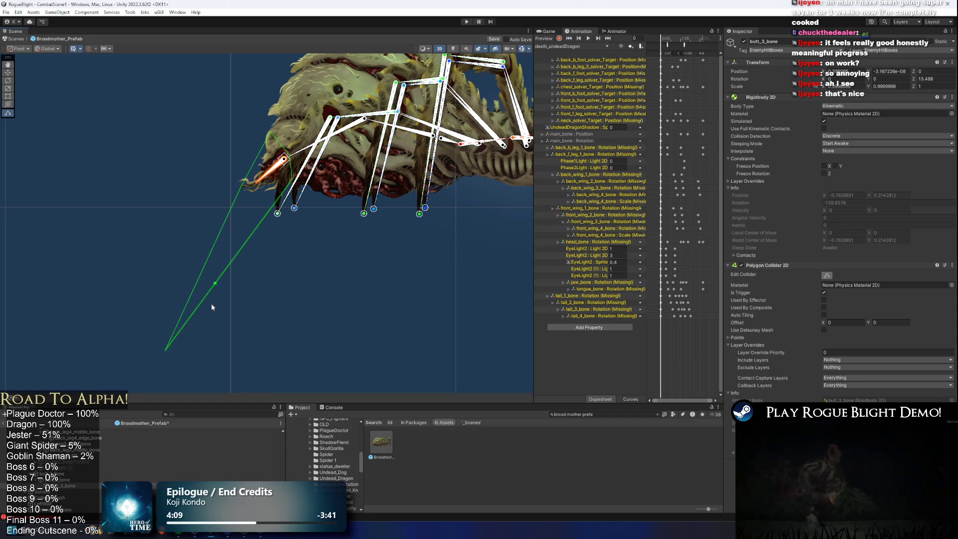
left_click_drag(169, 352, 262, 190)
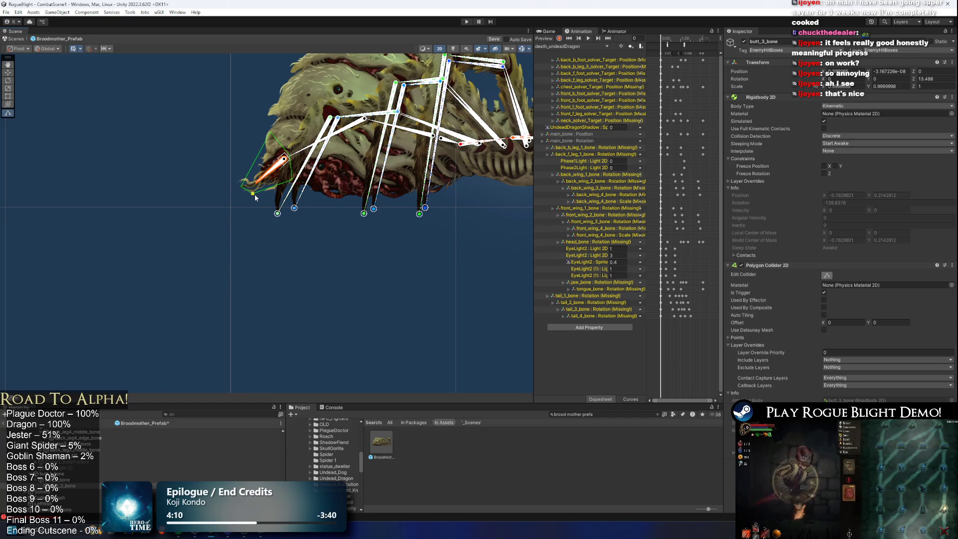
scroll(277, 169, "up", 3)
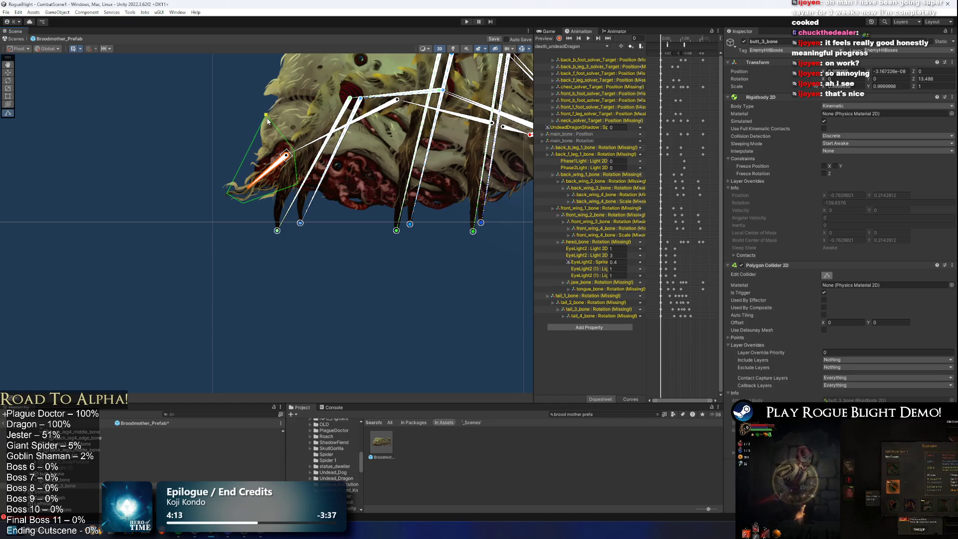
left_click_drag(245, 202, 224, 194)
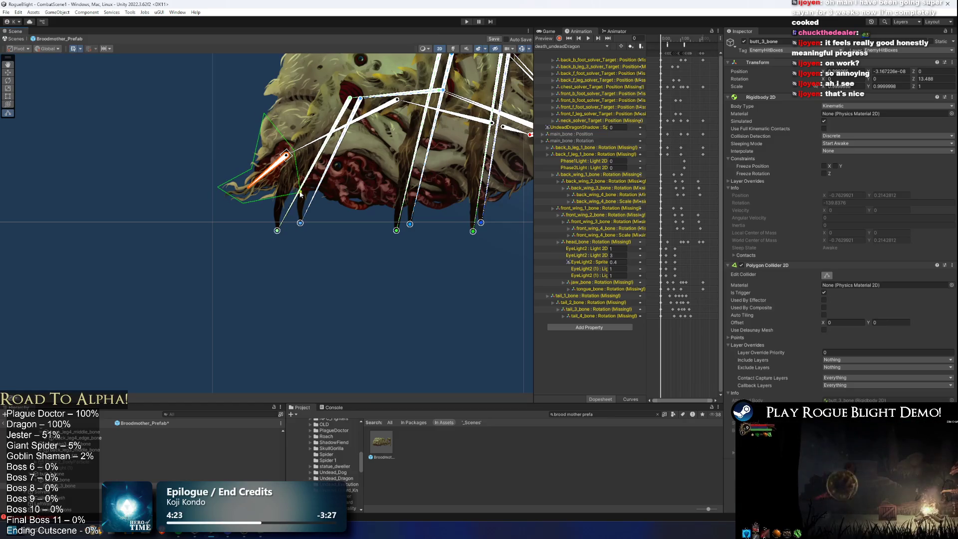
scroll(363, 186, "down", 3)
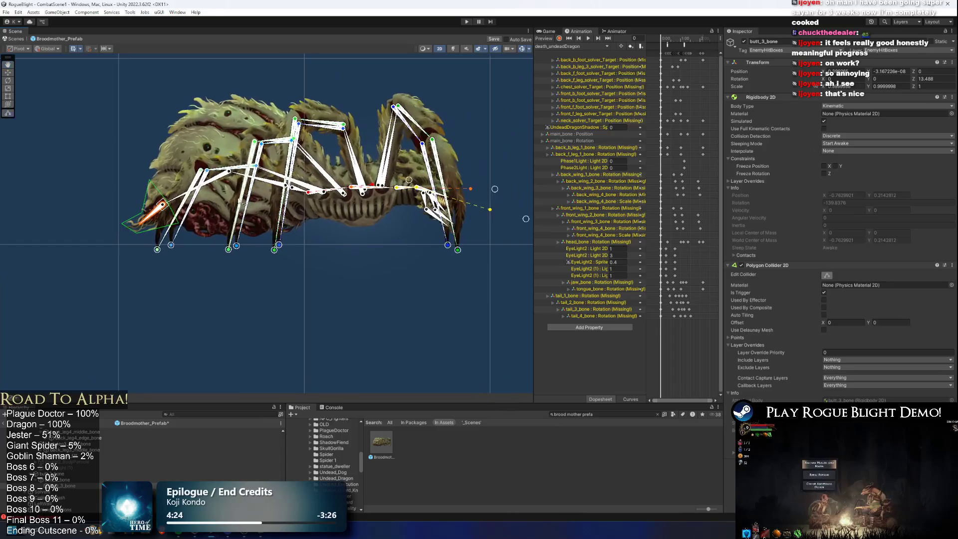
Filter the Hierarchy by t:BoxCollider2D, select all matches and show their colliders for editing.
left_click(364, 191)
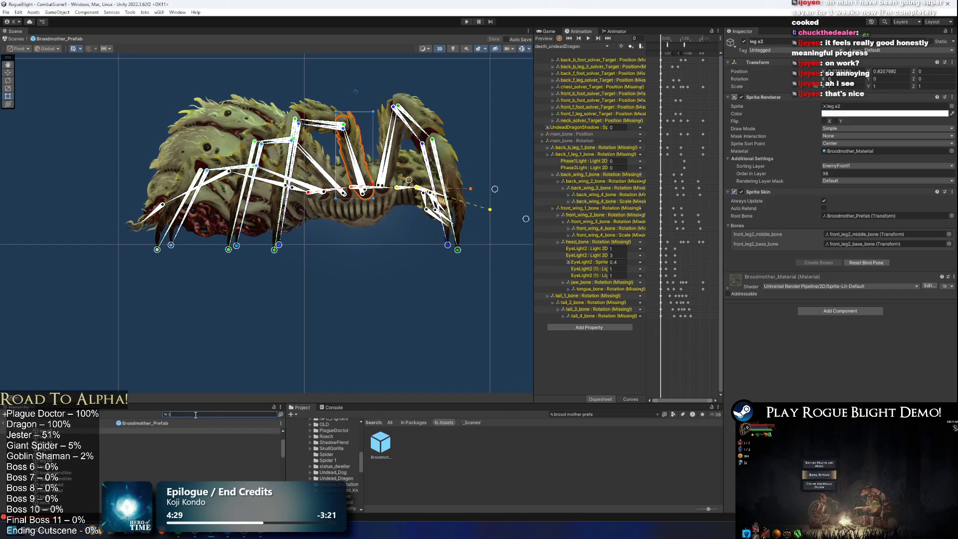
type(":BoxCo")
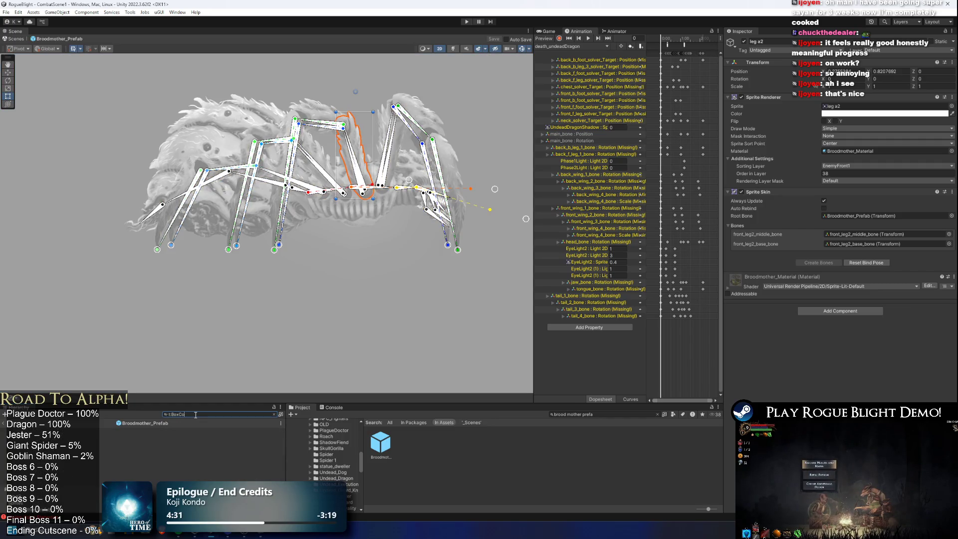
type("llider2D")
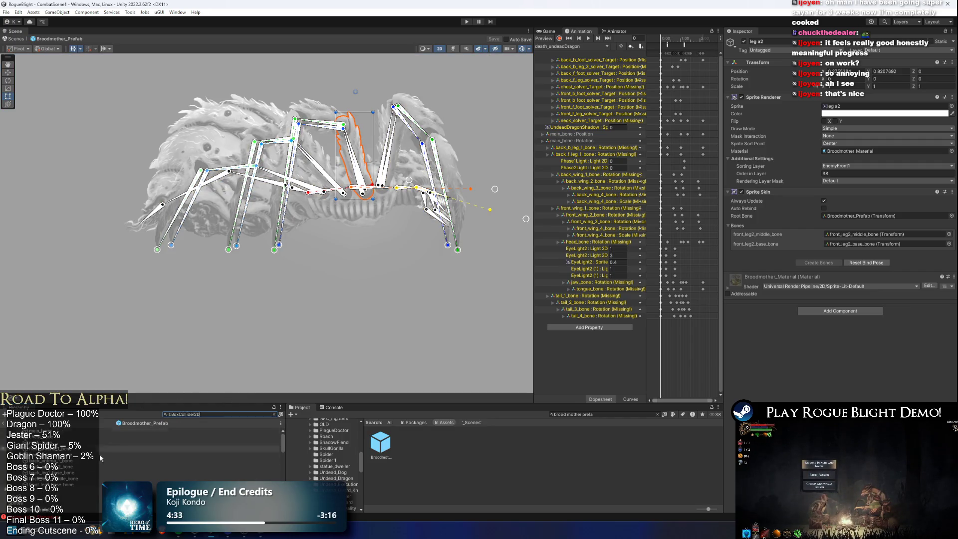
left_click(63, 430)
scroll(62, 430, "down", 5)
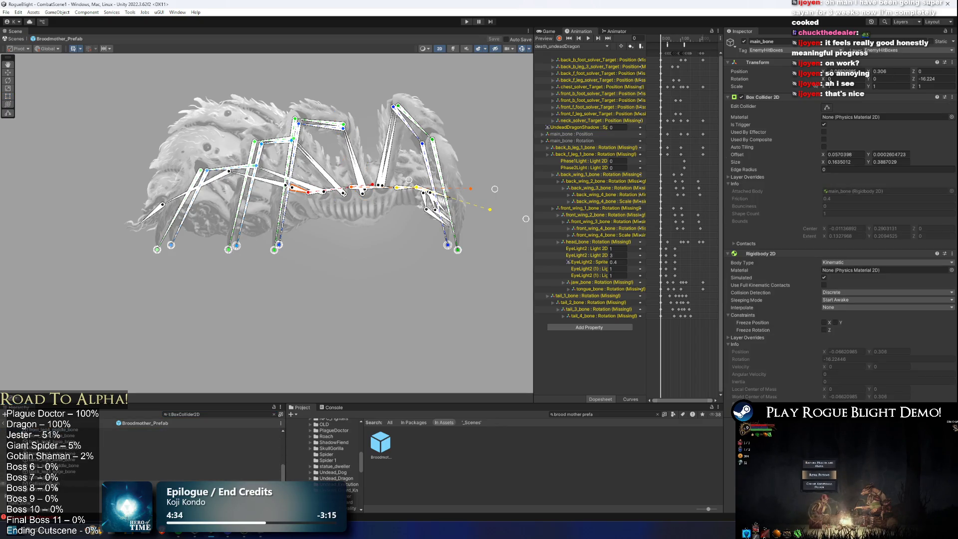
key("ctrl+a")
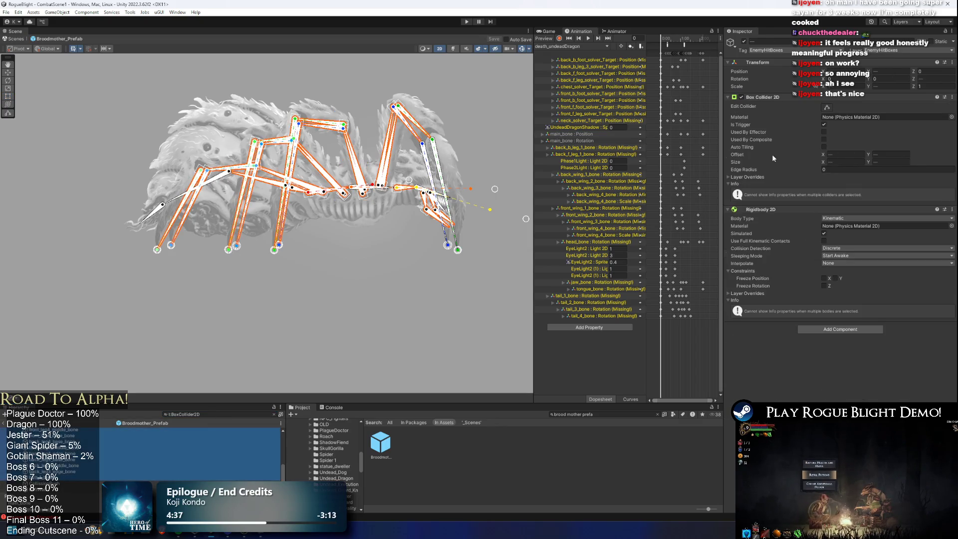
left_click(827, 108)
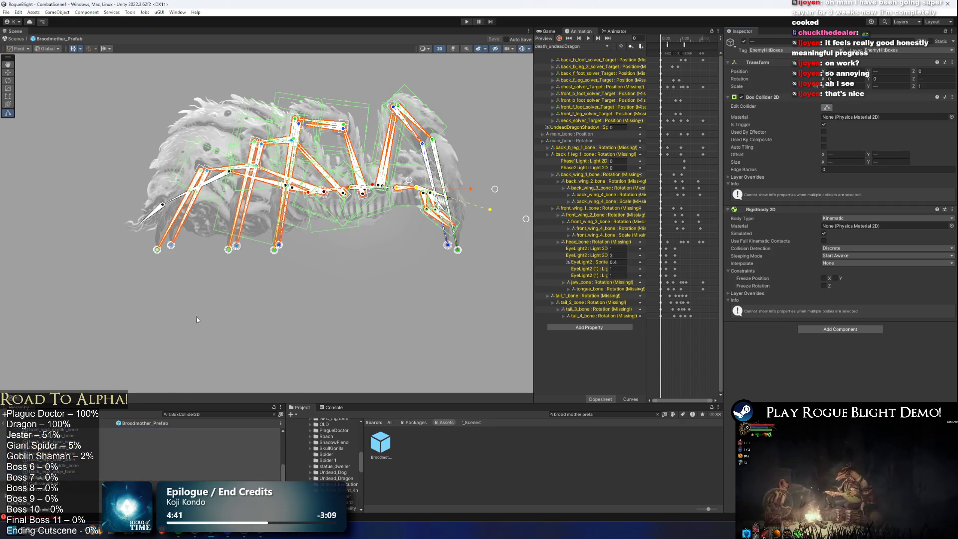
key("BackSpace")
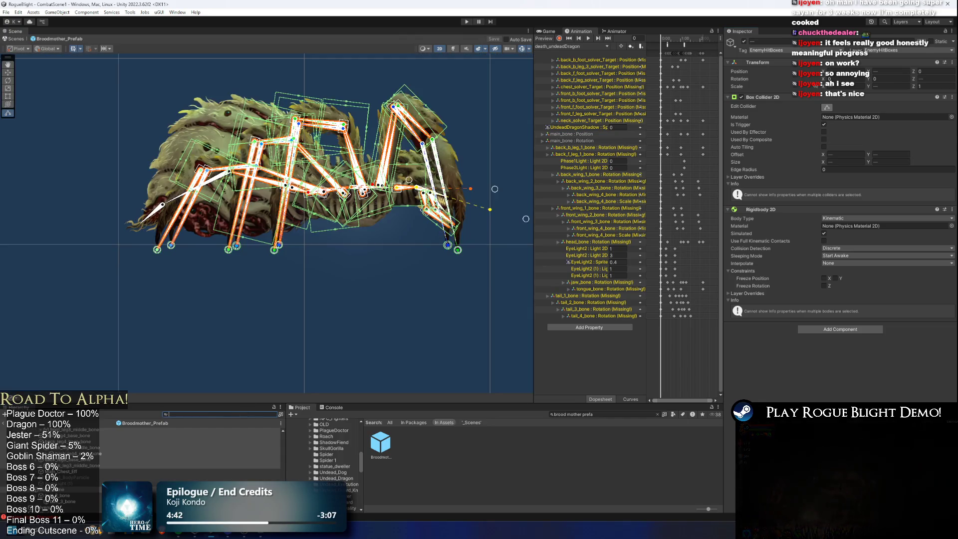
Clear the selection and locate the back_leg2 and front_leg2 base bones in the Hierarchy.
scroll(249, 195, "up", 1)
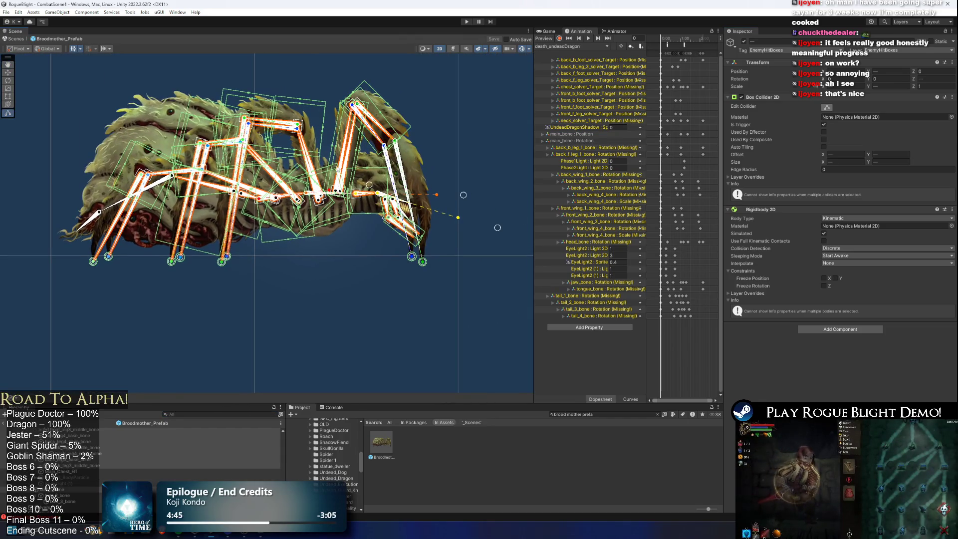
scroll(439, 151, "up", 1)
scroll(438, 151, "up", 1)
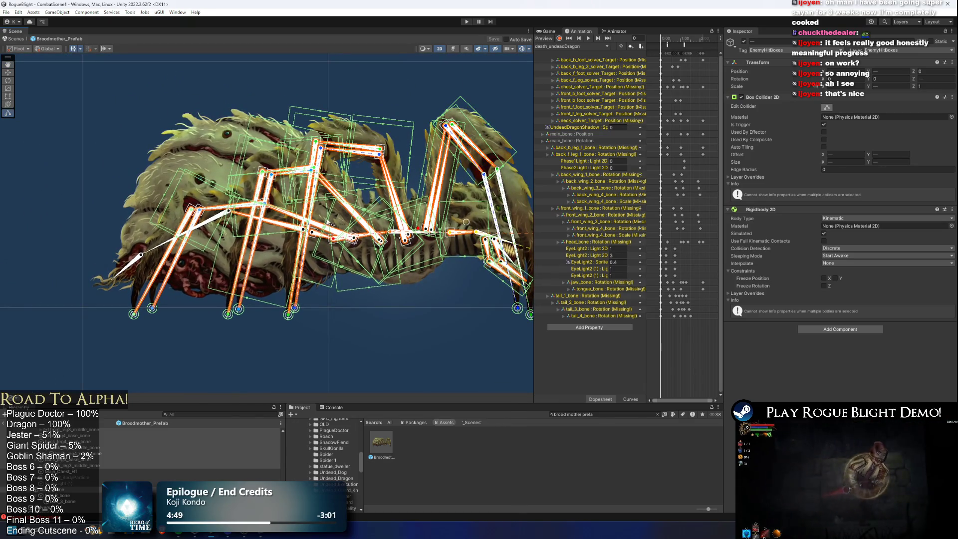
left_click(414, 107)
scroll(405, 172, "up", 1)
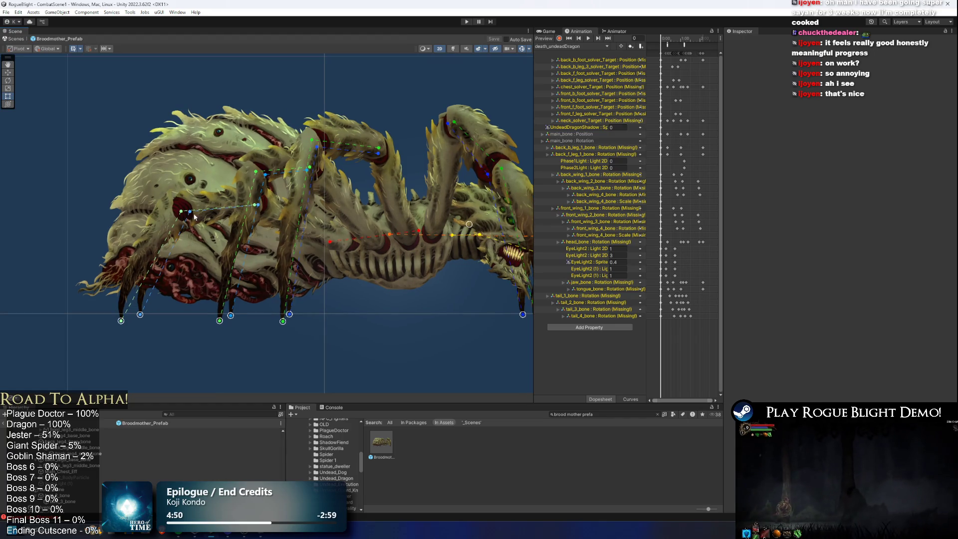
left_click(394, 181)
scroll(395, 192, "up", 1)
left_click(421, 193)
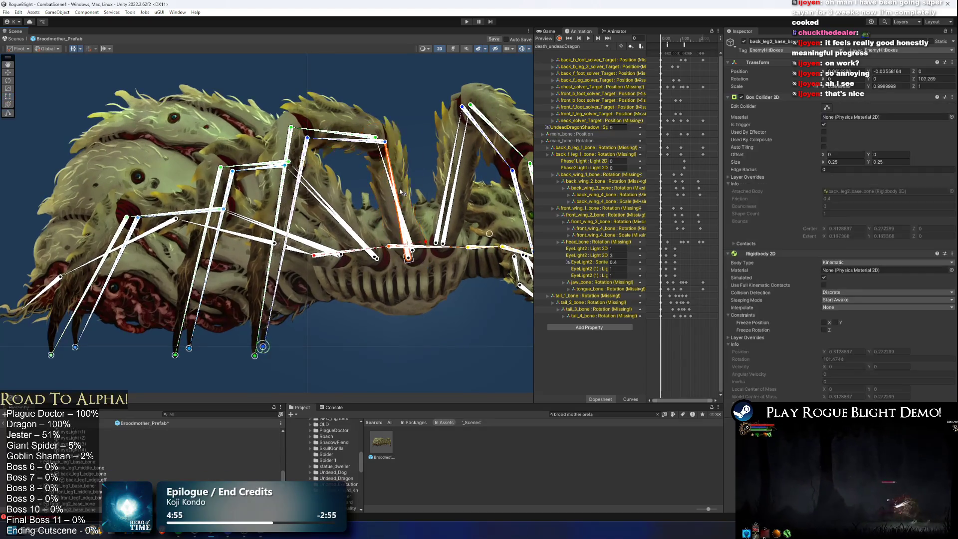
left_click(400, 194)
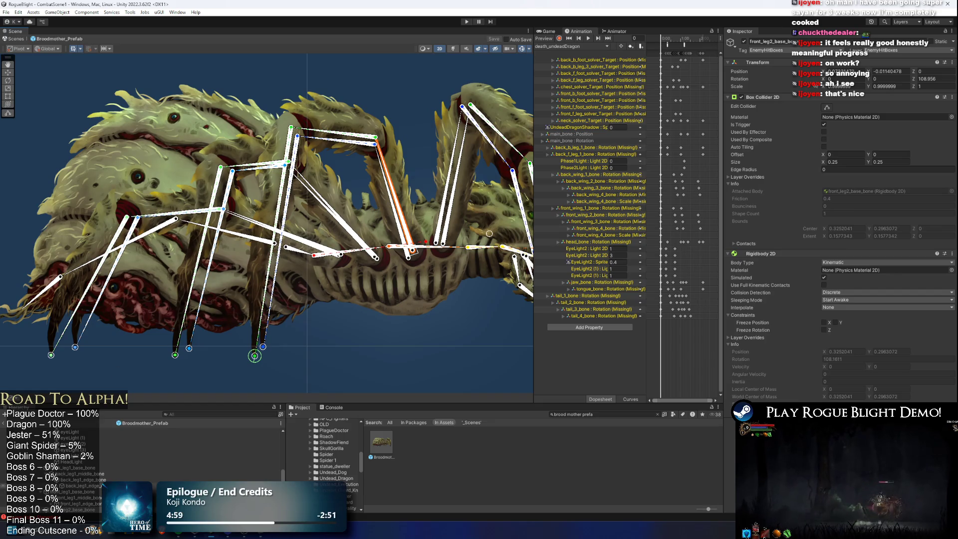
Select the range of body sprites past leg a2 and a4 and deactivate them.
left_click(400, 195)
scroll(74, 469, "down", 2)
left_click(79, 481)
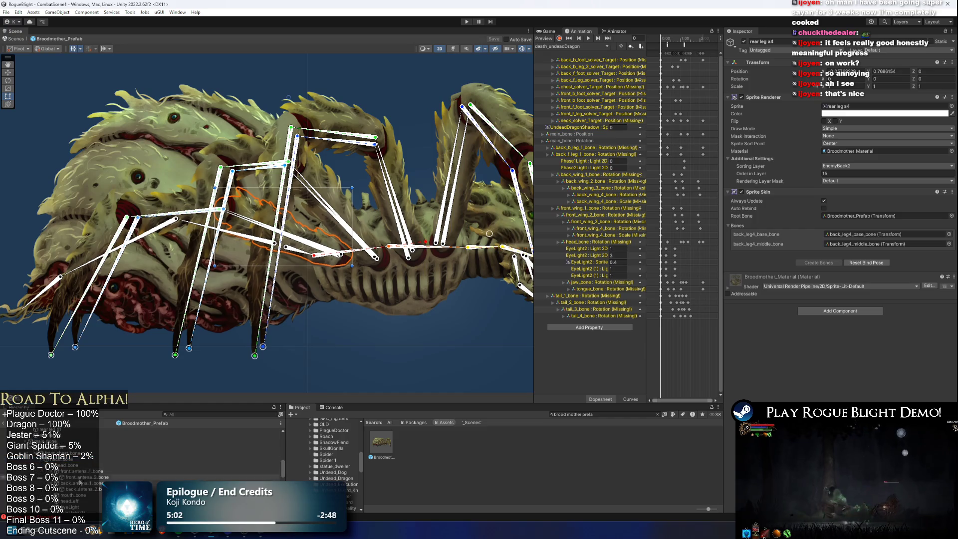
left_click(97, 432, "ctrl")
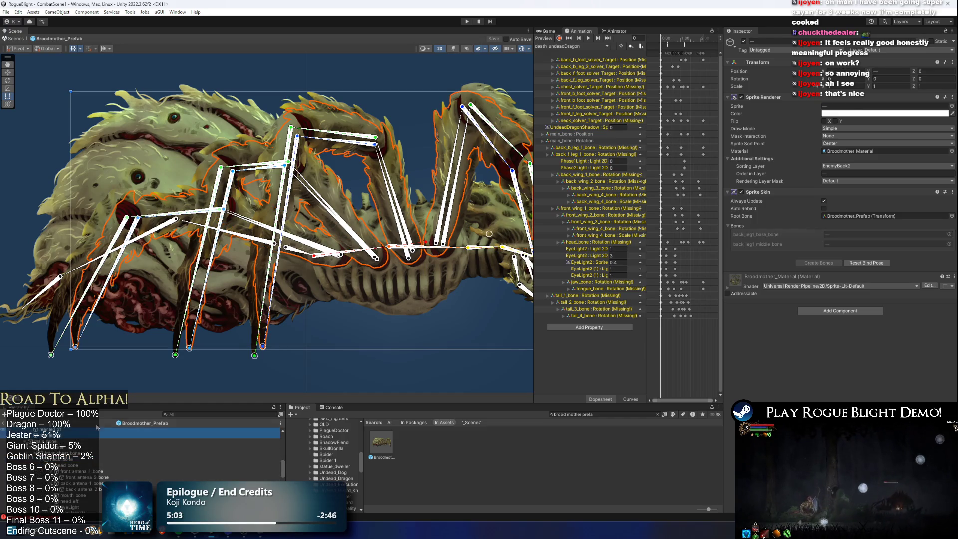
left_click(744, 43)
Select the torso, lower mandible and remaining body pieces, then clear the selection.
left_click(393, 317)
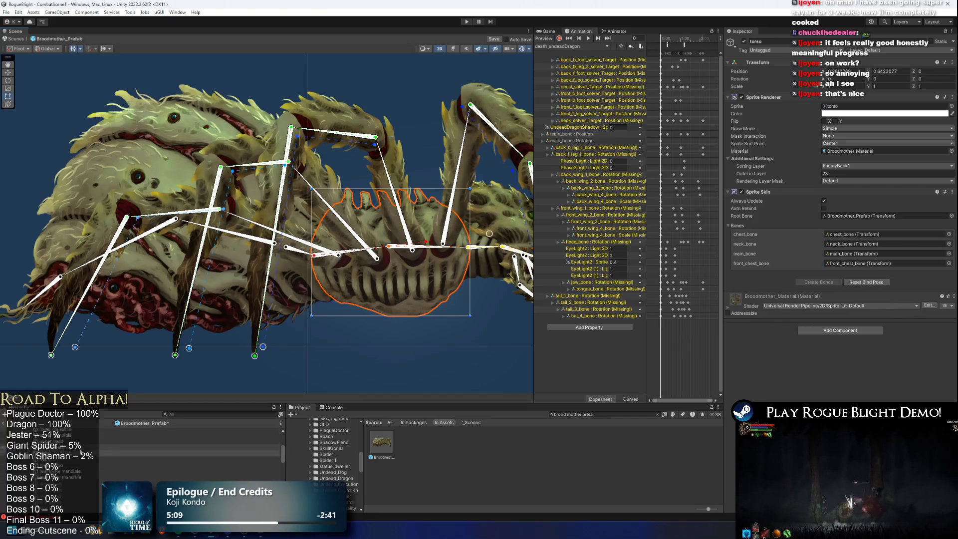
left_click(72, 472)
scroll(71, 471, "down", 3)
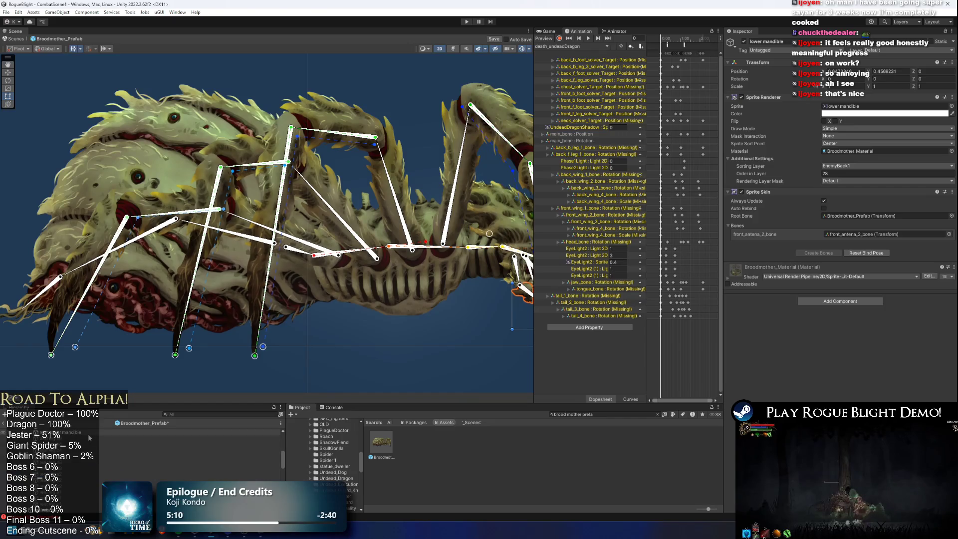
left_click(409, 257, "shift")
left_click(365, 284)
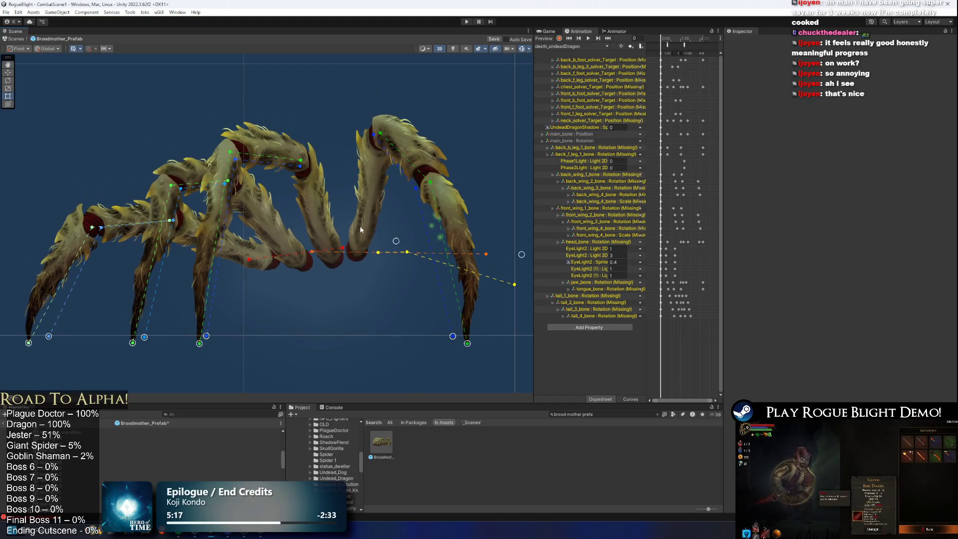
Check the front_leg1_base_bone's Box Collider 2D settings, then clear the selection.
left_click(360, 226)
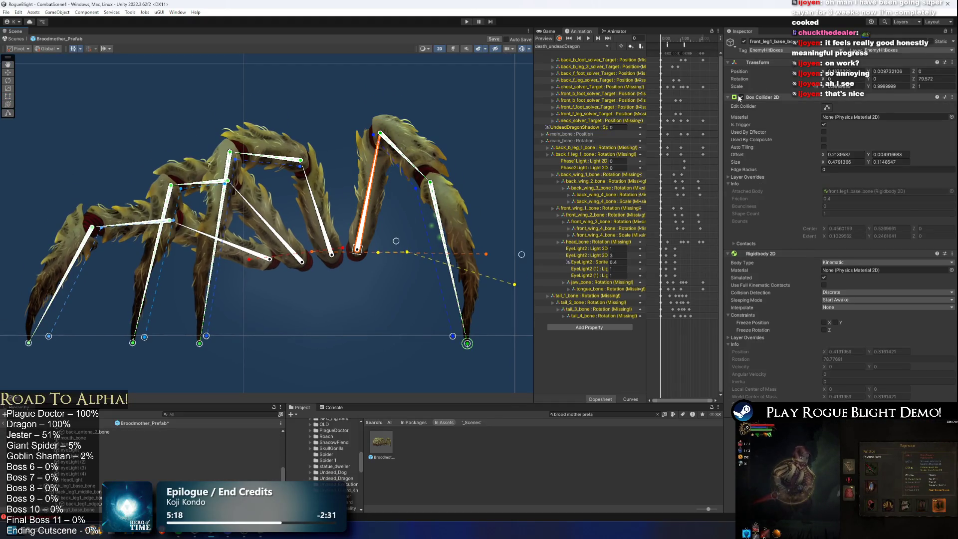
left_click(740, 98)
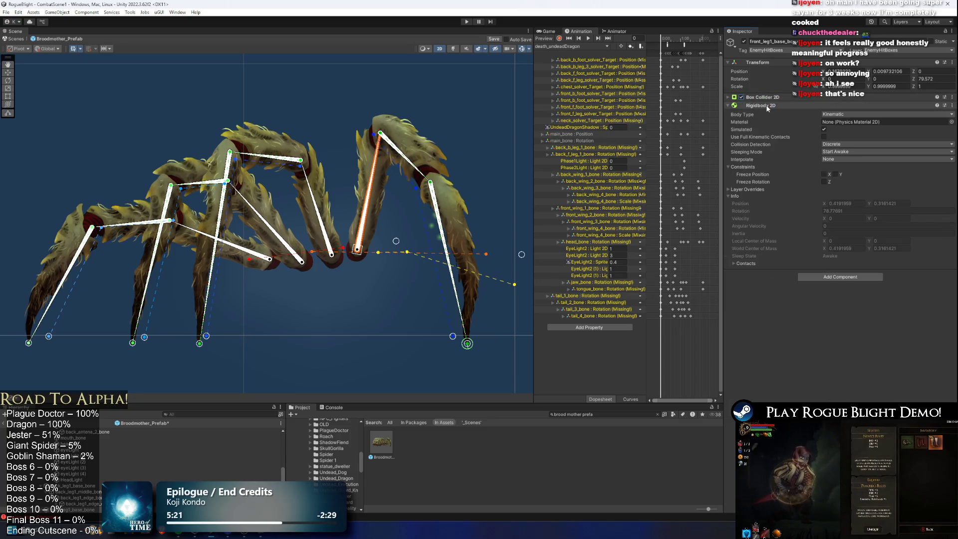
left_click(763, 97)
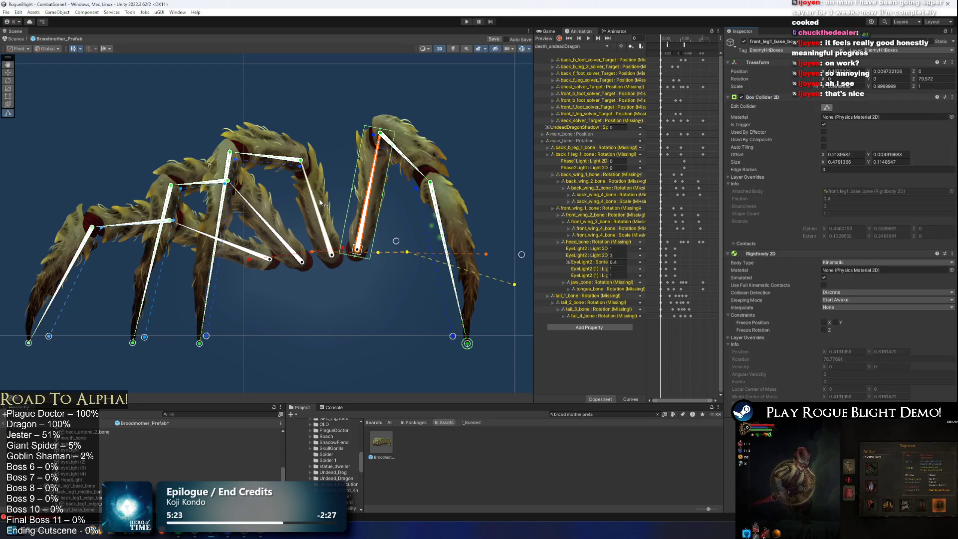
scroll(350, 266, "up", 5)
left_click(350, 266)
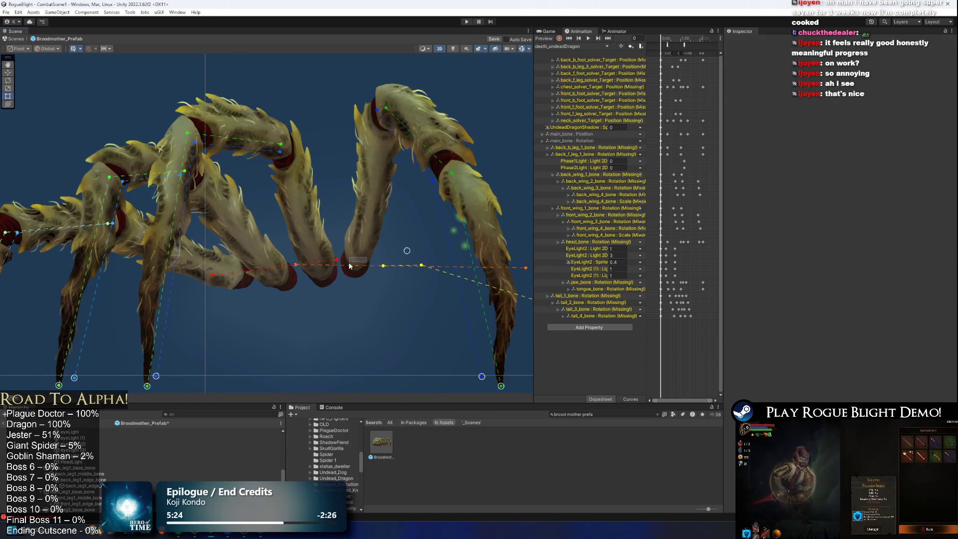
Fit the front_leg2_base_bone box collider along its leg segment.
left_click(366, 249)
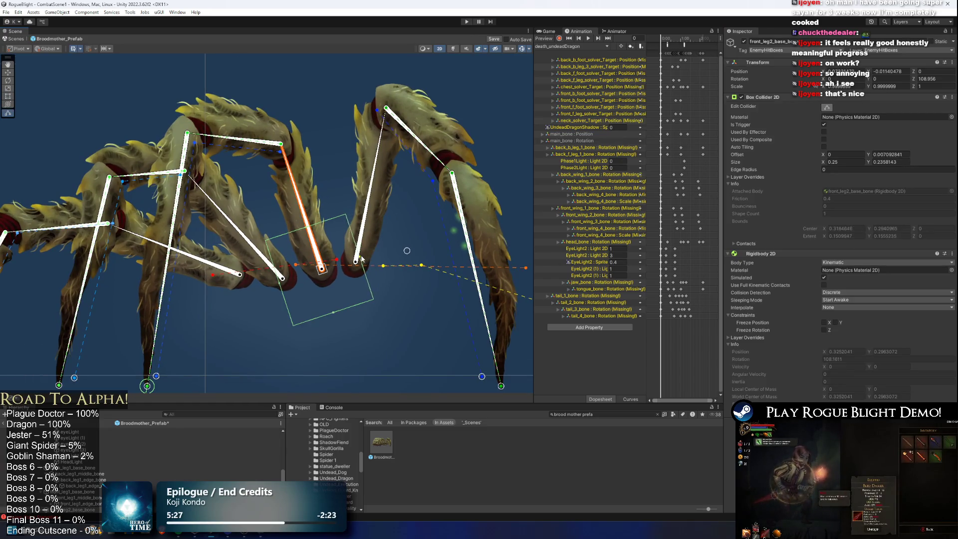
left_click_drag(337, 268, 345, 266)
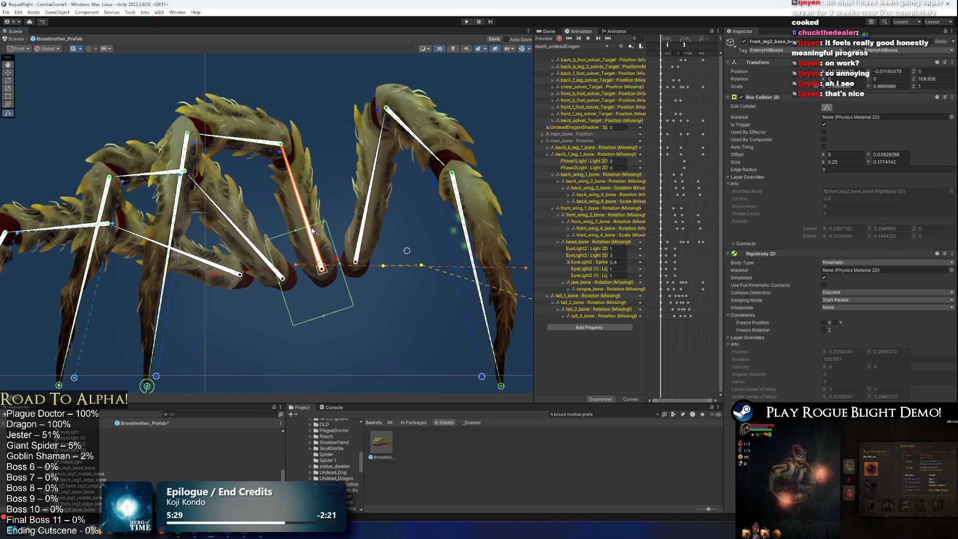
left_click_drag(296, 229, 282, 154)
left_click_drag(325, 216, 333, 207)
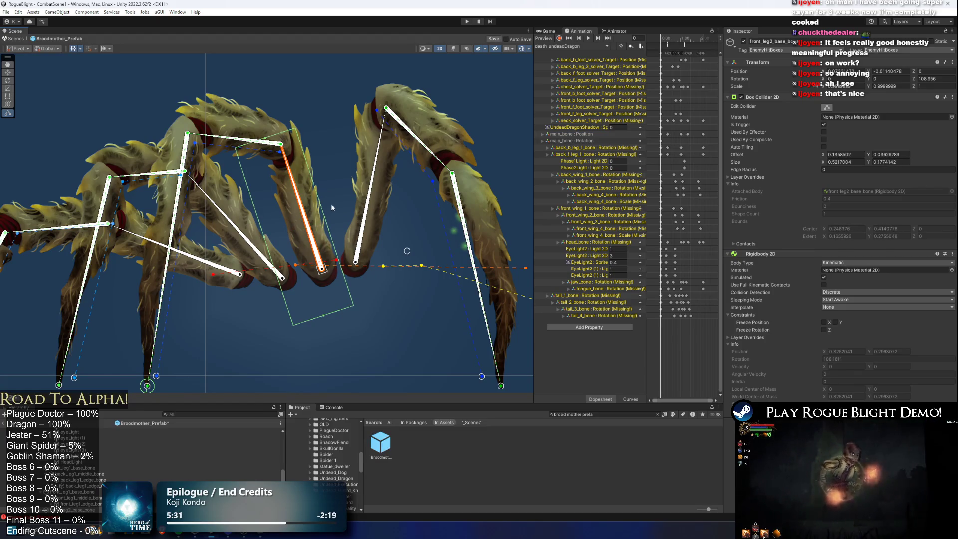
left_click_drag(262, 229, 285, 230)
left_click_drag(334, 314, 325, 289)
Fit the front_leg3_base_bone box collider snugly up along its leg.
left_click(237, 233)
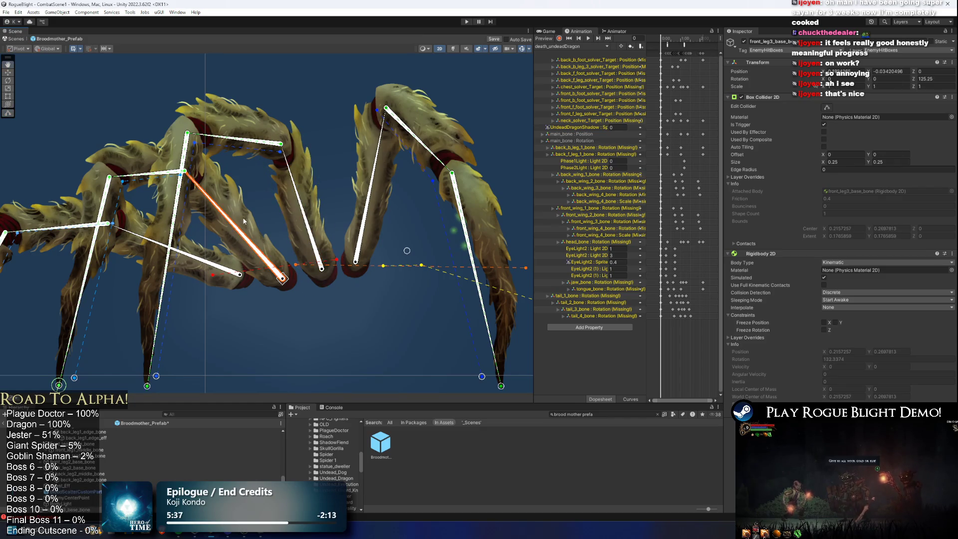
left_click_drag(238, 233, 310, 230)
left_click(824, 108)
scroll(336, 213, "up", 2)
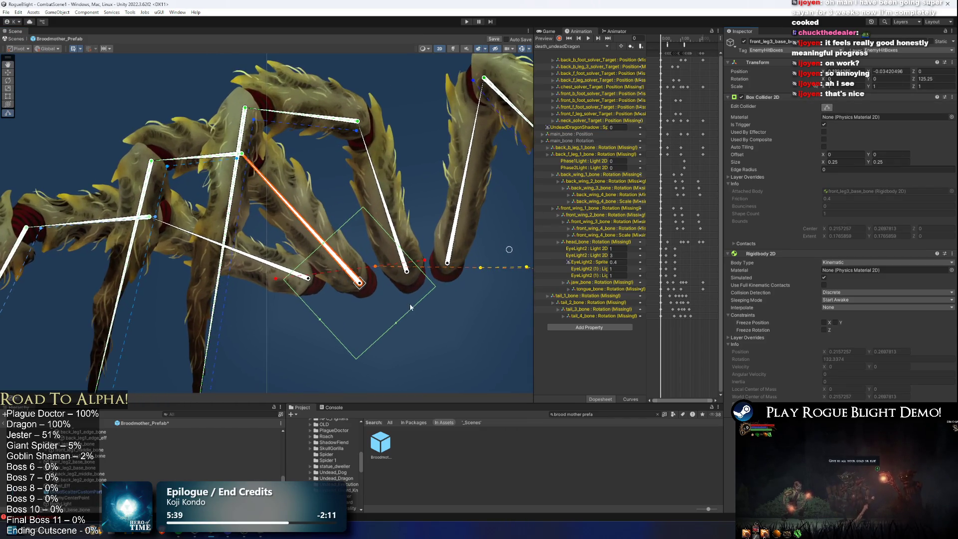
left_click_drag(320, 318, 338, 304)
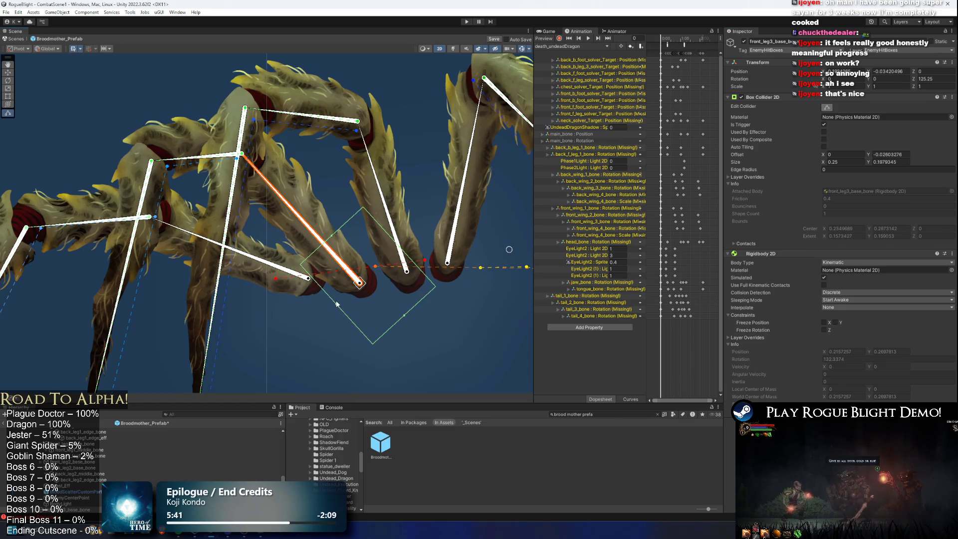
mouse_move(407, 318)
left_mouse_down()
mouse_move(377, 292)
mouse_move(329, 290)
mouse_move(376, 285)
left_mouse_up()
mouse_move(333, 237)
left_mouse_down()
mouse_move(248, 137)
mouse_move(258, 135)
left_mouse_up()
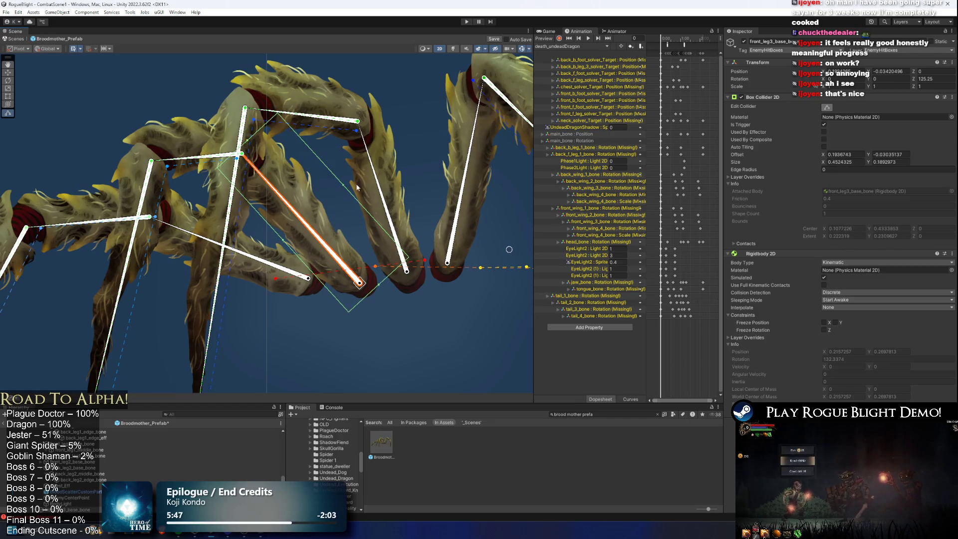
mouse_move(347, 189)
left_mouse_down()
mouse_move(324, 195)
mouse_move(383, 203)
left_mouse_up()
Fit the front_leg4_base_bone box collider along its leg segment.
left_click(349, 278)
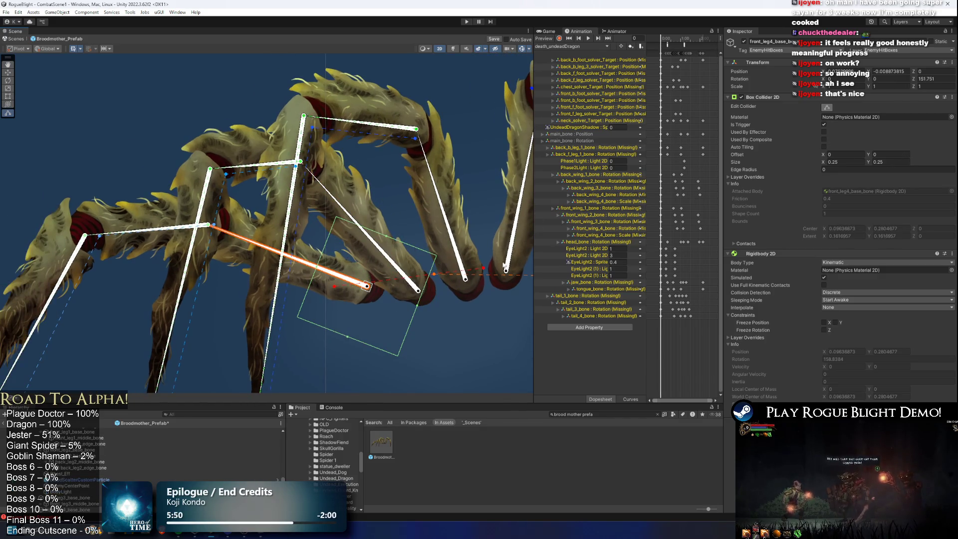
left_click(349, 341)
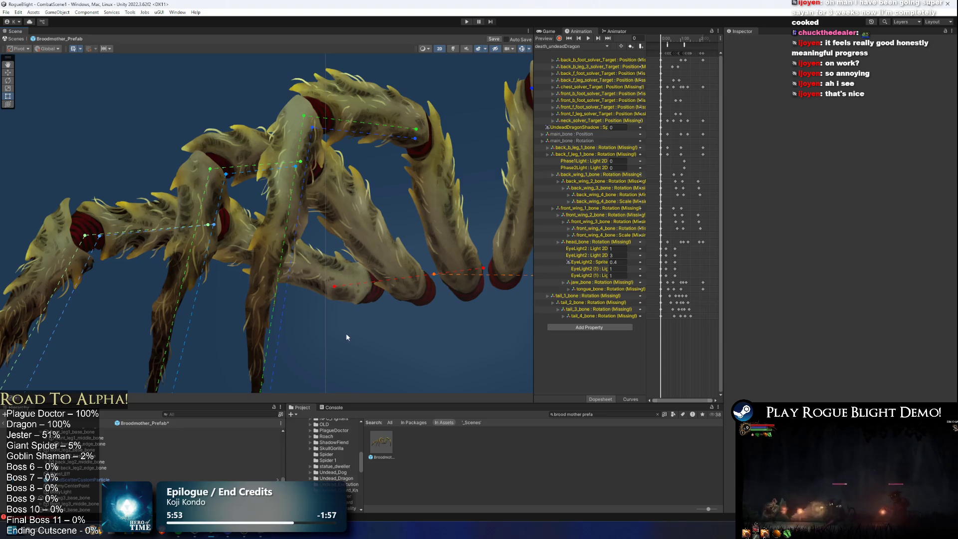
key("ctrl+z")
left_click_drag(349, 338, 335, 337)
left_click_drag(313, 283, 200, 235)
left_click_drag(329, 217, 321, 235)
left_click_drag(412, 329, 376, 306)
left_click_drag(269, 337, 284, 292)
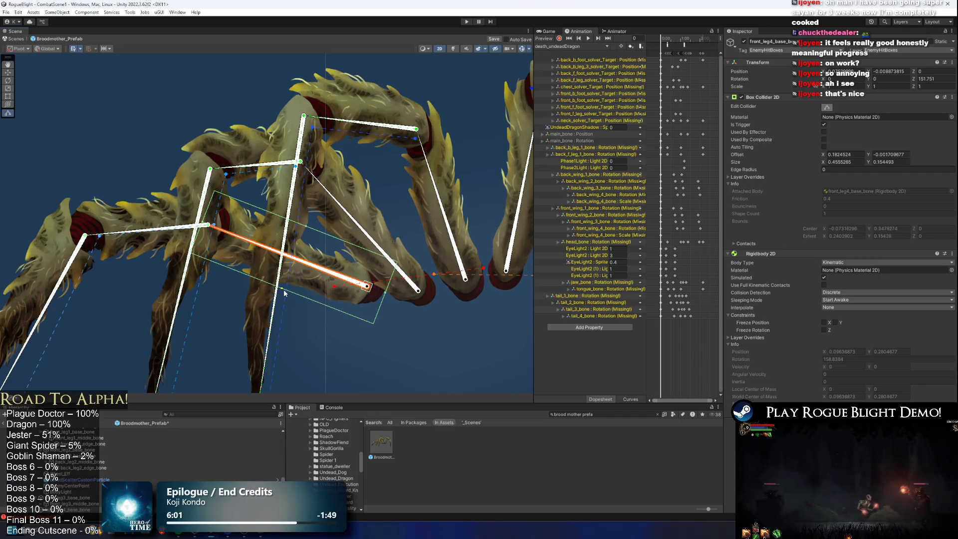
left_click_drag(305, 227, 306, 229)
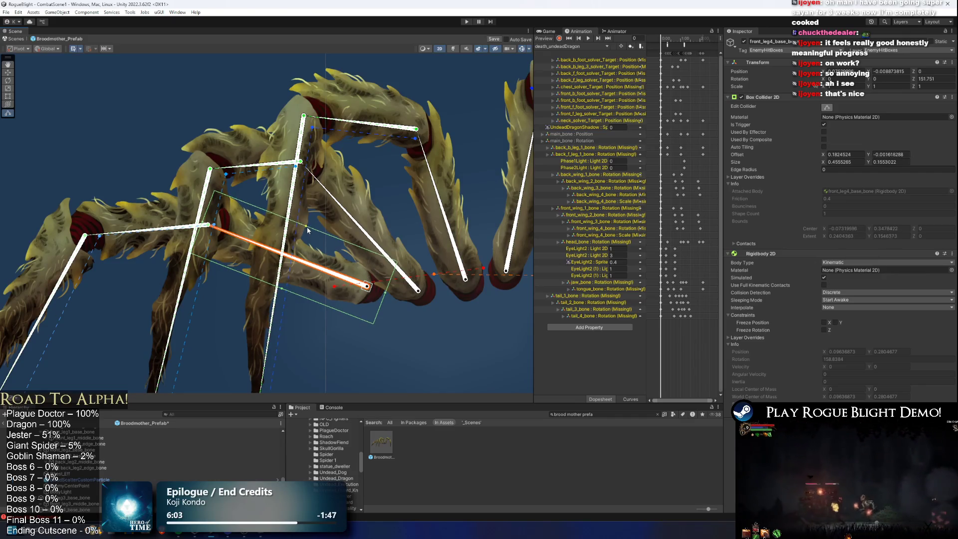
Resize the front_leg4_middle_bone box collider to about 0.361 × 0.145.
left_click(263, 257)
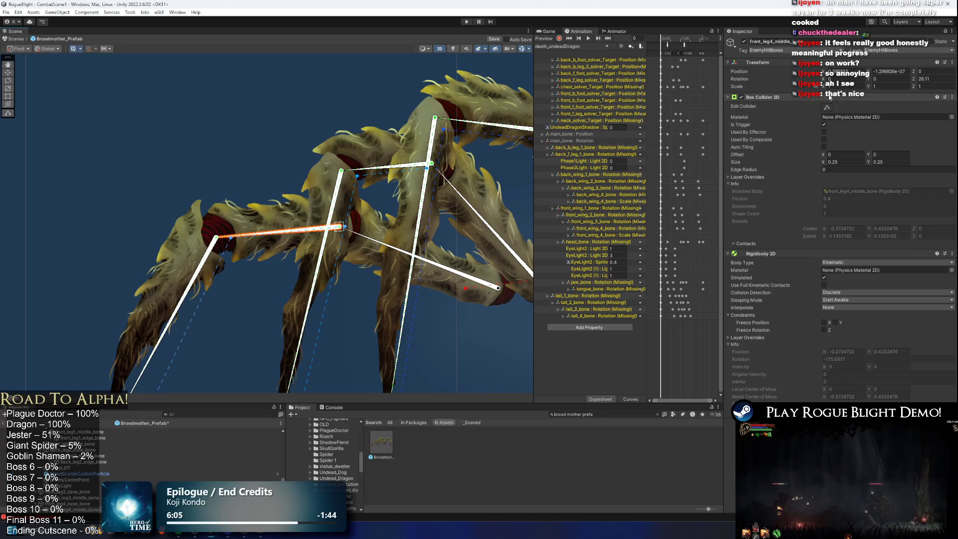
left_click_drag(332, 175, 317, 168)
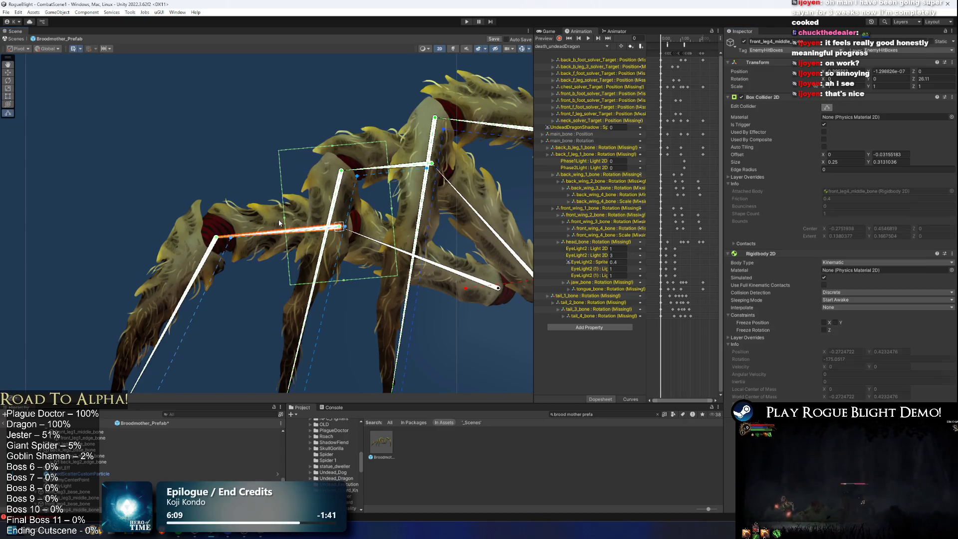
left_click_drag(285, 222, 198, 221)
left_click_drag(301, 284, 299, 260)
left_click_drag(391, 199, 356, 200)
left_click_drag(275, 151, 275, 195)
left_click(221, 246)
Stretch the front_leg4_edge_bone box collider along the leg tip to about 0.554 × 0.159, offset X 0.219.
key("f")
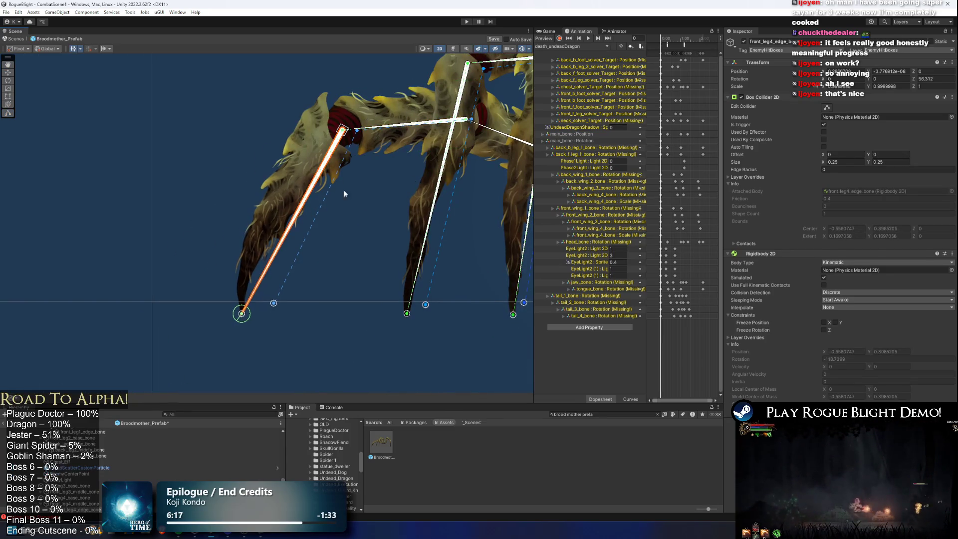
left_click(831, 111)
mouse_move(389, 161)
left_mouse_down()
mouse_move(349, 153)
mouse_move(311, 173)
mouse_move(223, 310)
left_mouse_up()
left_click_drag(256, 177, 258, 179)
left_click_drag(352, 75, 335, 100)
left_click_drag(382, 158, 281, 203)
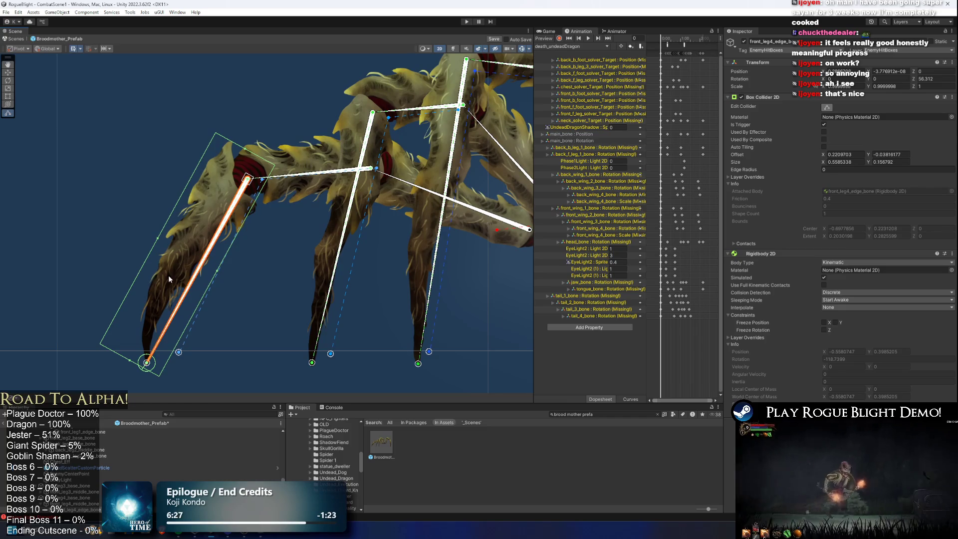
scroll(266, 259, "down", 1)
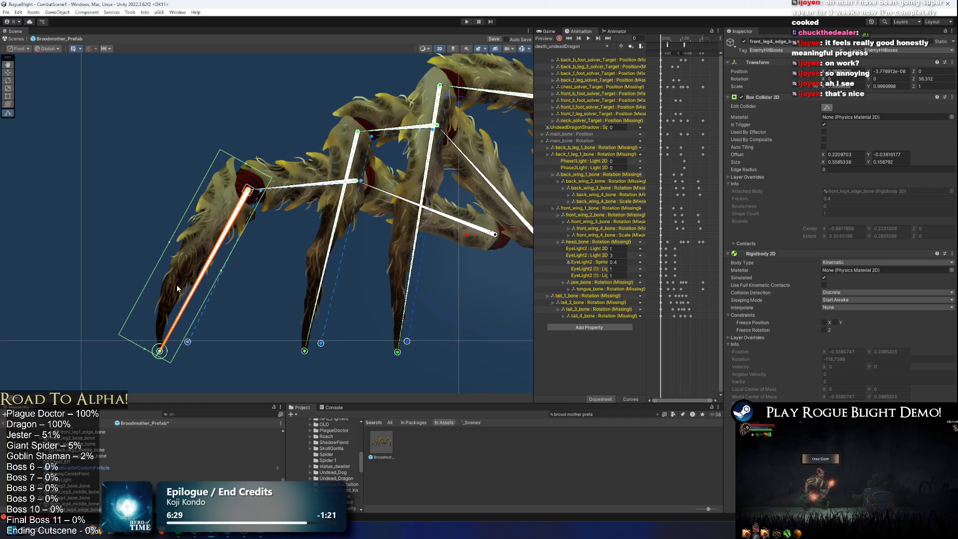
mouse_move(146, 350)
left_mouse_down()
mouse_move(212, 285)
mouse_move(151, 350)
left_mouse_up()
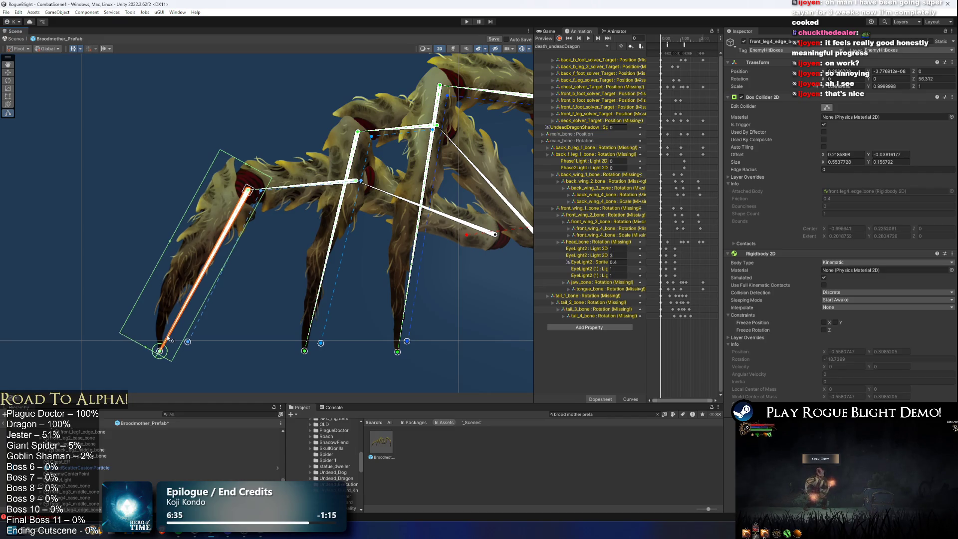
scroll(301, 252, "down", 2)
left_click_drag(398, 201, 276, 201)
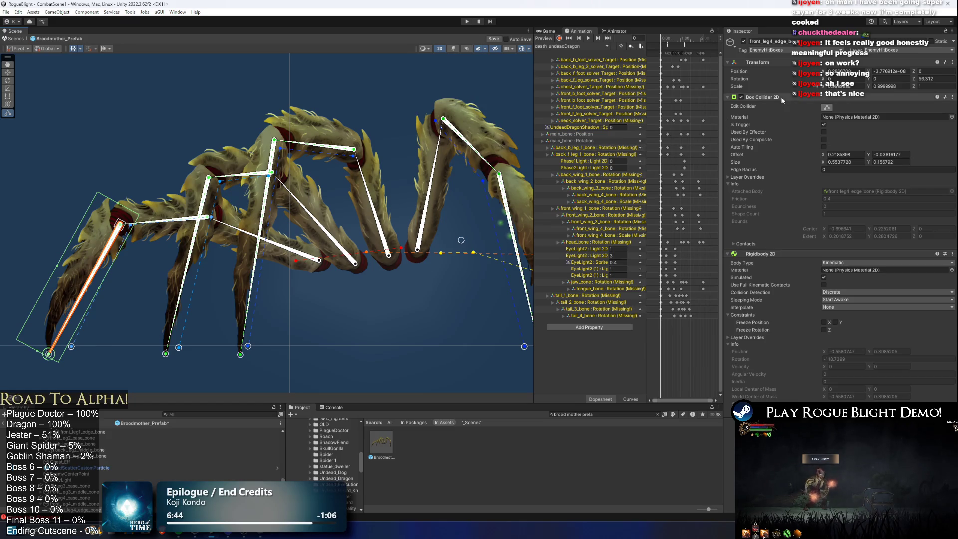
Remove the front_leg4_edge_bone's Box Collider 2D and add a trigger Polygon Collider 2D.
right_click(769, 97)
left_click(798, 115)
left_click_drag(81, 275, 119, 256)
mouse_move(263, 271)
left_mouse_down()
mouse_move(252, 270)
mouse_move(282, 270)
left_mouse_up()
left_click(840, 268)
type("polygon")
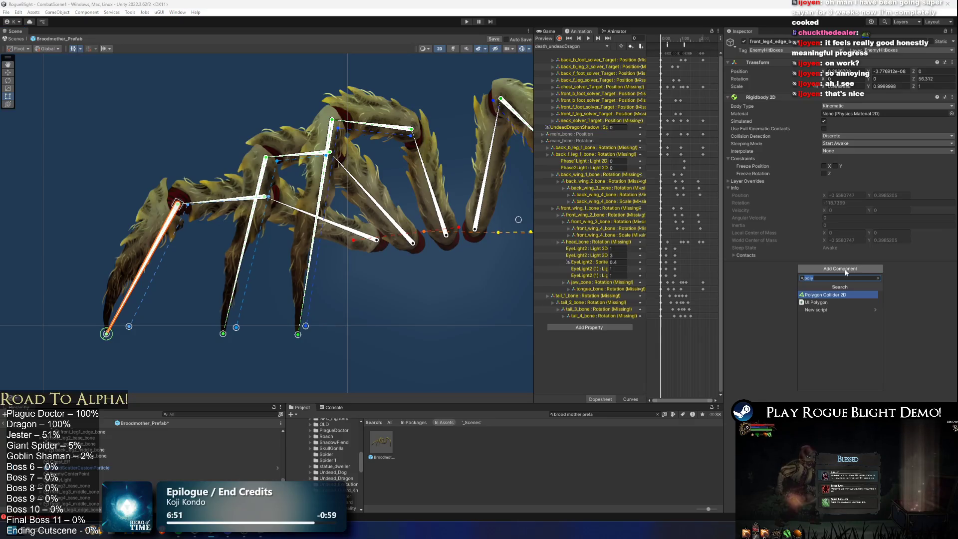
key("Return")
left_click(824, 292)
left_click(827, 275)
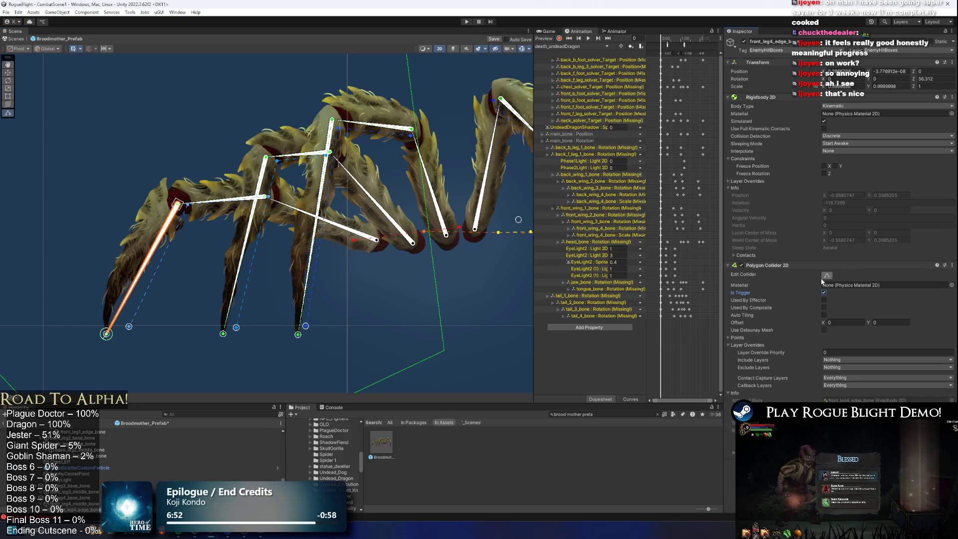
Drag the polygon collider's corner points onto the upper leg and foot.
scroll(249, 212, "down", 1)
mouse_move(408, 327)
left_mouse_down()
mouse_move(325, 125)
mouse_move(417, 163)
mouse_move(418, 145)
mouse_move(253, 310)
left_mouse_up()
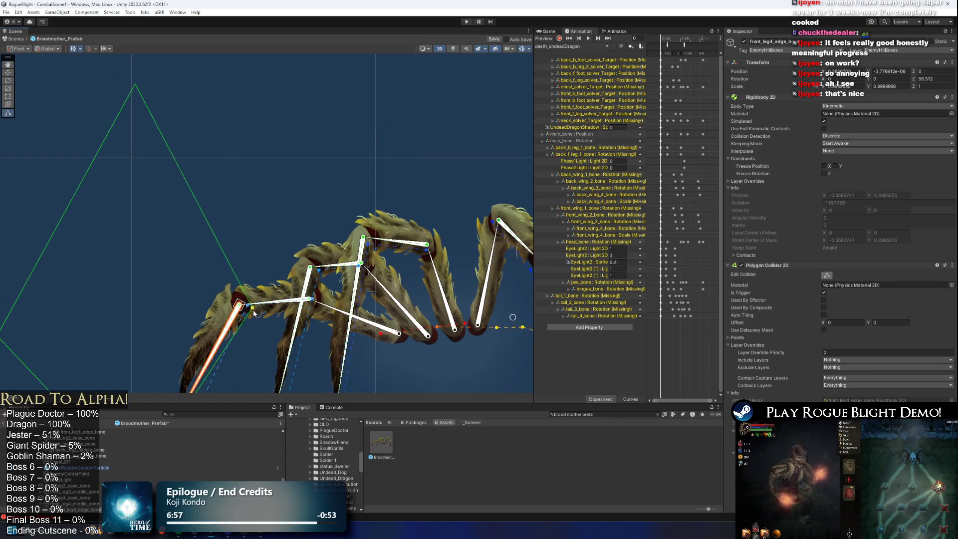
left_click_drag(131, 85, 212, 208)
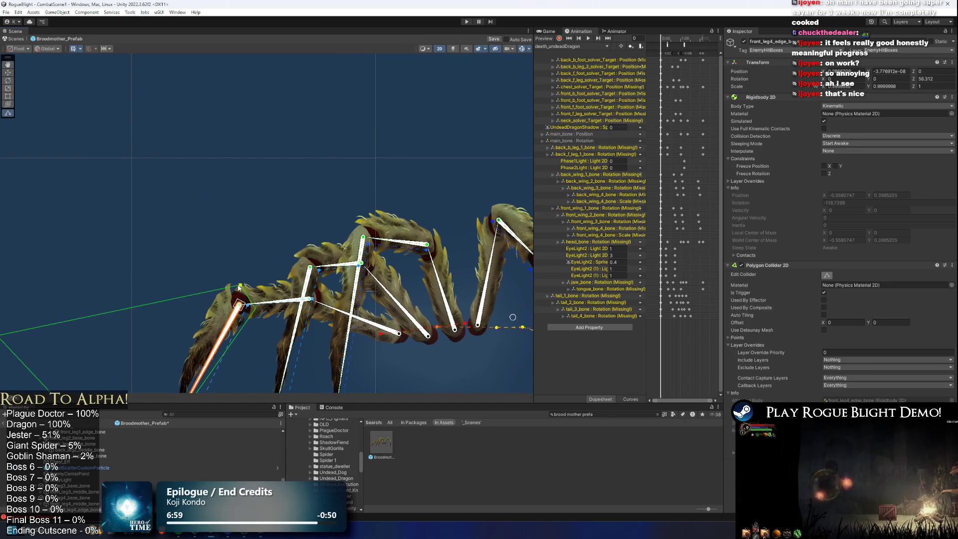
scroll(221, 190, "up", 2)
left_click_drag(123, 175, 334, 144)
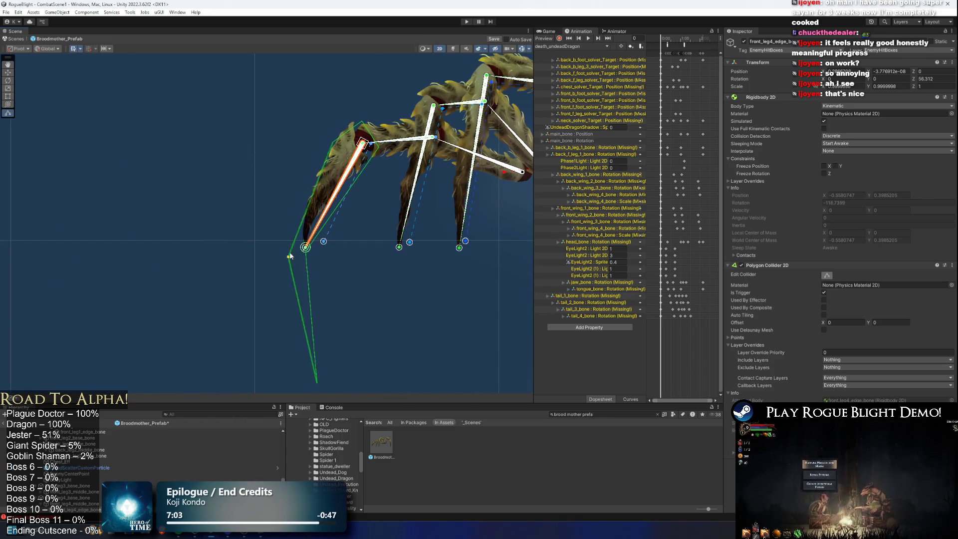
mouse_move(317, 384)
left_mouse_down()
mouse_move(323, 162)
mouse_move(302, 216)
left_mouse_up()
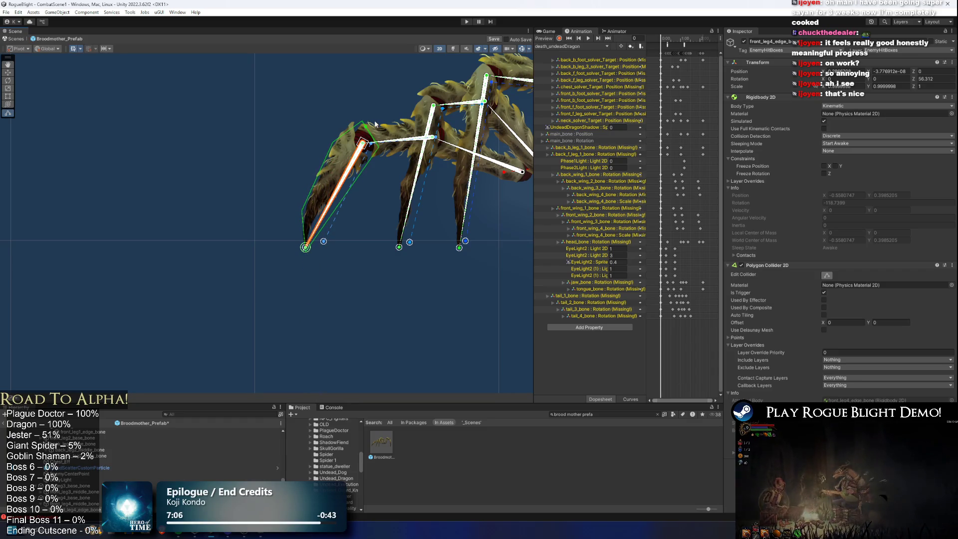
scroll(349, 208, "up", 2)
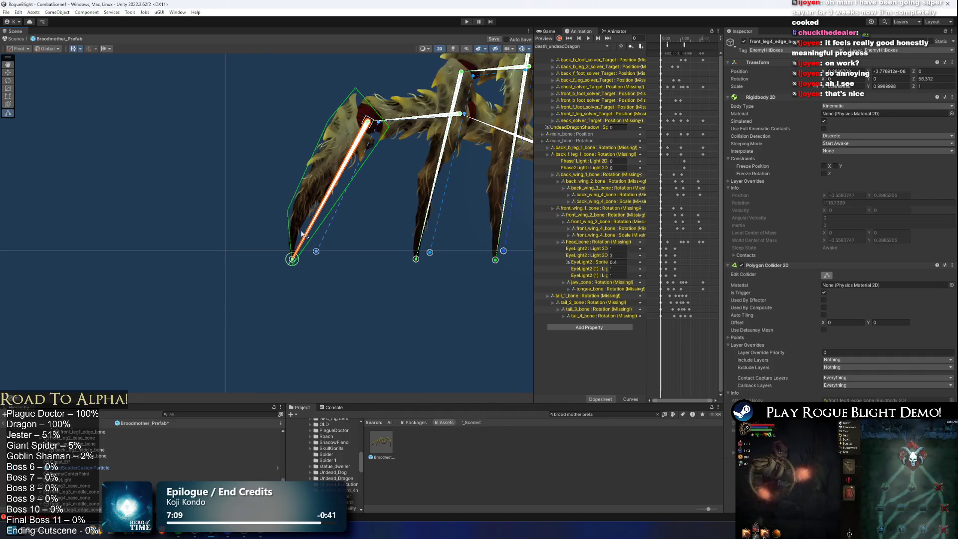
left_click_drag(289, 223, 287, 227)
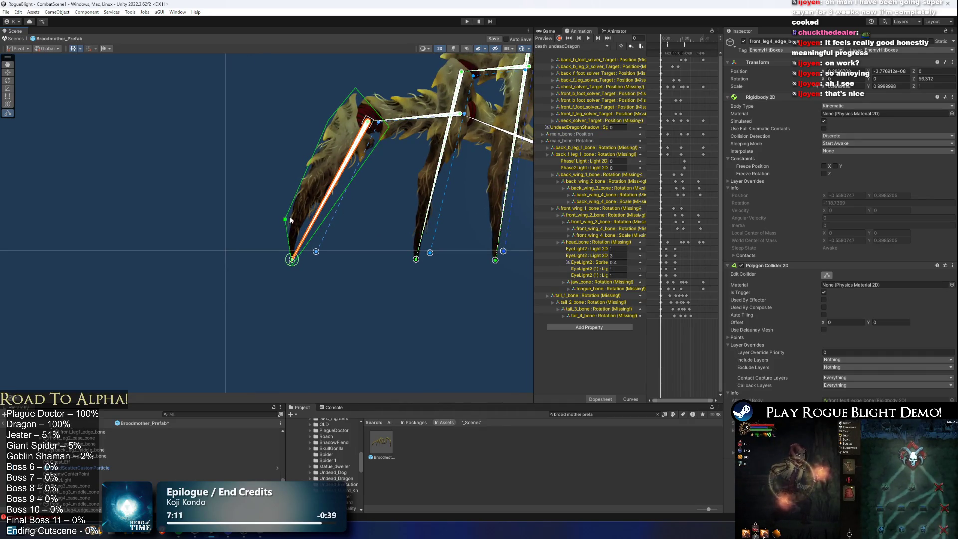
left_click_drag(333, 121, 316, 148)
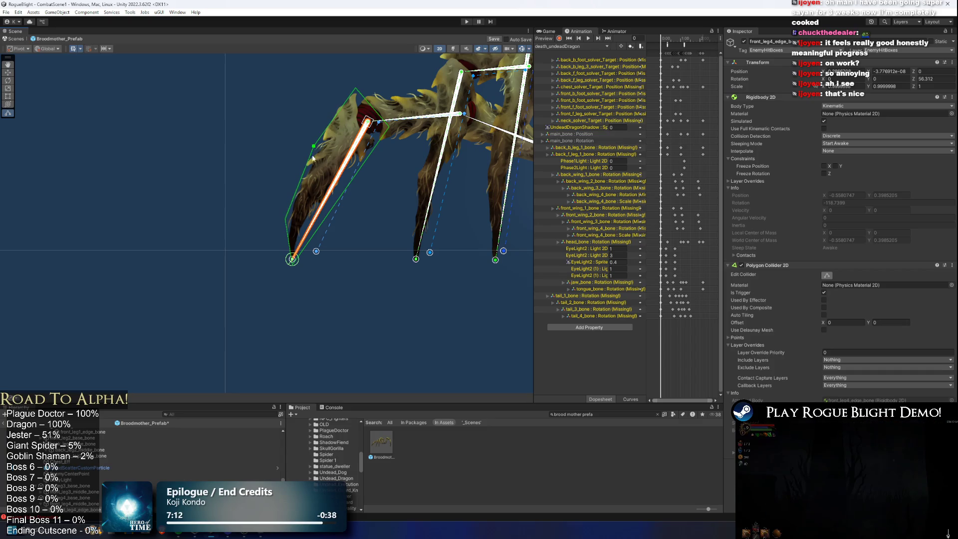
scroll(337, 227, "up", 2)
Add points bending the polygon's edges around the claw and tighten it to the leg.
left_click_drag(337, 191, 324, 191)
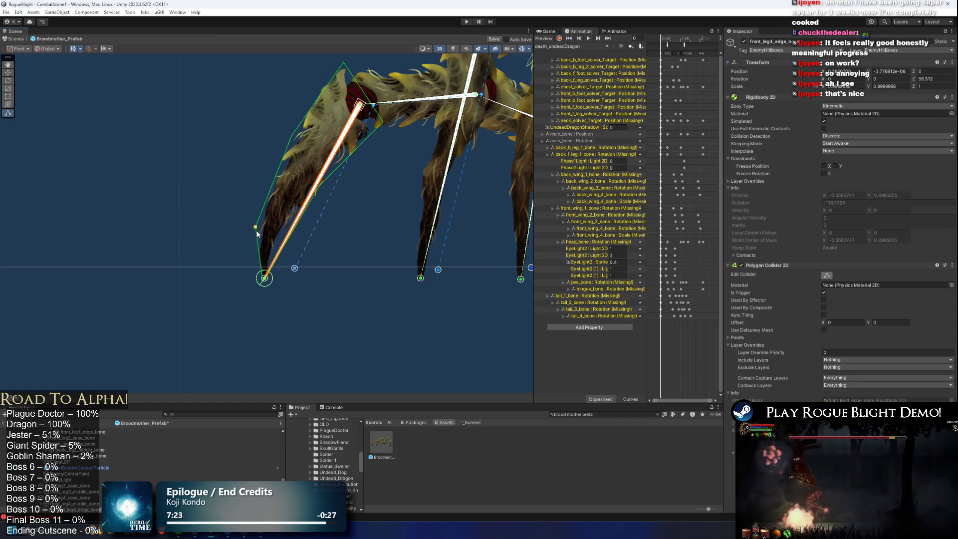
scroll(293, 232, "up", 4)
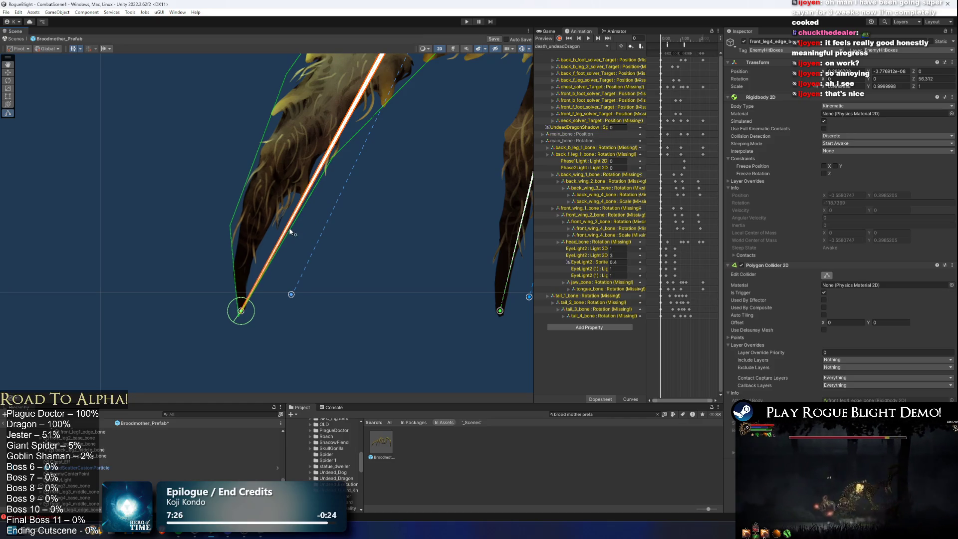
left_click_drag(291, 230, 274, 230)
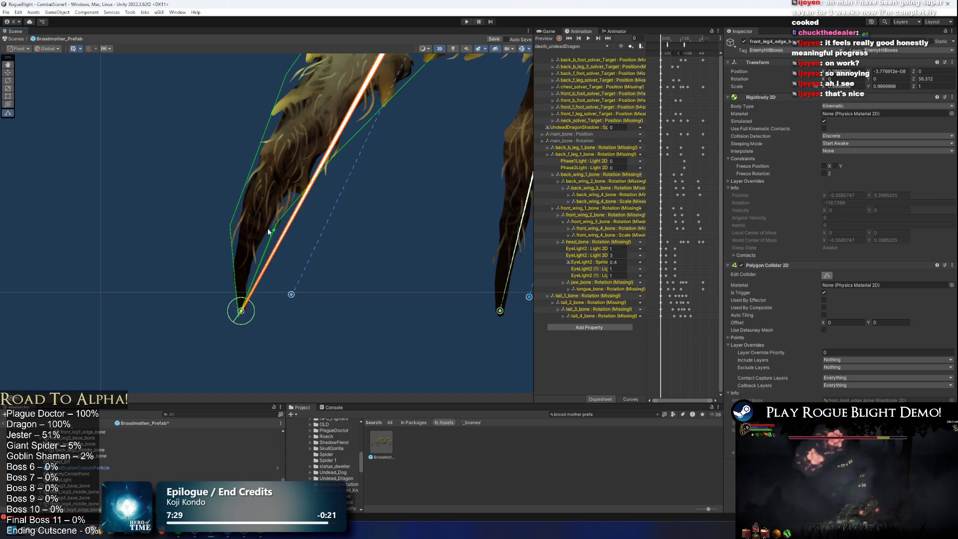
scroll(233, 231, "down", 2)
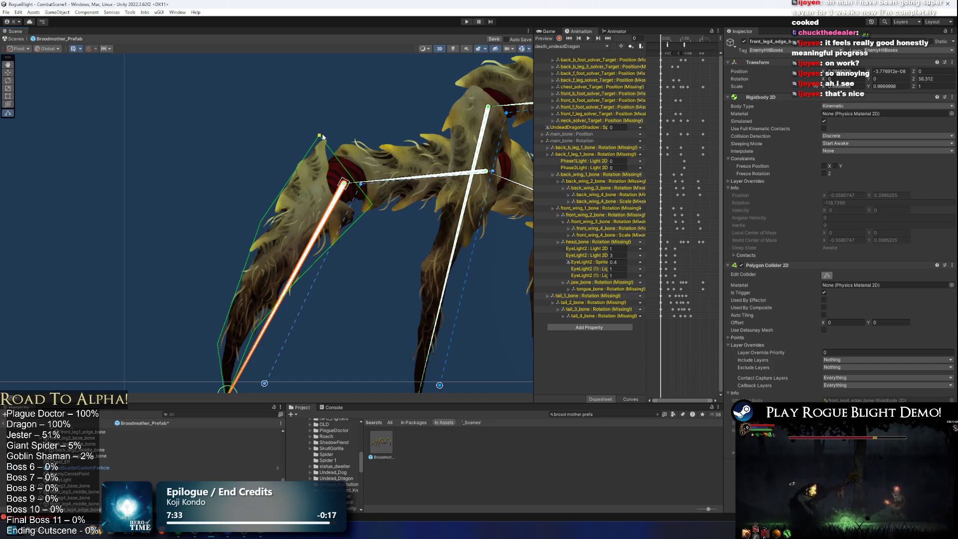
left_click_drag(259, 225, 256, 224)
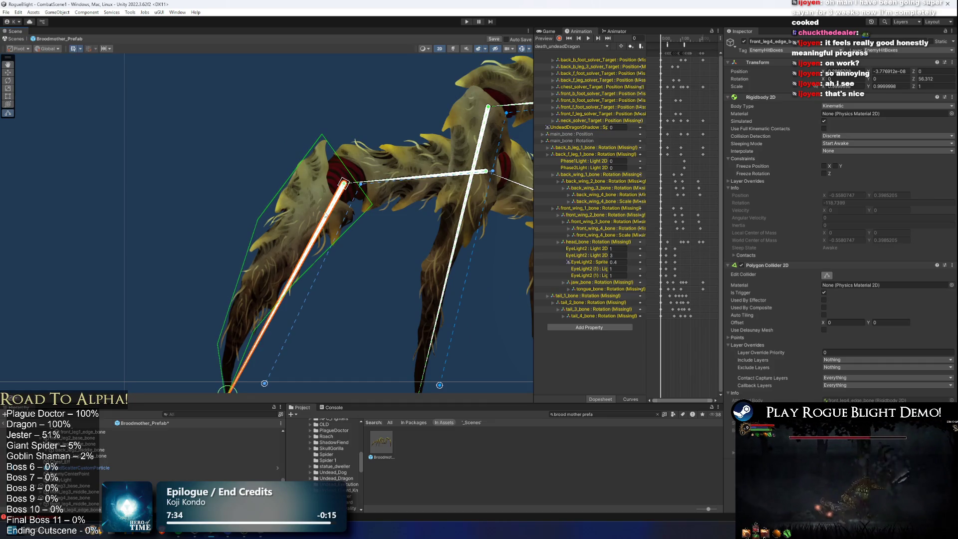
mouse_move(373, 207)
left_mouse_down()
mouse_move(362, 229)
mouse_move(361, 209)
left_mouse_up()
scroll(348, 200, "down", 1)
scroll(348, 200, "down", 3)
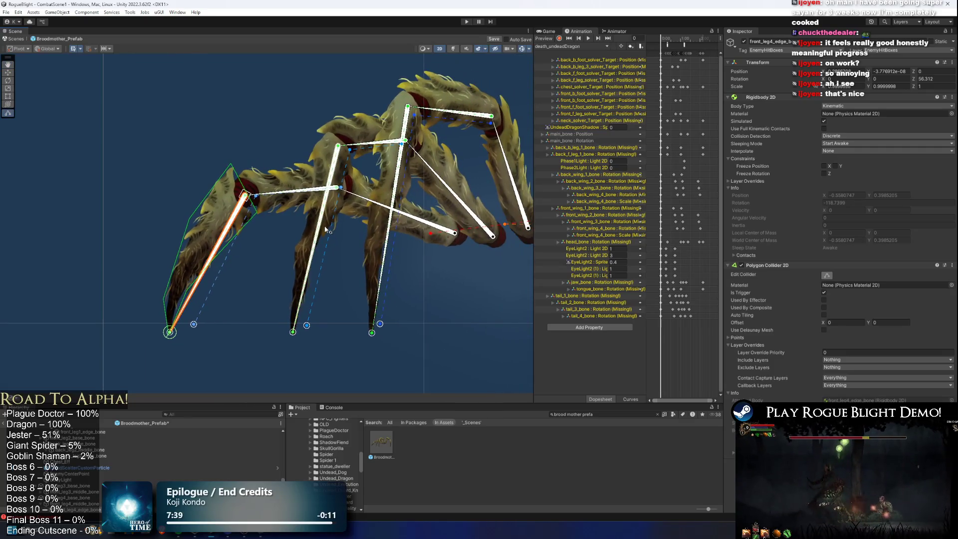
left_click(325, 217)
left_click_drag(357, 159, 343, 184)
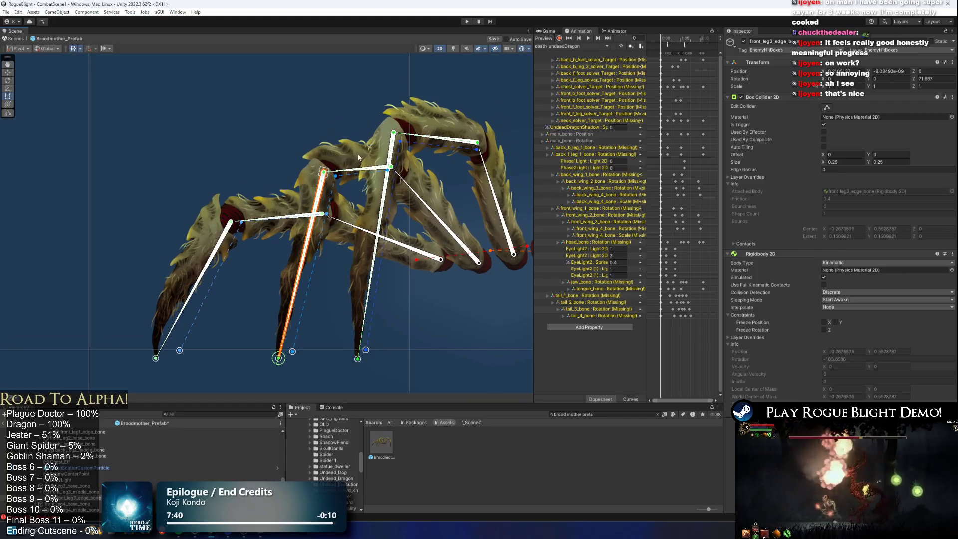
Resize the front_leg3_middle_bone box collider to about 0.293 × 0.132, offset X 0.114.
left_click(351, 170)
left_click(827, 108)
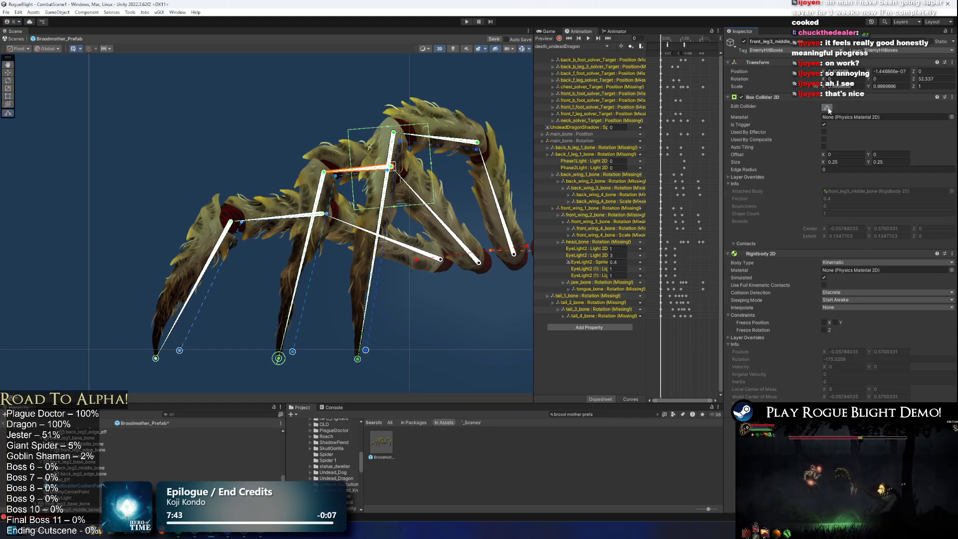
scroll(395, 187, "up", 2)
left_click_drag(398, 216, 389, 176)
left_click_drag(337, 148, 273, 149)
left_click_drag(352, 112, 357, 122)
left_click_drag(446, 147, 426, 152)
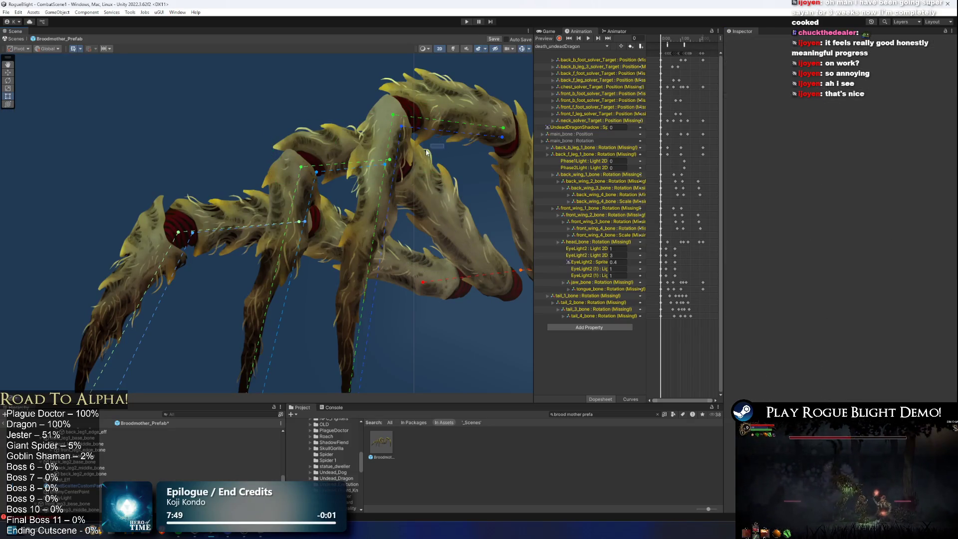
left_click(441, 148)
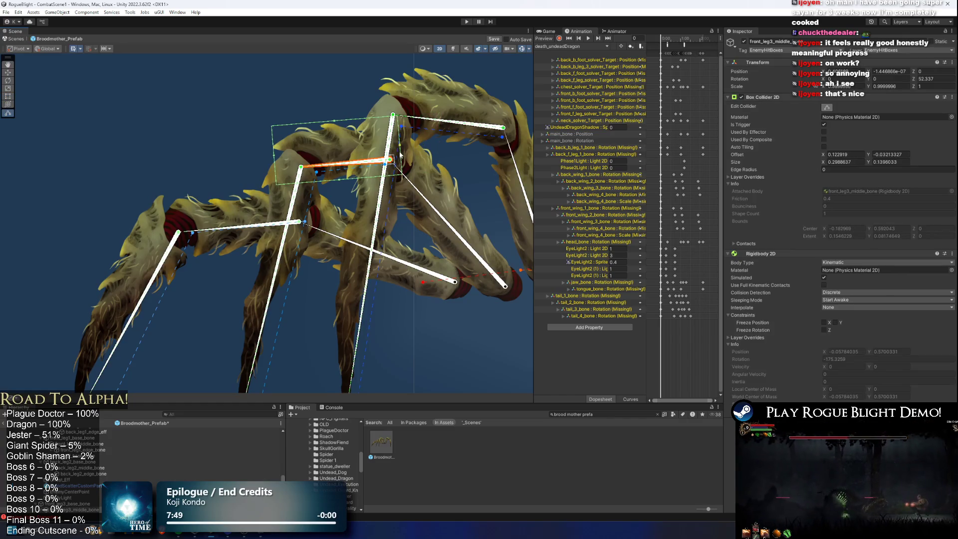
left_click_drag(336, 121, 336, 124)
left_click_drag(402, 148, 403, 150)
left_click_drag(275, 160, 284, 156)
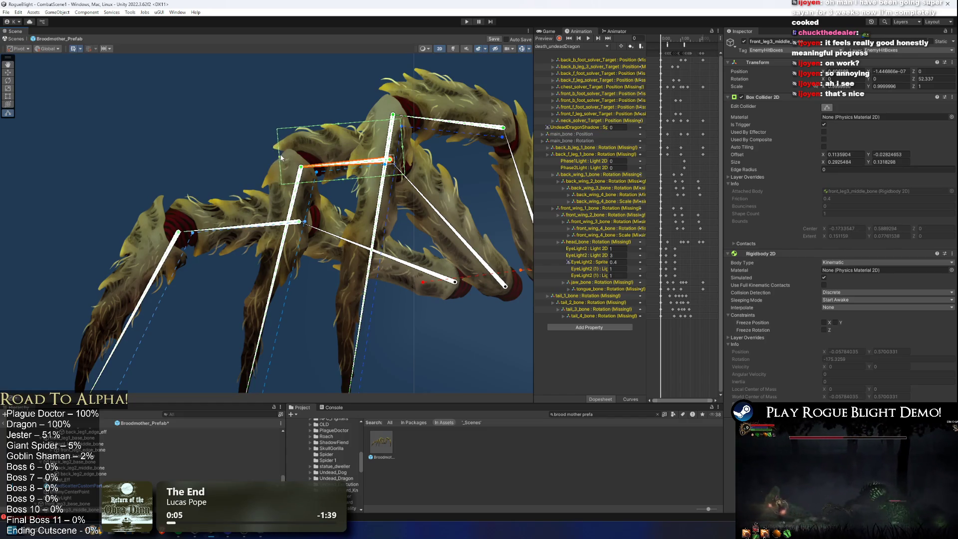
left_click(309, 224)
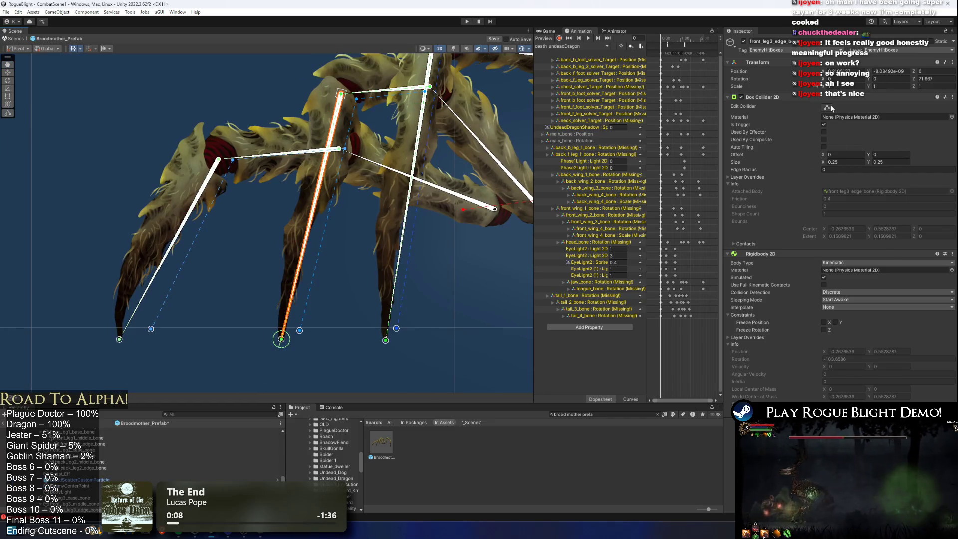
Replace the front_leg3_edge_bone's Box Collider 2D with a trigger Polygon Collider 2D.
right_click(781, 97)
left_click(808, 116)
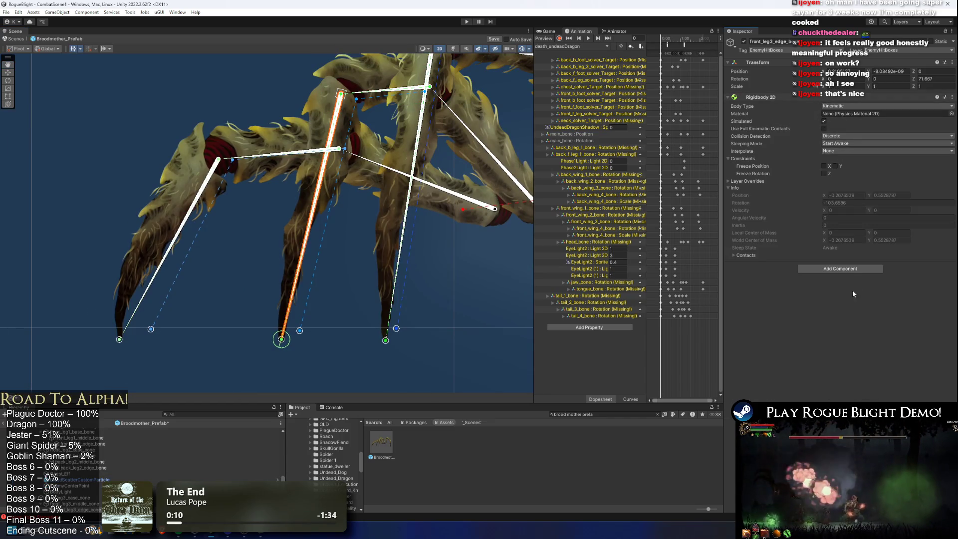
left_click(847, 271)
key("Return")
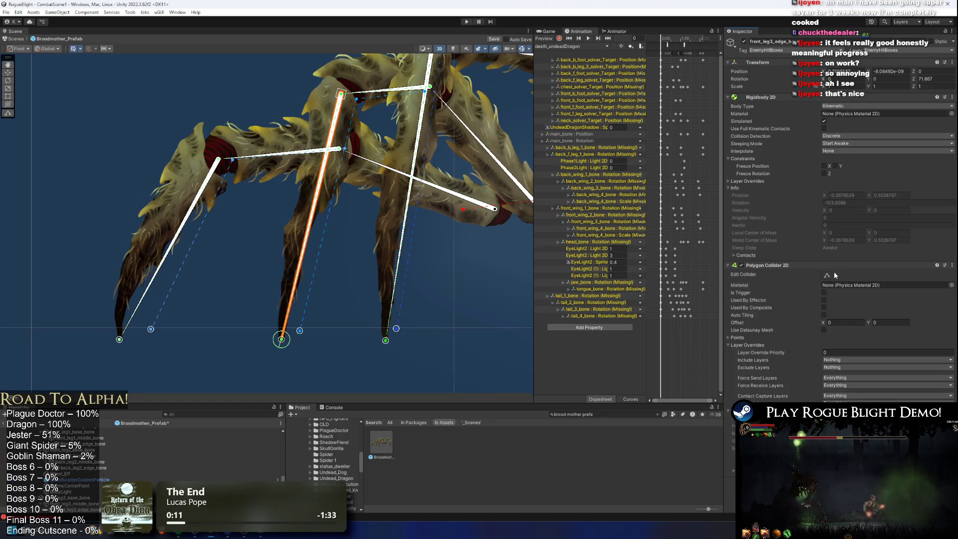
left_click(824, 292)
left_click(827, 275)
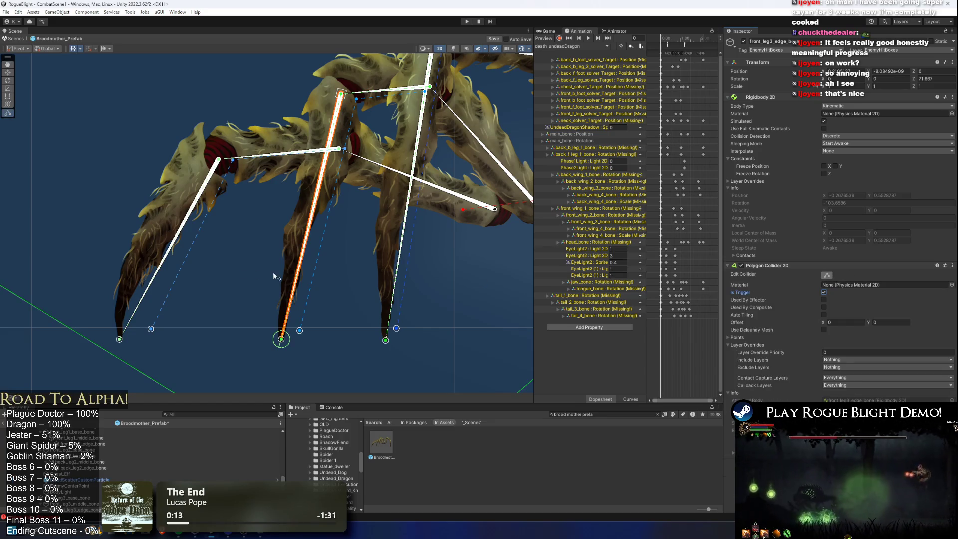
Pull the polygon's bottom, right, top and left points in onto the leg.
scroll(274, 271, "down", 3)
left_click_drag(327, 367, 271, 268)
scroll(370, 227, "right", 5)
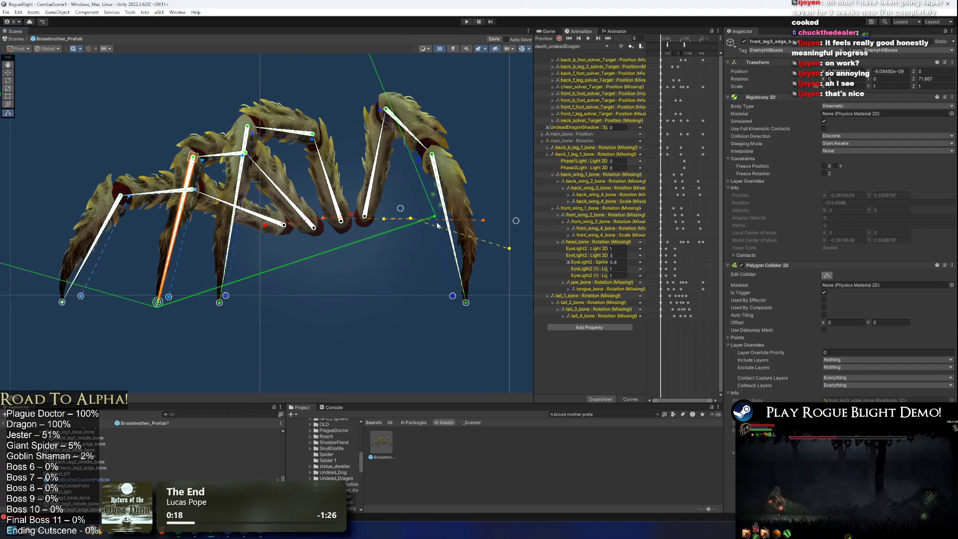
left_click_drag(440, 220, 191, 217)
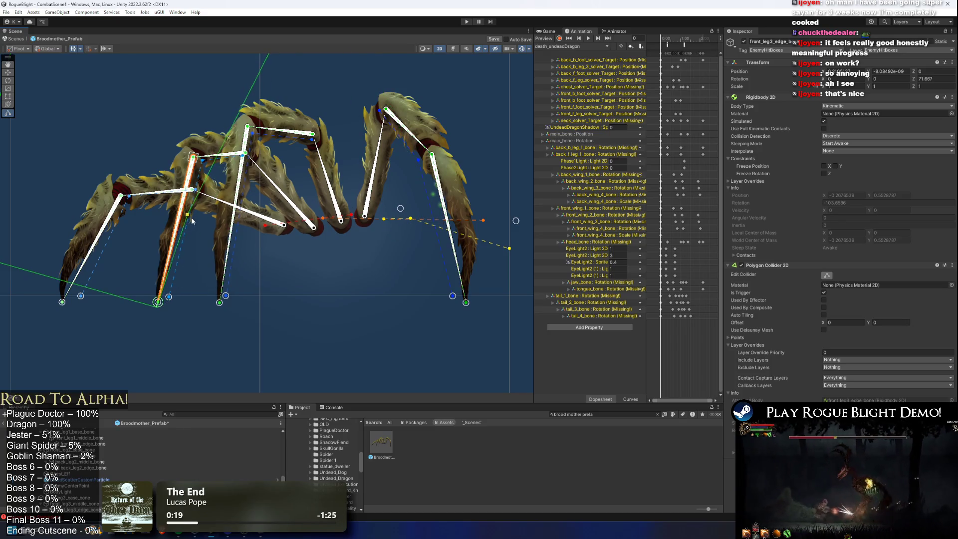
scroll(193, 218, "up", 2)
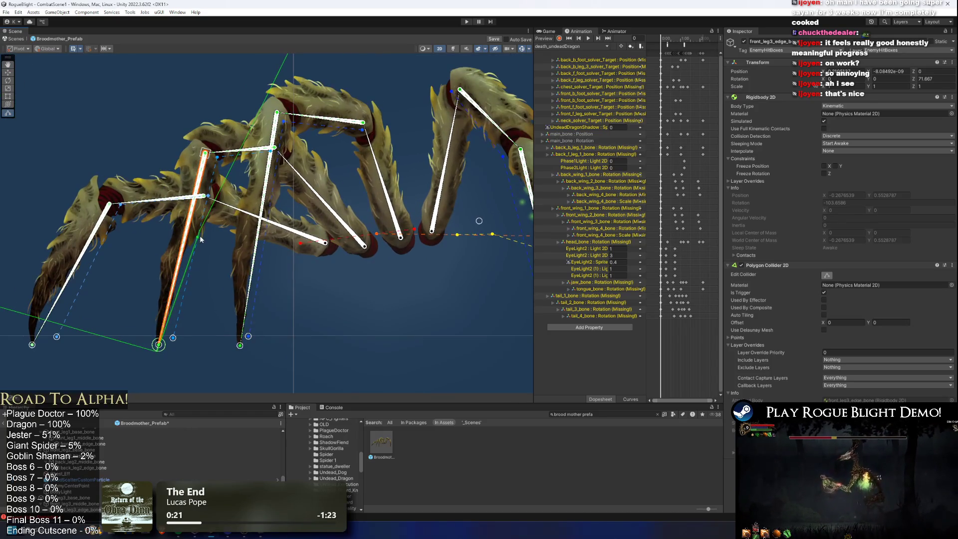
scroll(207, 231, "down", 3)
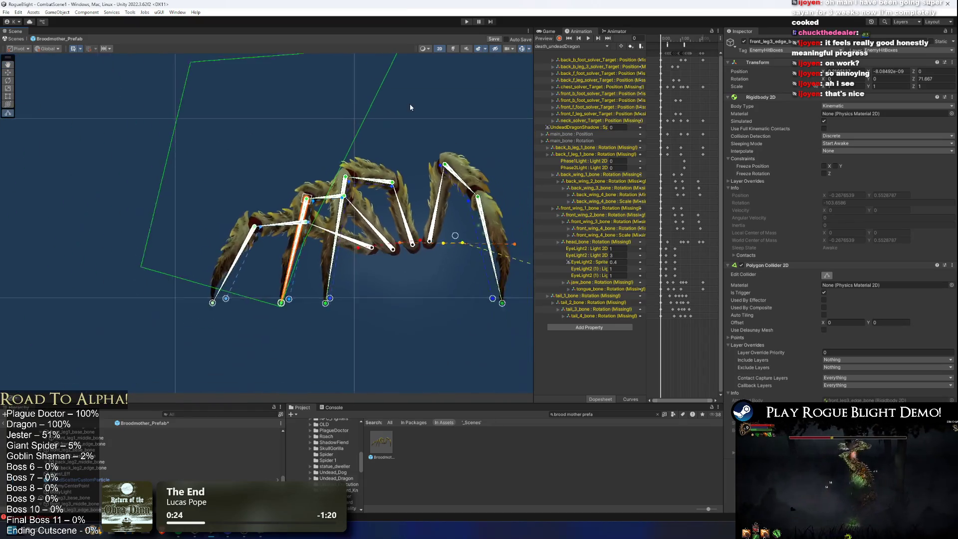
left_click_drag(392, 122, 303, 280)
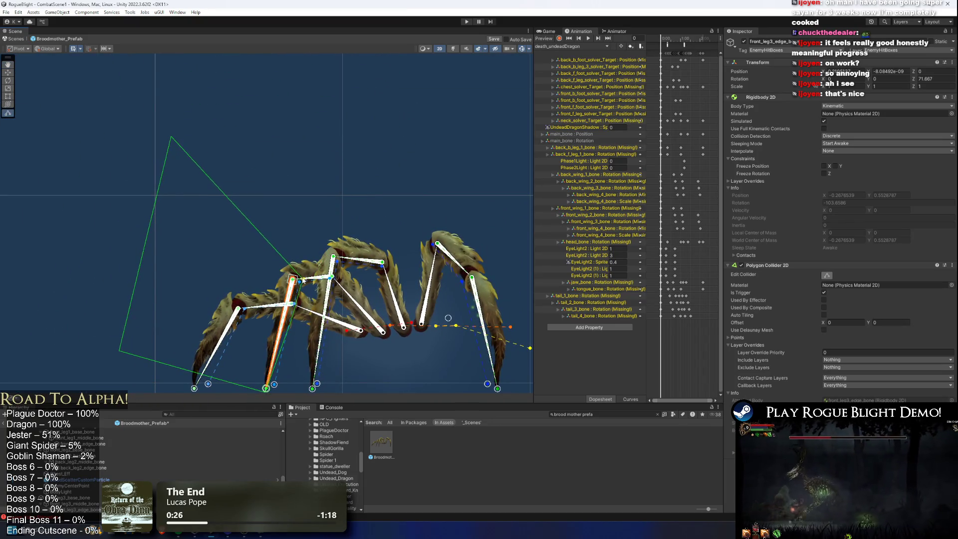
scroll(302, 301, "up", 3)
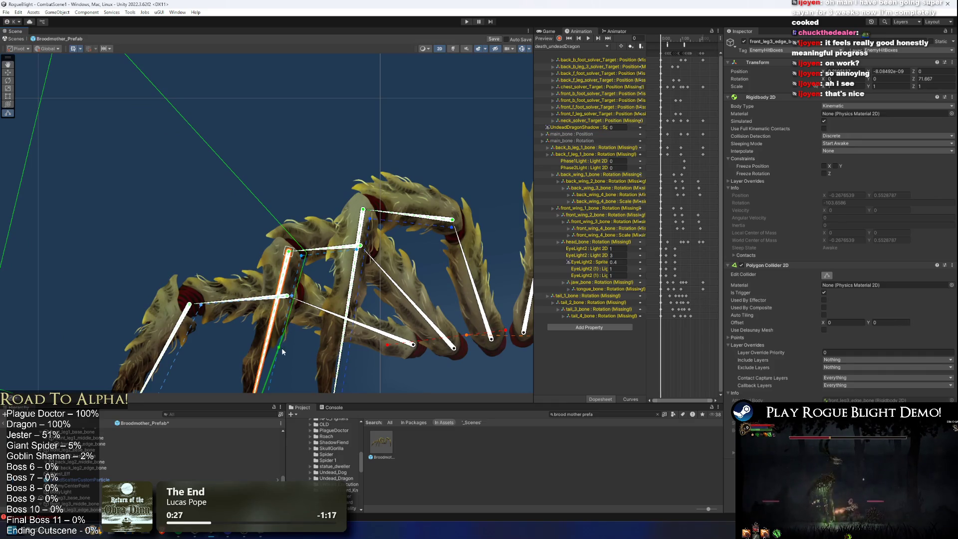
scroll(315, 192, "down", 3)
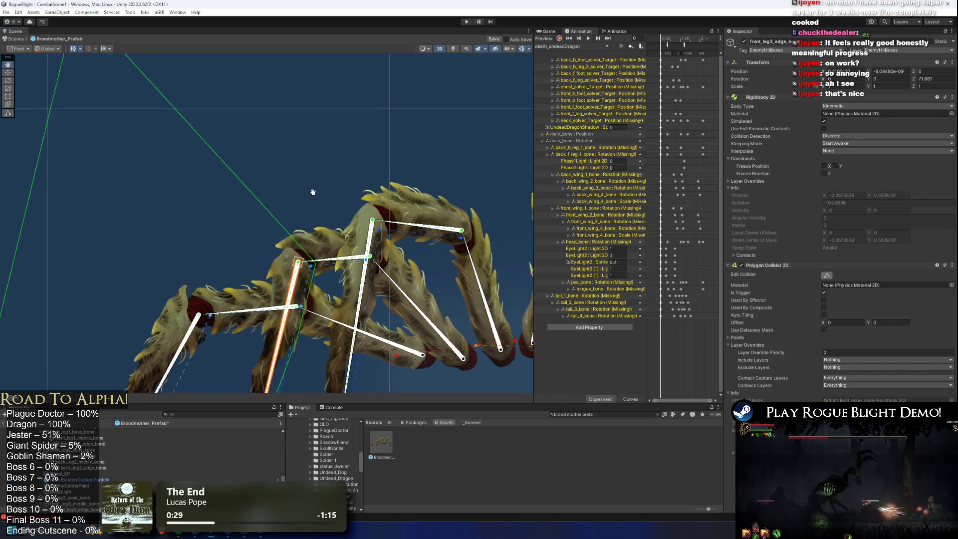
mouse_move(191, 75)
left_mouse_down()
mouse_move(352, 224)
mouse_move(338, 245)
left_mouse_up()
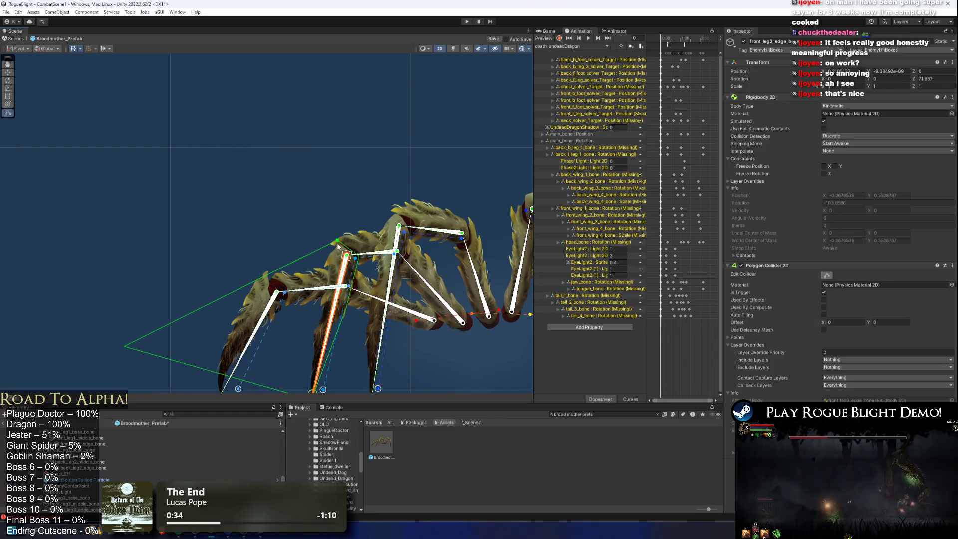
left_click_drag(152, 262, 342, 259)
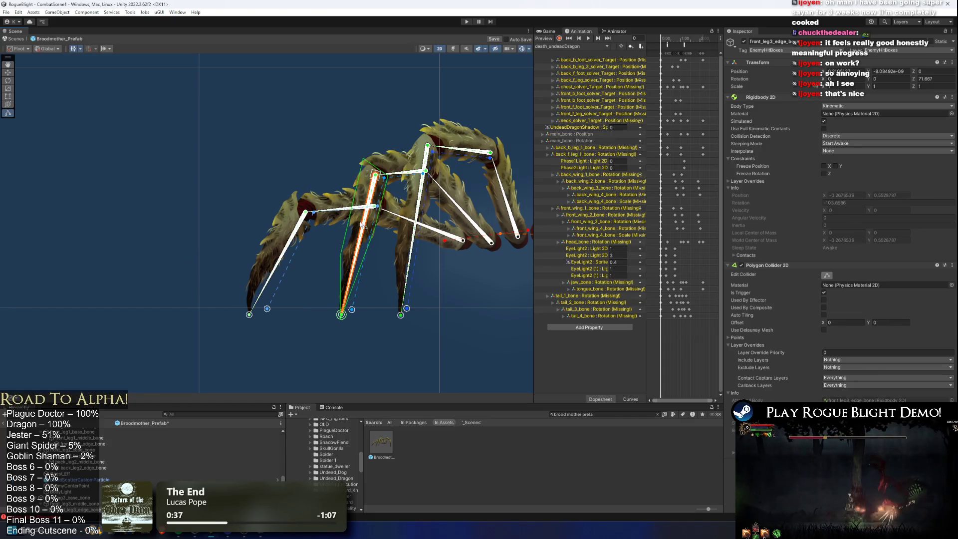
Add a point along the leg's edge and nudge the neighbouring point outward.
scroll(360, 161, "up", 2)
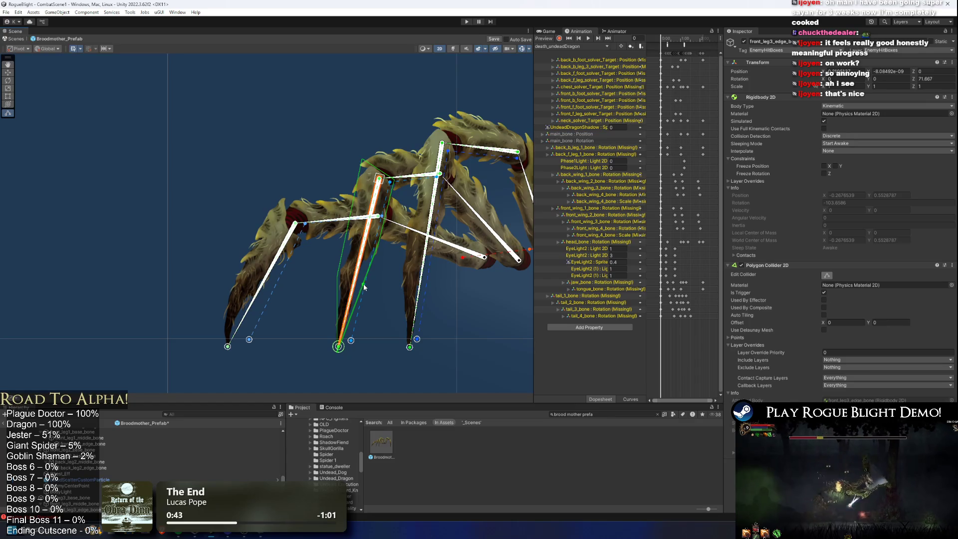
left_click_drag(365, 286, 359, 283)
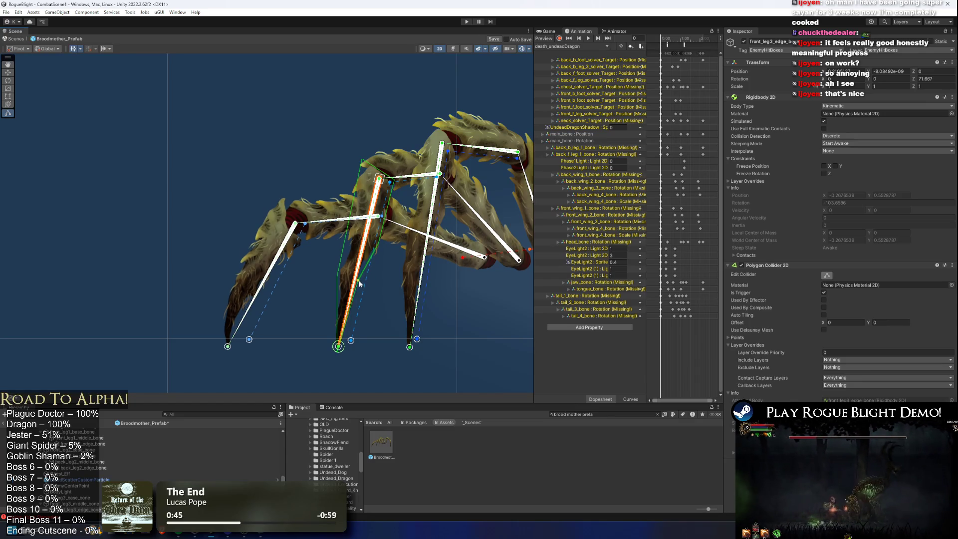
scroll(397, 189, "up", 3)
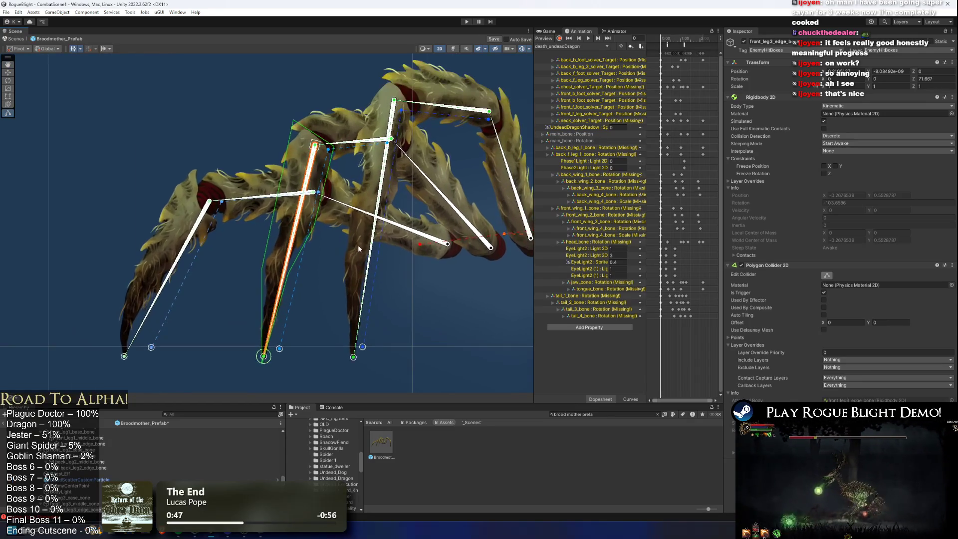
left_click_drag(316, 230, 318, 229)
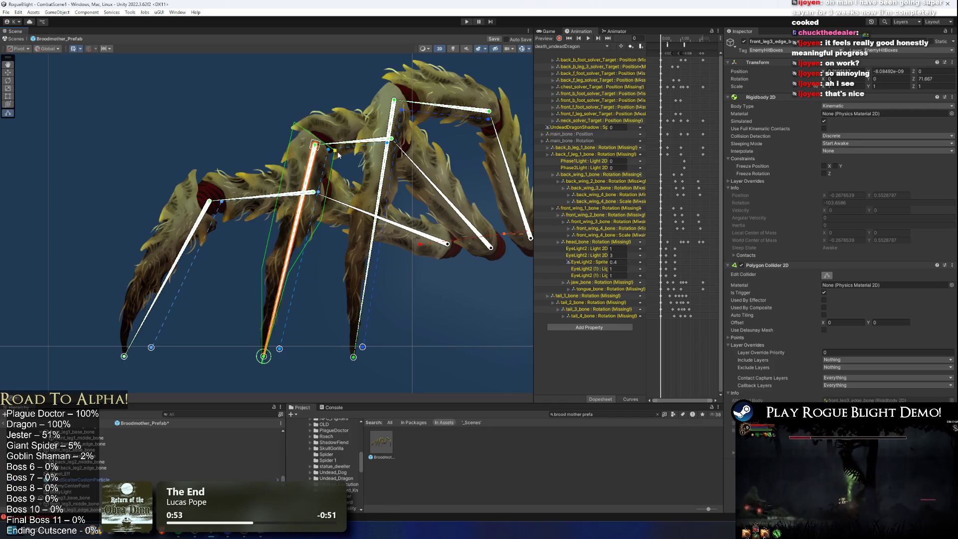
left_click(379, 244)
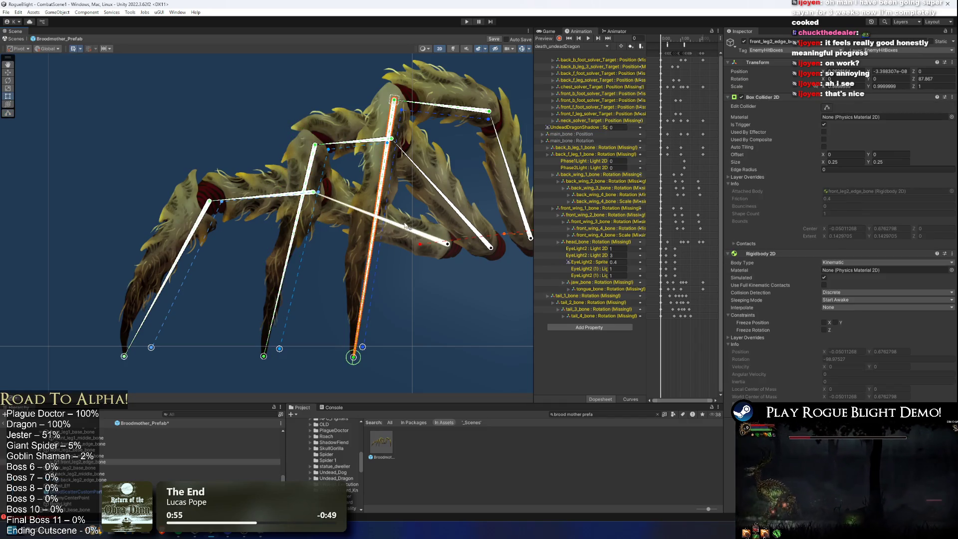
Swap front_leg2_edge_bone's Box Collider 2D for a Polygon Collider 2D and begin editing its shape.
right_click(796, 98)
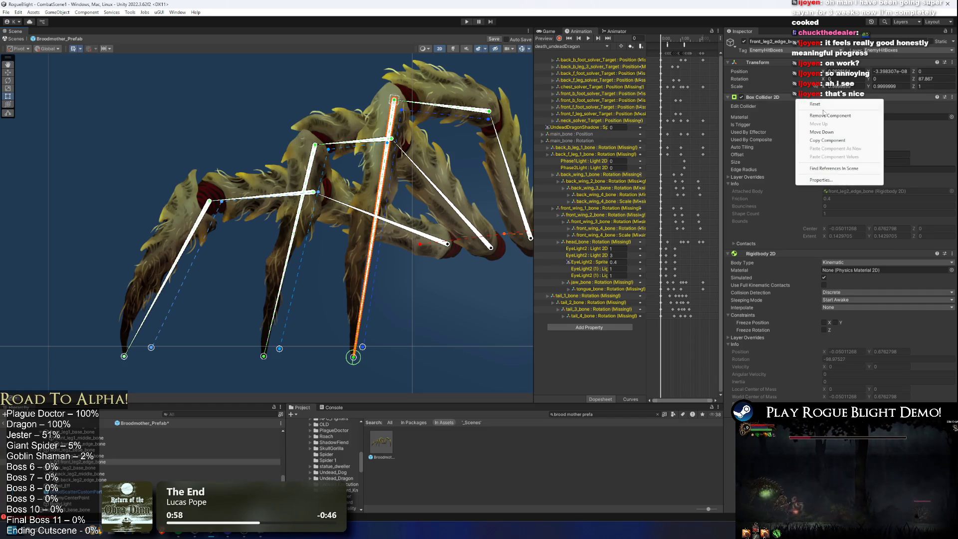
left_click(823, 109)
key("Return")
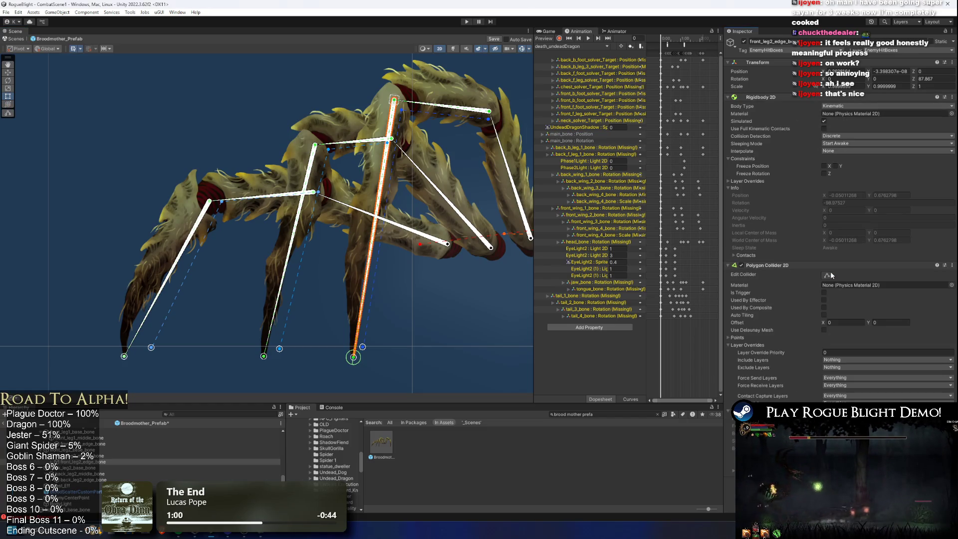
left_click(828, 275)
key("f")
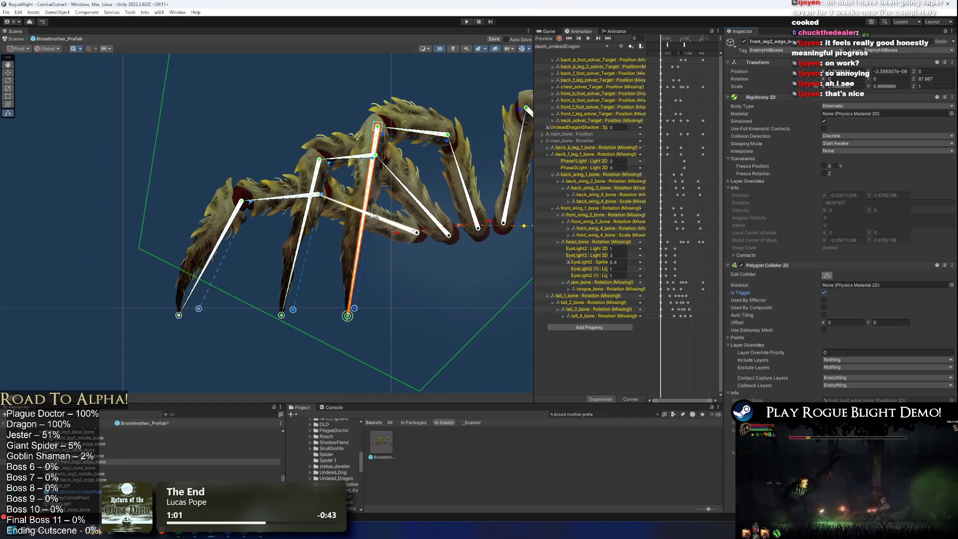
Pull the polygon's bottom, far-right and top points in onto the front leg, deleting a spare point.
left_click_drag(408, 374, 346, 314)
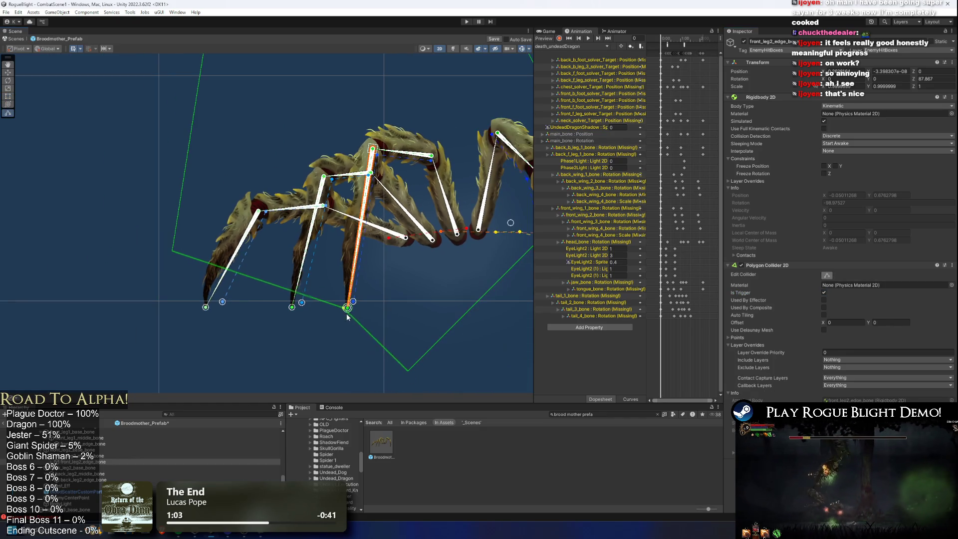
left_click(409, 371, "ctrl")
scroll(352, 314, "up", 3)
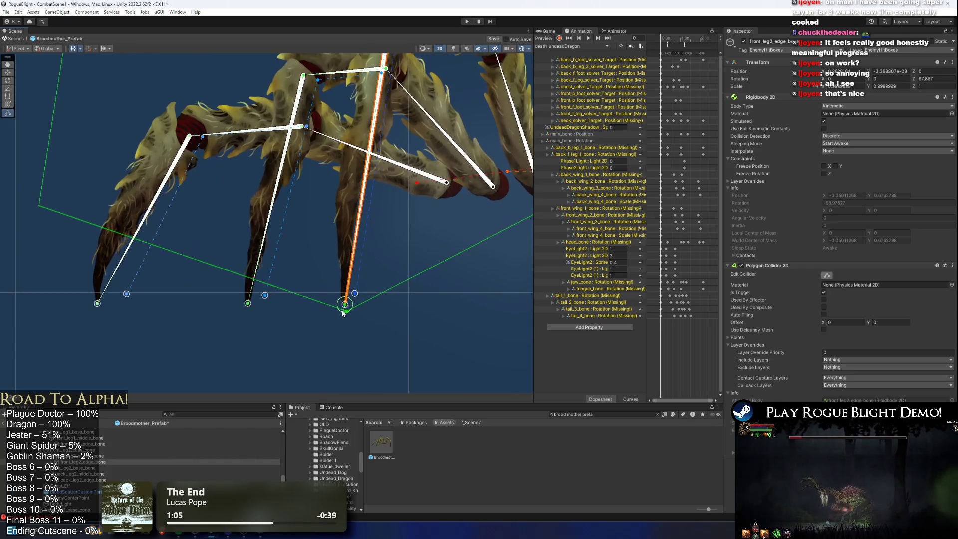
scroll(421, 253, "down", 3)
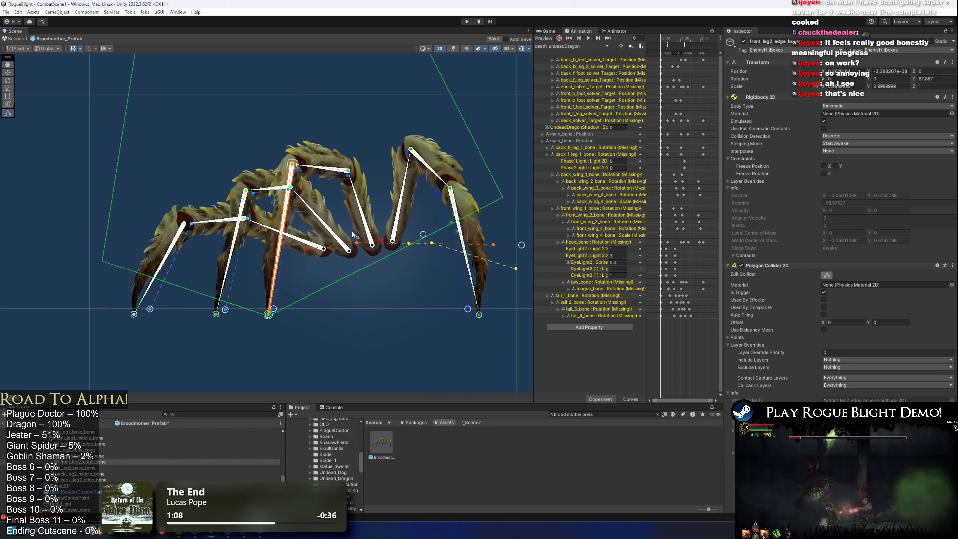
left_click_drag(507, 201, 292, 232)
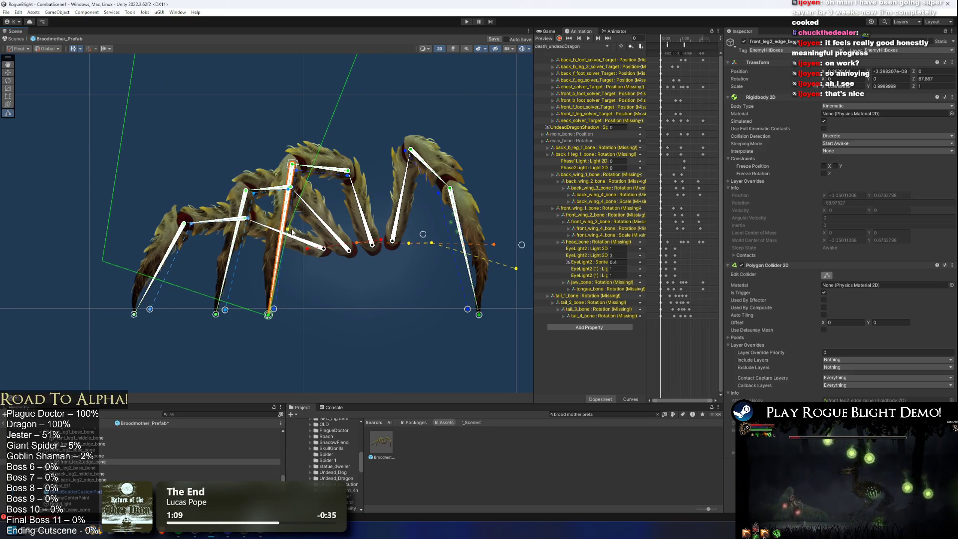
key("f")
mouse_move(379, 134)
left_mouse_down()
mouse_move(285, 315)
mouse_move(300, 329)
left_mouse_up()
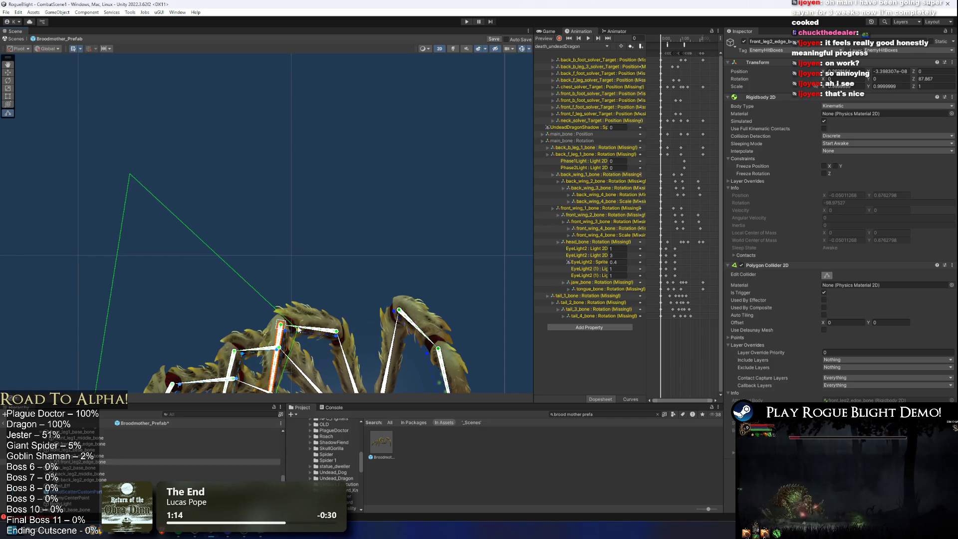
mouse_move(133, 176)
left_mouse_down()
mouse_move(279, 307)
mouse_move(256, 305)
left_mouse_up()
Raise the left polygon point near the leg's top, check the fit, and select the middle bone.
key("f")
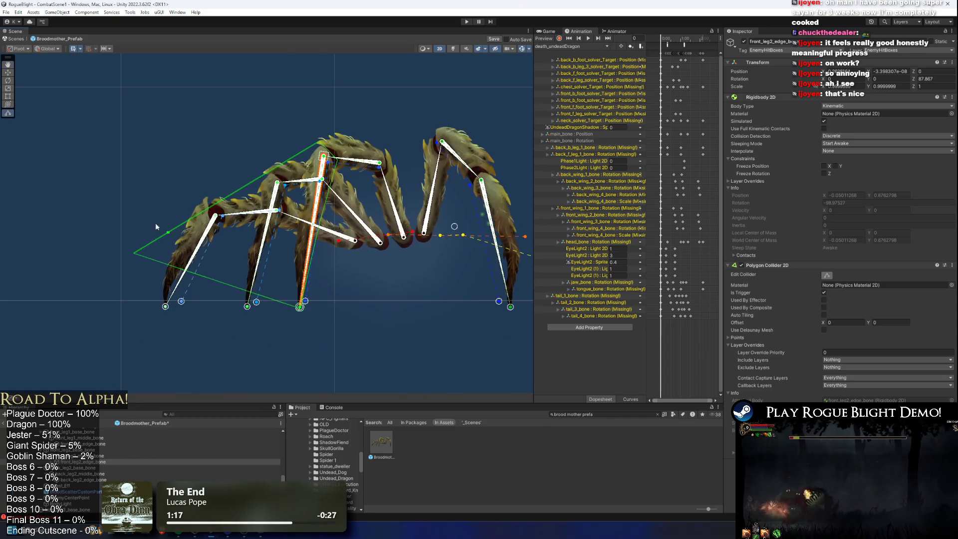
mouse_move(143, 253)
left_mouse_down()
mouse_move(311, 193)
mouse_move(307, 165)
left_mouse_up()
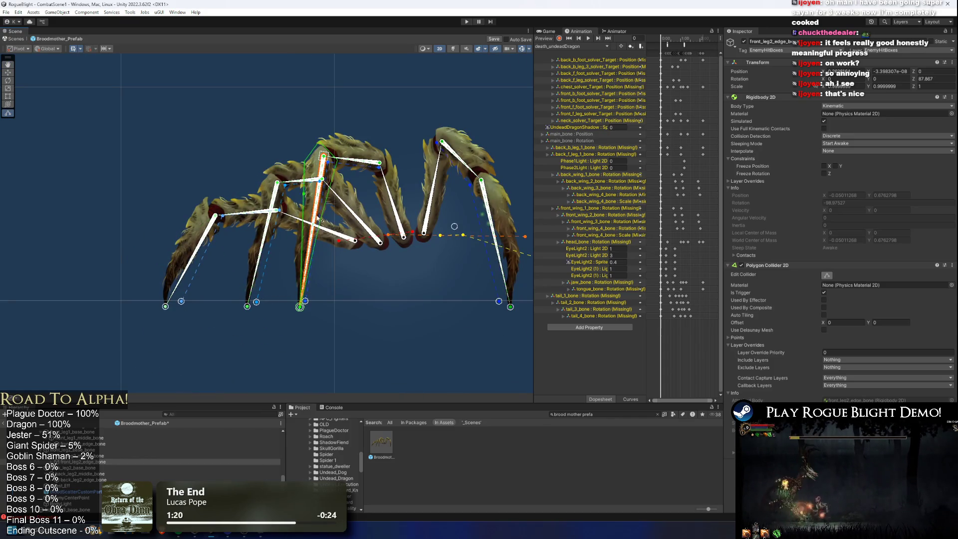
key("f")
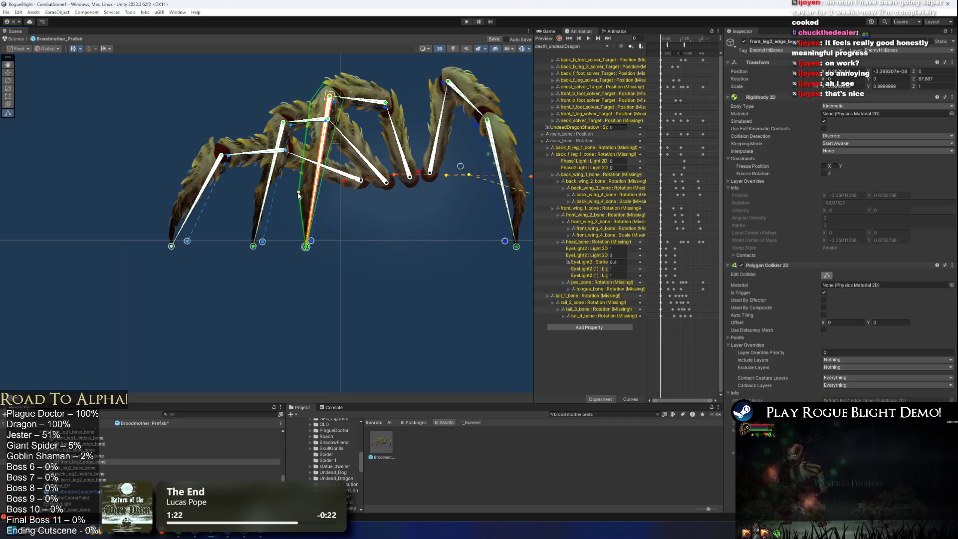
scroll(316, 190, "up", 3)
key("f")
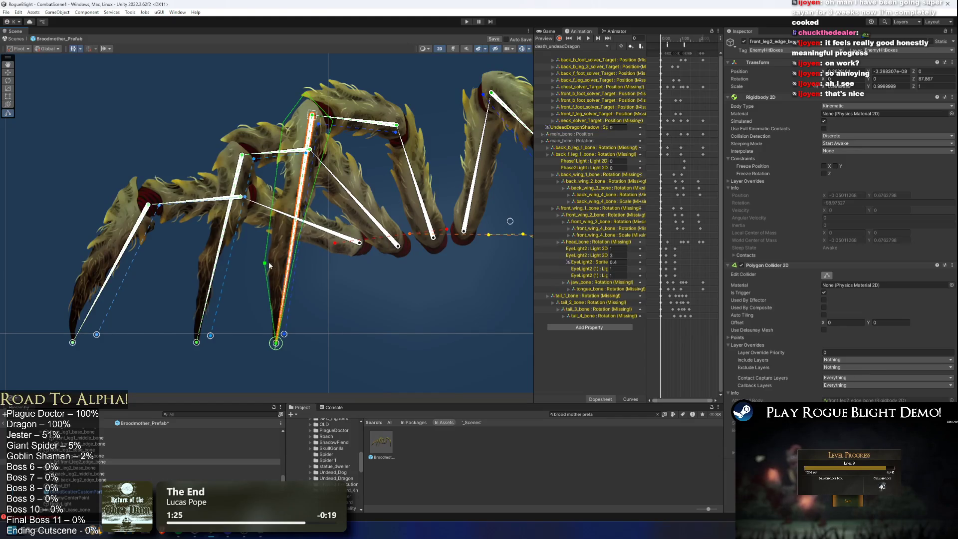
scroll(282, 336, "up", 4)
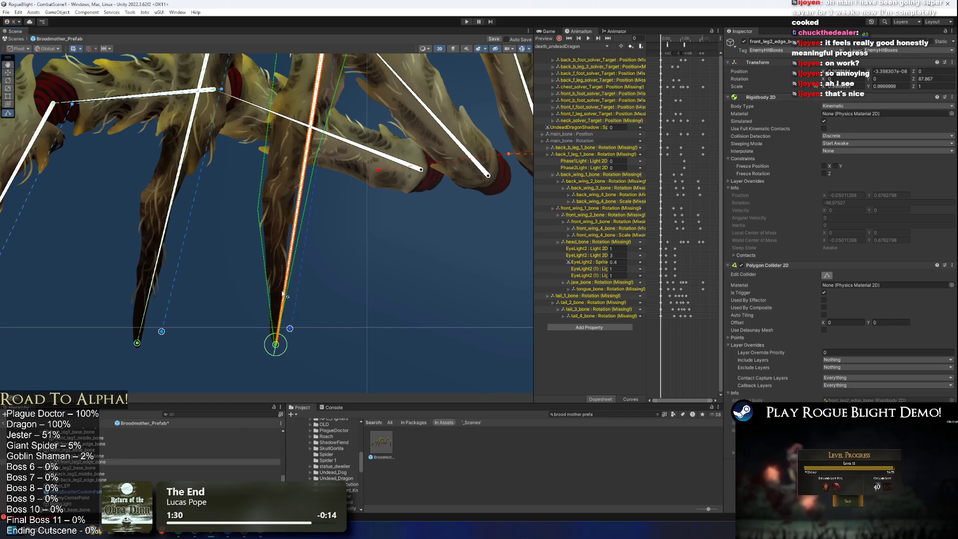
scroll(286, 313, "down", 4)
left_click(344, 155)
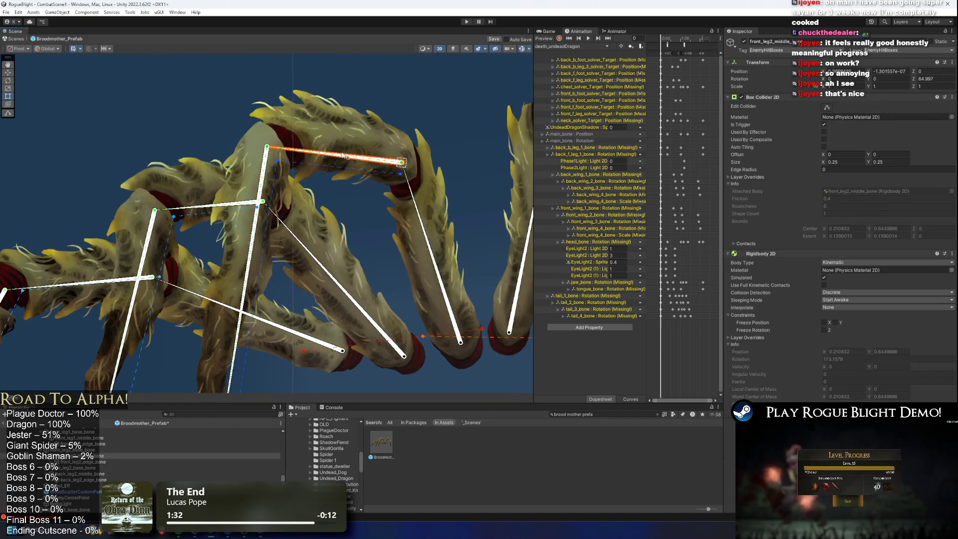
Fit front_leg2_middle_bone's box hitbox to about 0.335 × 0.142 with offset X 0.126.
scroll(440, 130, "down", 2)
left_click_drag(419, 113, 421, 88)
left_click_drag(362, 144, 303, 138)
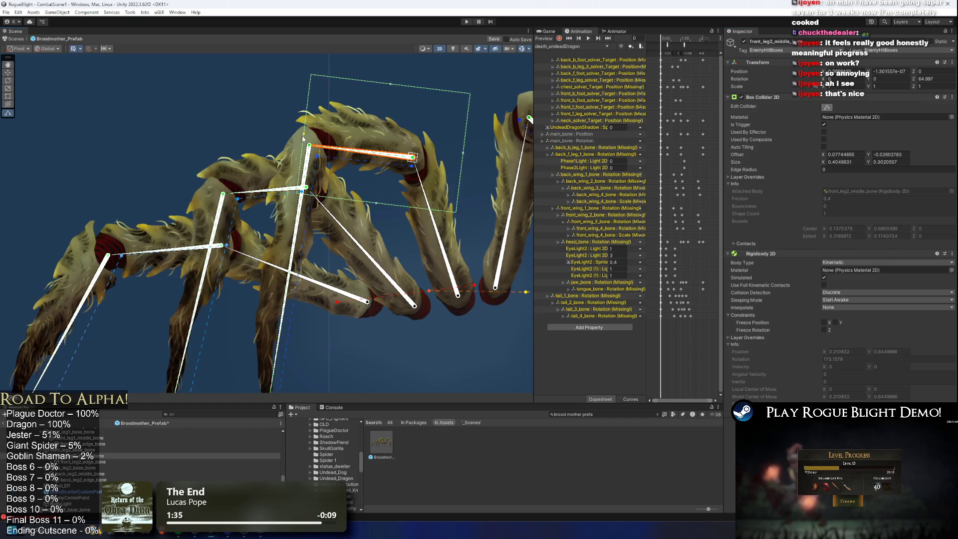
left_click_drag(389, 86, 377, 110)
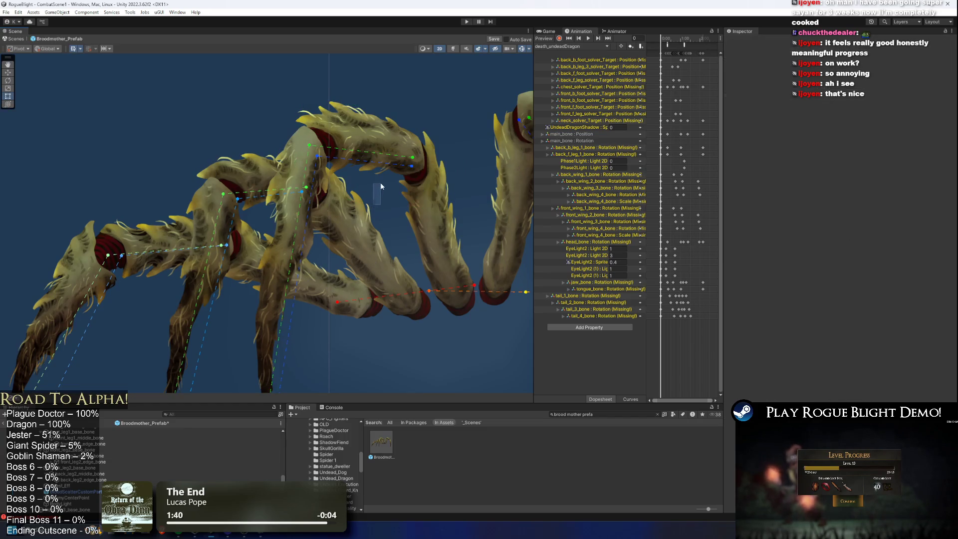
left_click_drag(373, 203, 383, 175)
left_click_drag(446, 154, 431, 155)
left_click_drag(369, 107, 367, 116)
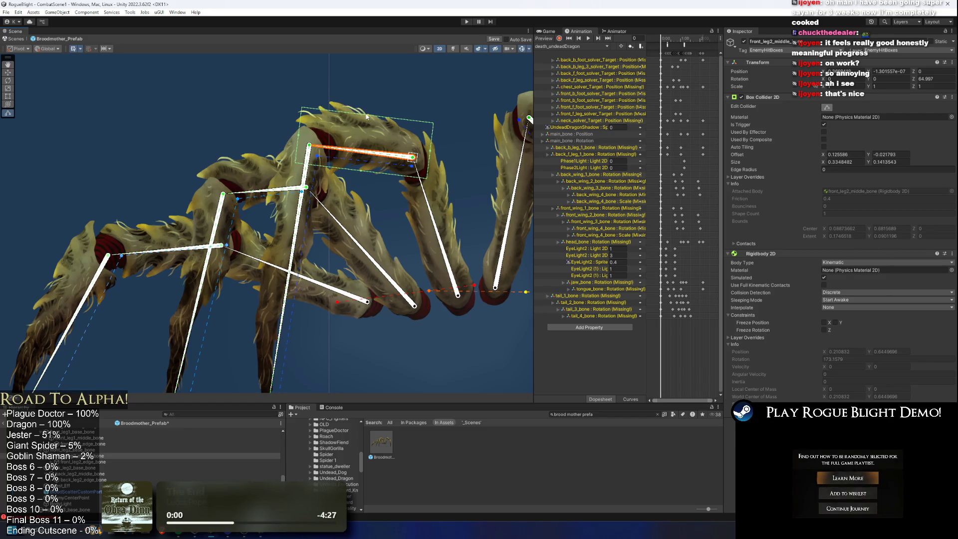
Select the second front leg's base bone, make its box hitbox editable, then select the first front leg's base bone.
left_click(438, 235)
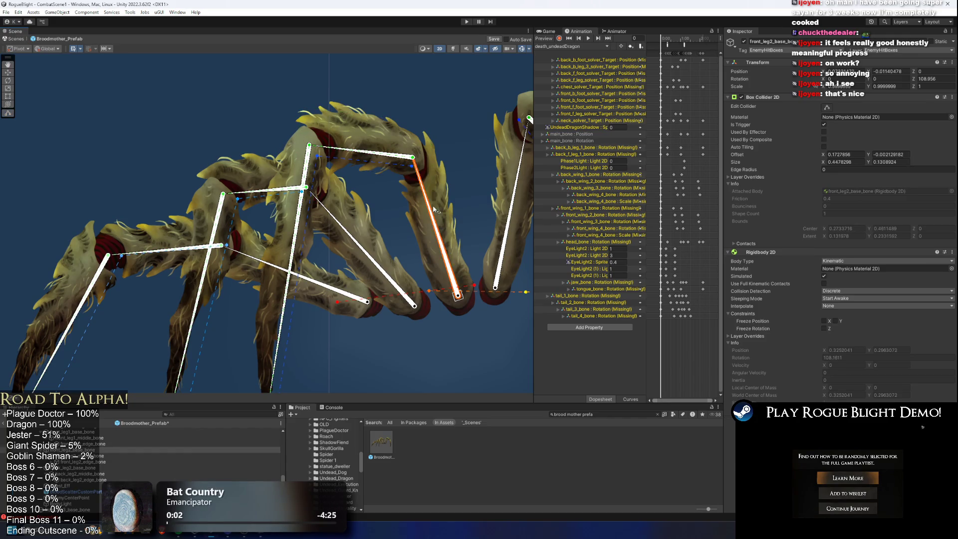
left_click(828, 108)
scroll(495, 212, "down", 2)
left_click(429, 199)
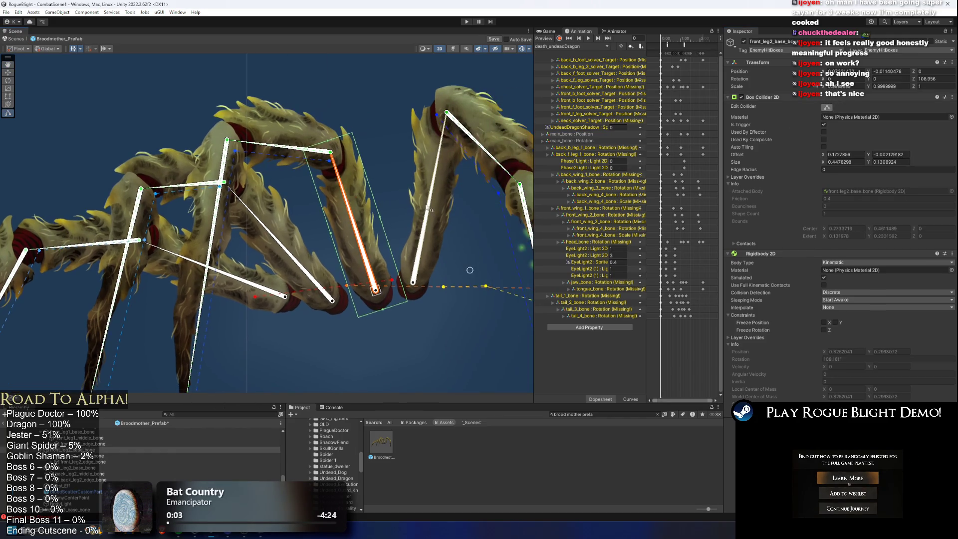
scroll(364, 268, "down", 2)
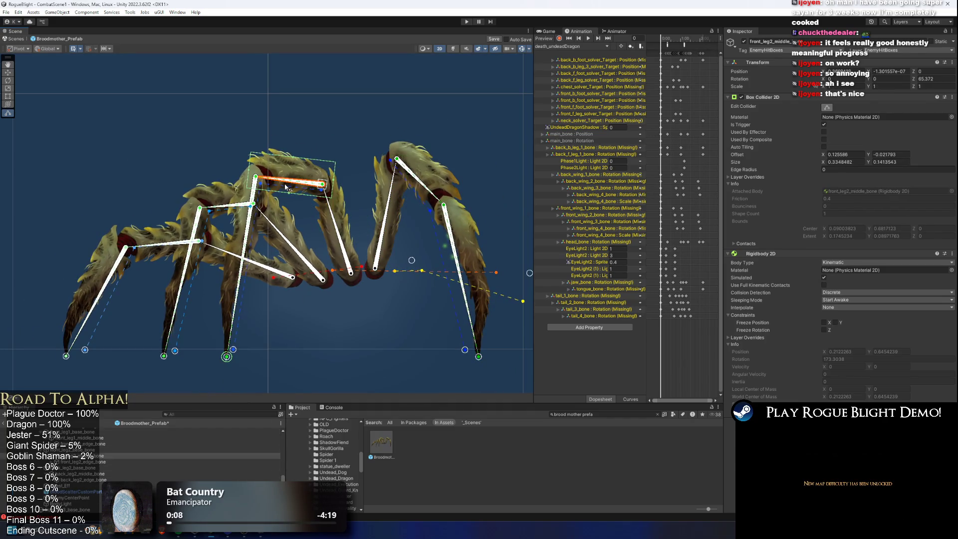
left_click(227, 205)
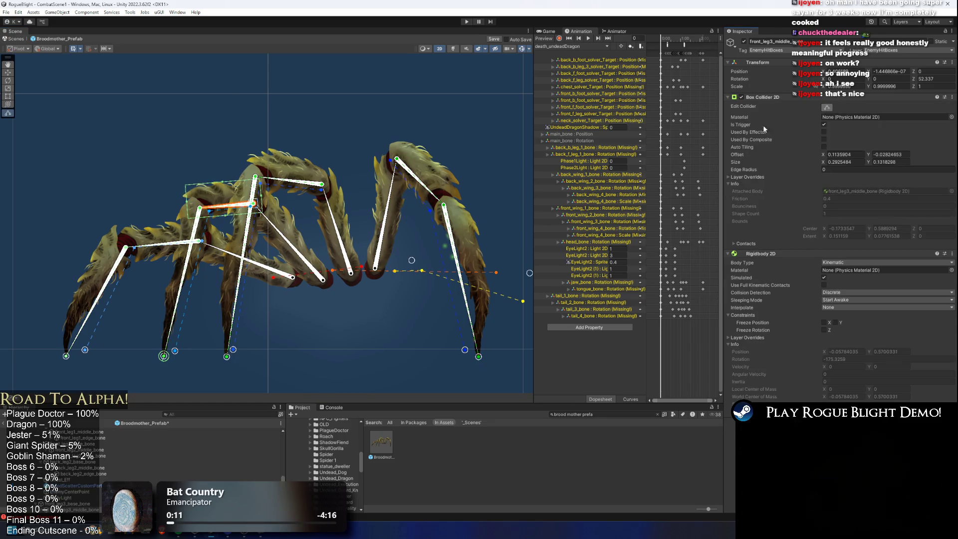
left_click(146, 247)
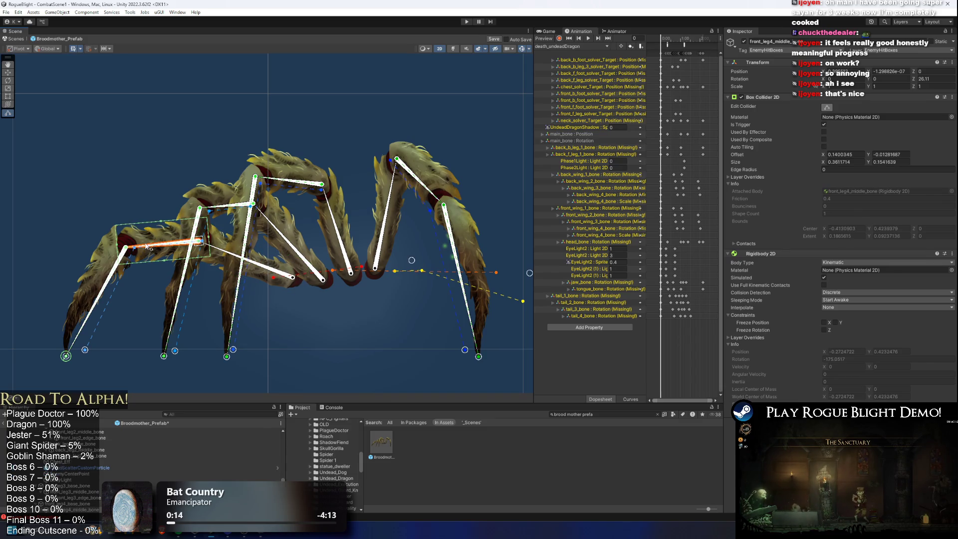
left_click(172, 287)
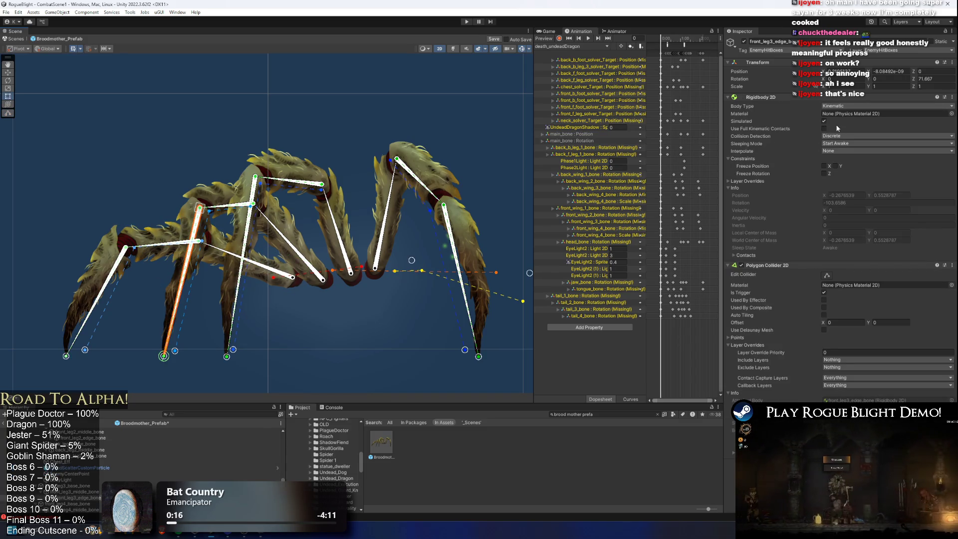
left_click(827, 275)
left_click(234, 281)
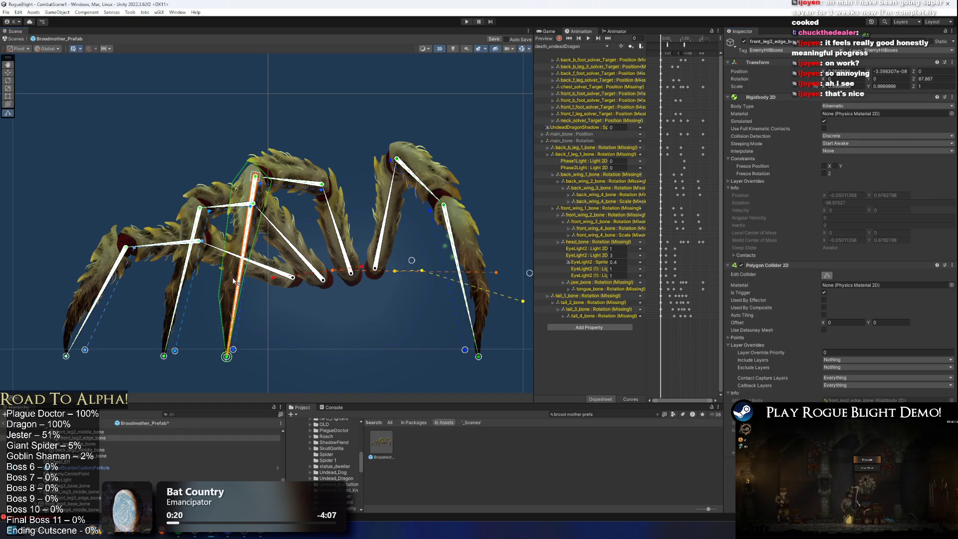
left_click(343, 221)
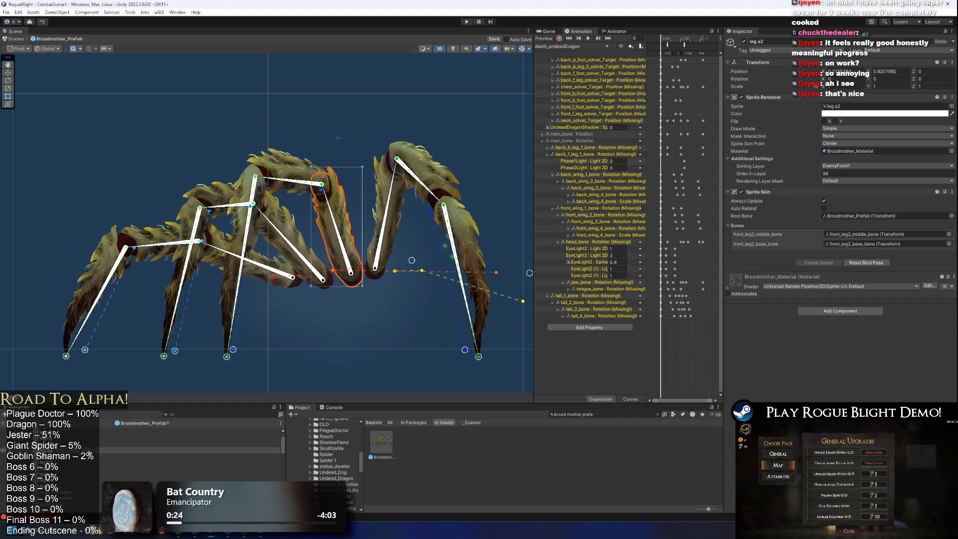
left_click(64, 443)
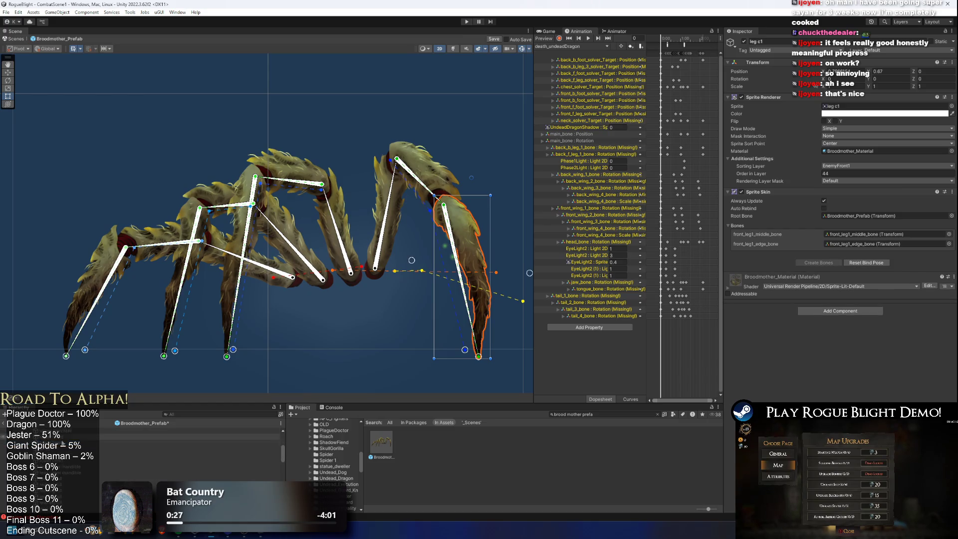
key("ctrl+a")
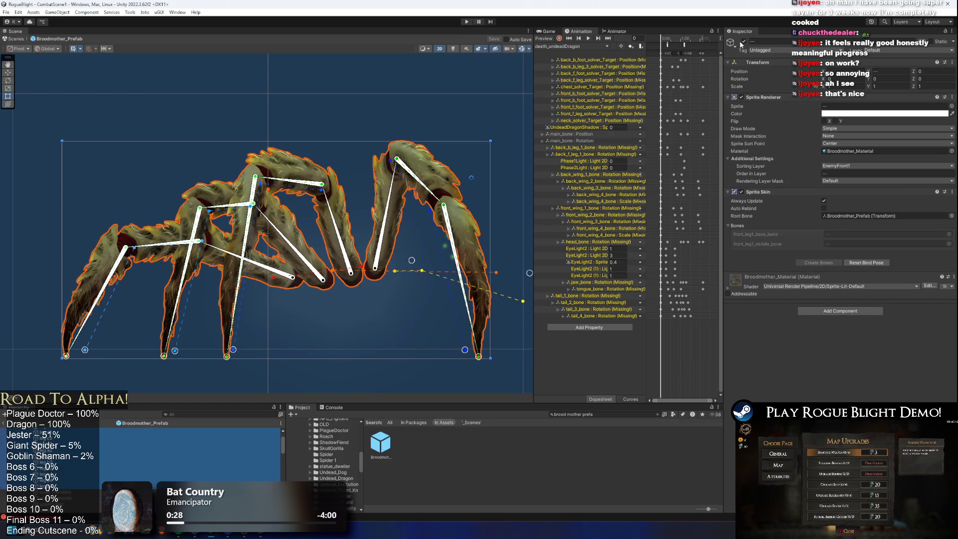
left_click(742, 42)
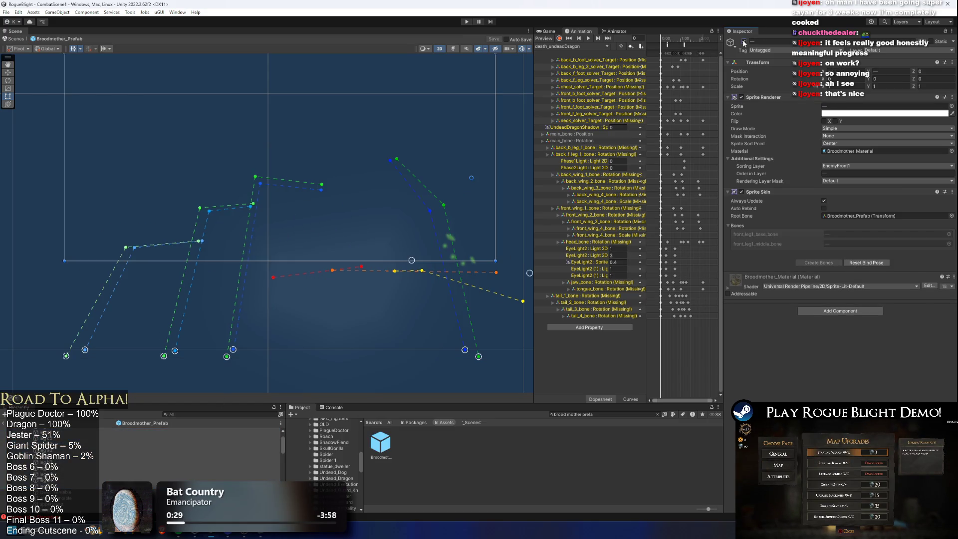
left_click(95, 446)
key("ctrl+a")
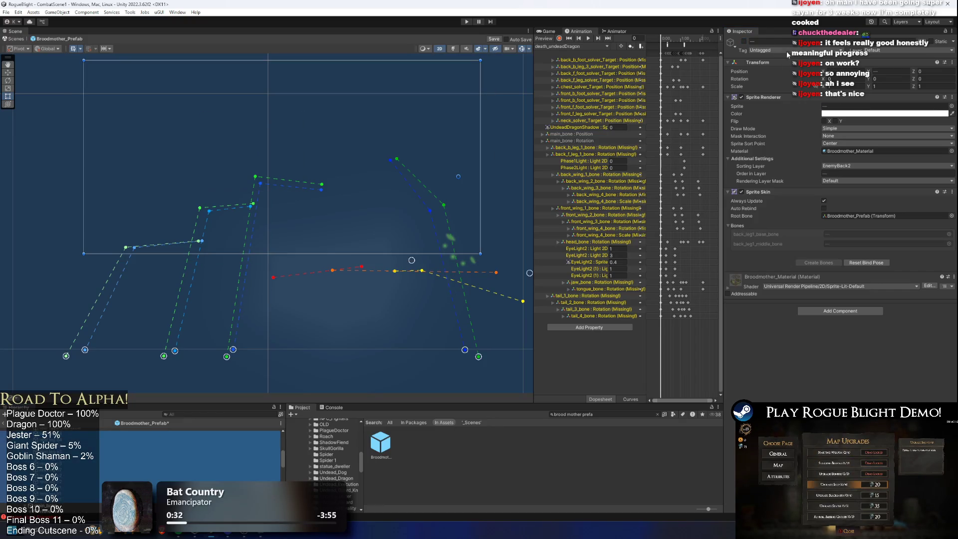
left_click(744, 43)
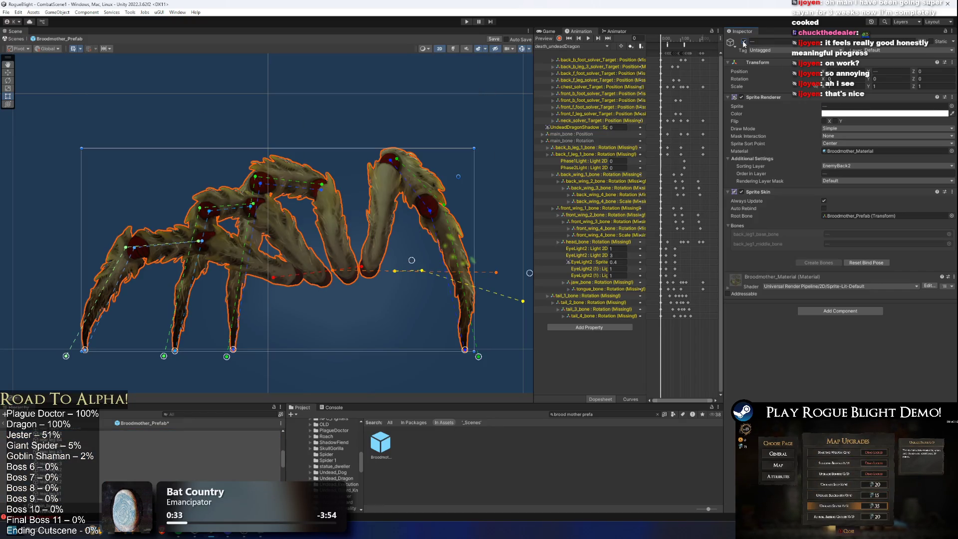
left_click(403, 211)
scroll(384, 222, "up", 2)
left_click(374, 232)
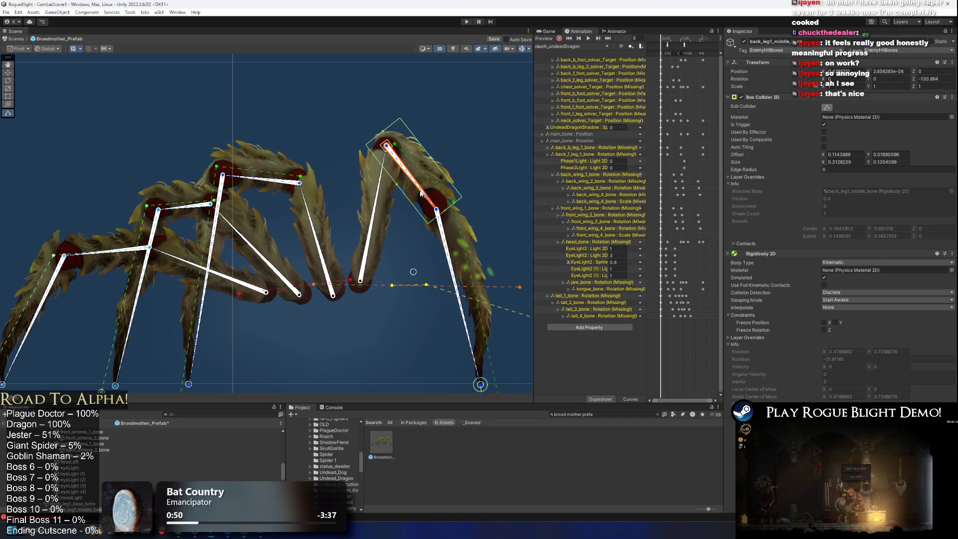
Stretch back_leg2_base_bone's box collider to about 0.520 × 0.177 along the upper back leg.
left_click(315, 220)
scroll(386, 272, "up", 3)
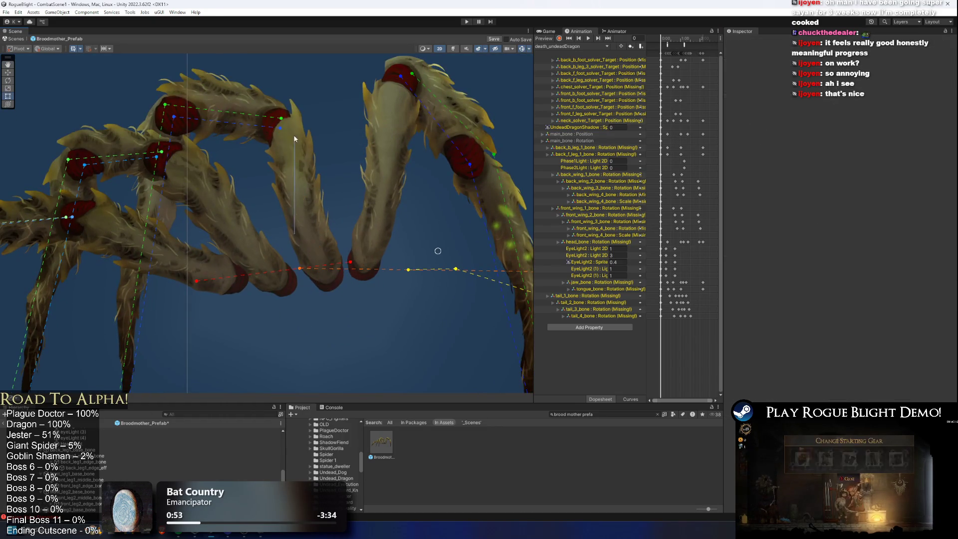
left_click_drag(295, 238, 261, 122)
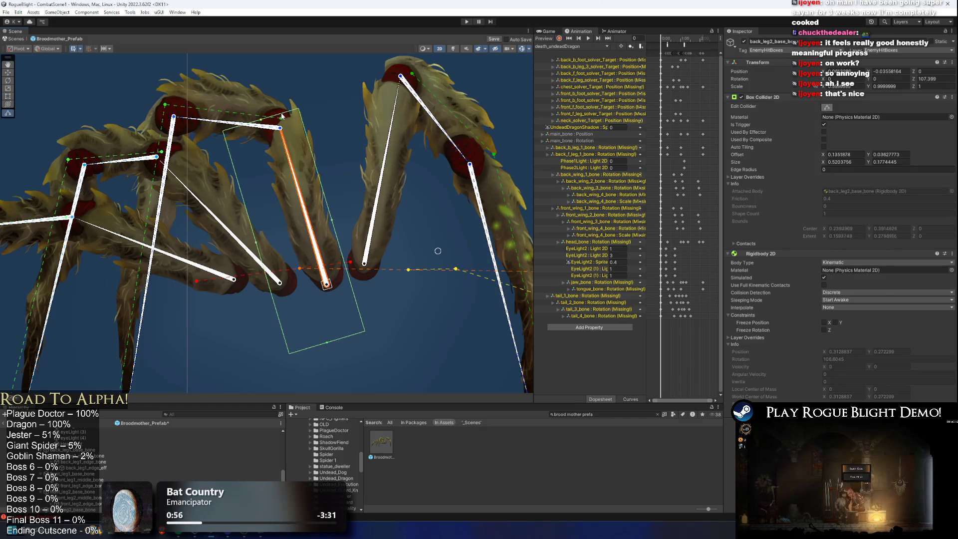
Trim the base bone's collider from the left and bottom, then make the middle bone's collider editable.
left_click_drag(258, 244, 293, 244)
mouse_move(348, 338)
left_mouse_down()
mouse_move(334, 312)
mouse_move(383, 362)
left_mouse_up()
left_click(277, 177)
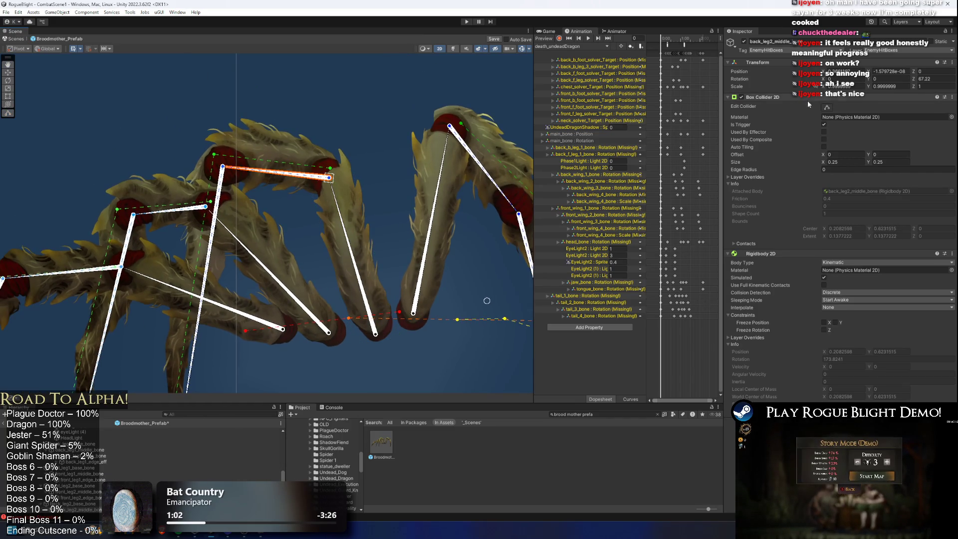
left_click(826, 107)
Resize back_leg2_middle_bone's box collider to about 0.308 × 0.154 around its segment.
left_click_drag(334, 122, 327, 111)
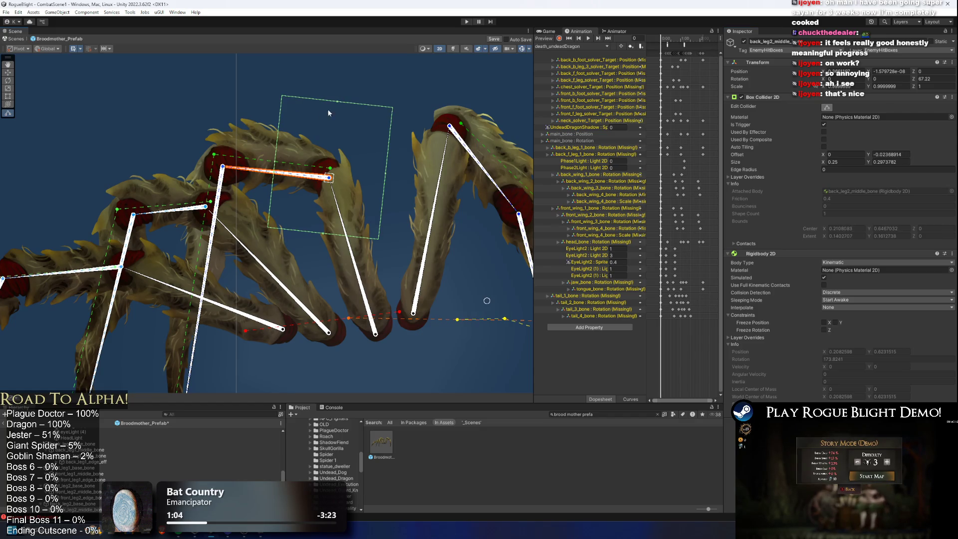
mouse_move(272, 165)
left_mouse_down()
mouse_move(207, 157)
mouse_move(217, 150)
left_mouse_up()
left_click_drag(301, 101, 289, 125)
left_click_drag(384, 190, 337, 188)
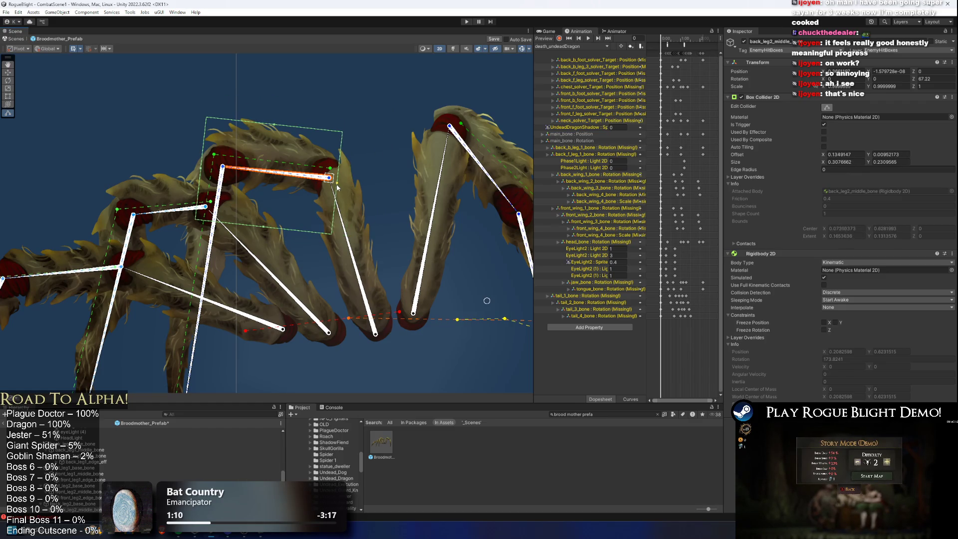
left_click_drag(264, 230, 274, 195)
left_click(246, 171)
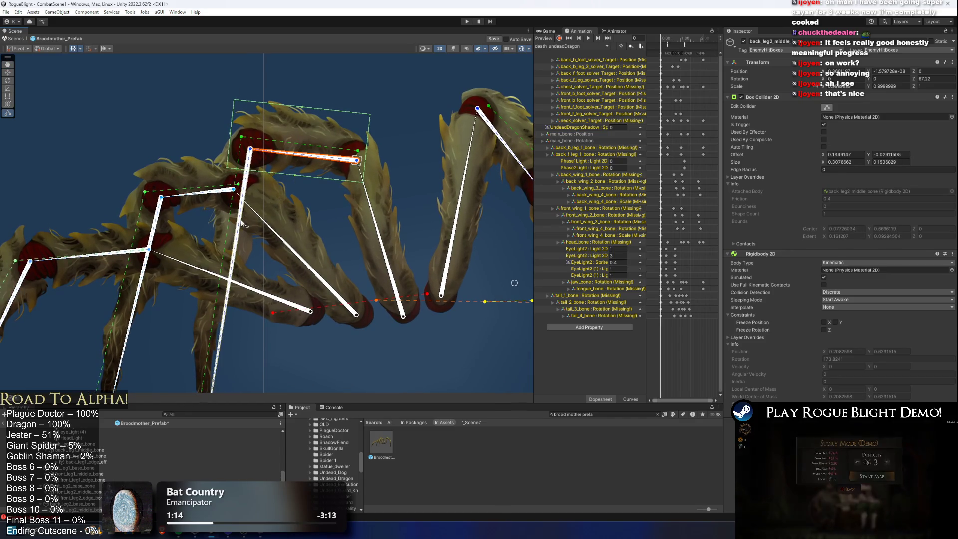
Remove back_leg2_edge_bone's box collider and add a Polygon Collider 2D set as a trigger.
scroll(317, 188, "up", 2)
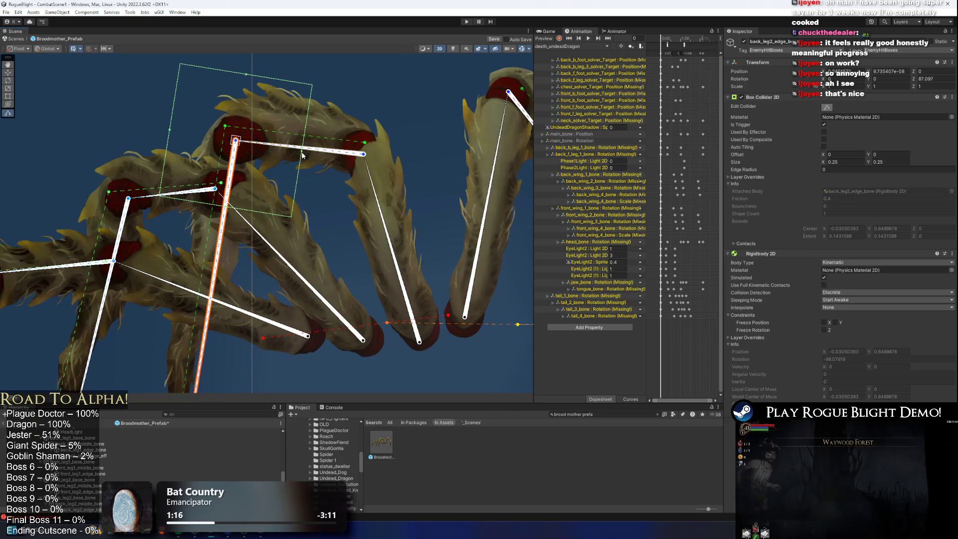
left_click_drag(273, 161, 259, 162)
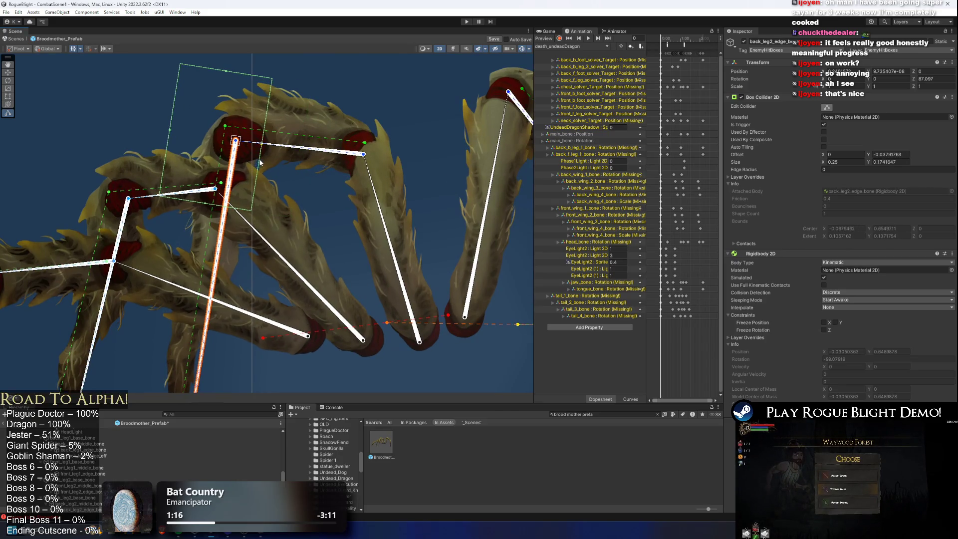
right_click(786, 98)
left_click(819, 115)
left_click(863, 271)
left_click(834, 298)
left_click(824, 293)
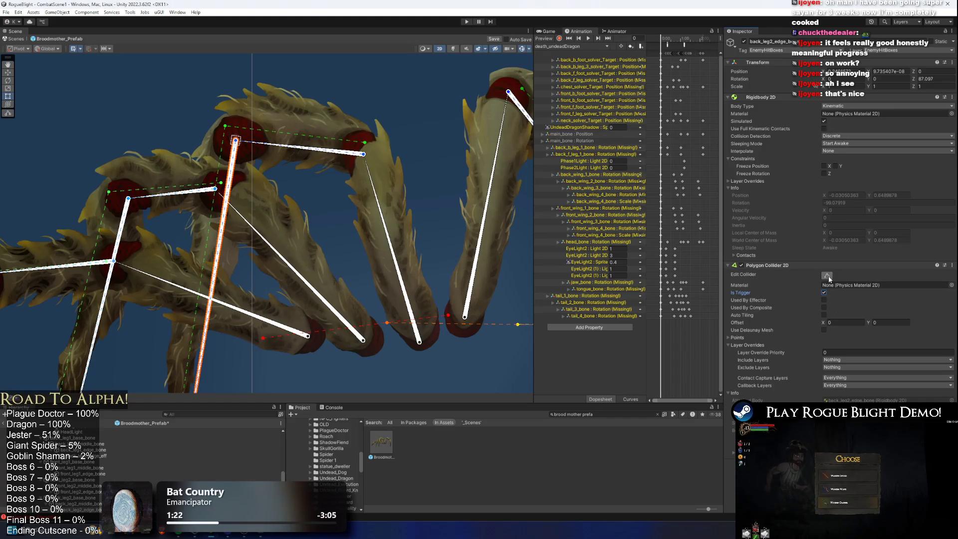
scroll(355, 145, "down", 5)
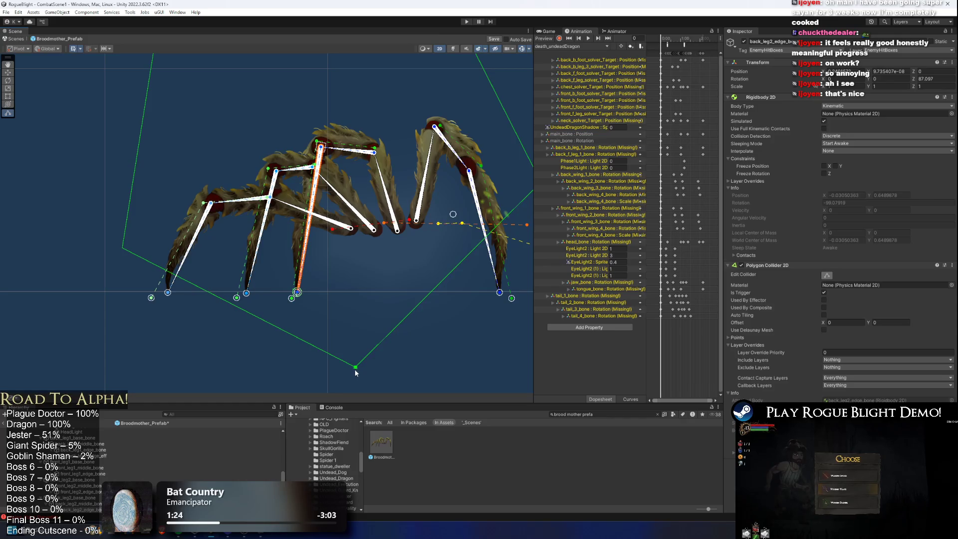
Pull the polygon's bottom, top-right and top-left points in onto the second back leg.
mouse_move(356, 370)
left_mouse_down()
mouse_move(321, 286)
mouse_move(207, 311)
left_mouse_up()
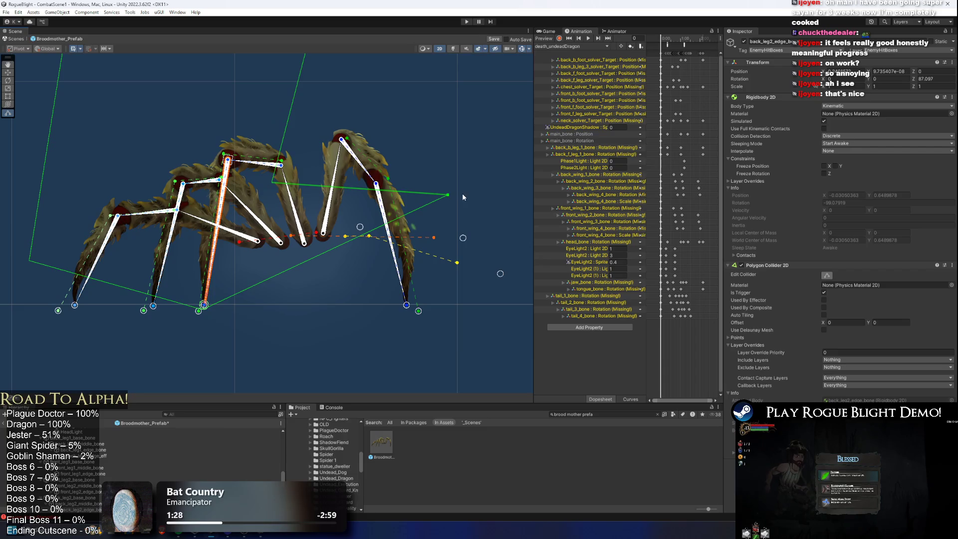
left_click_drag(450, 196, 227, 230)
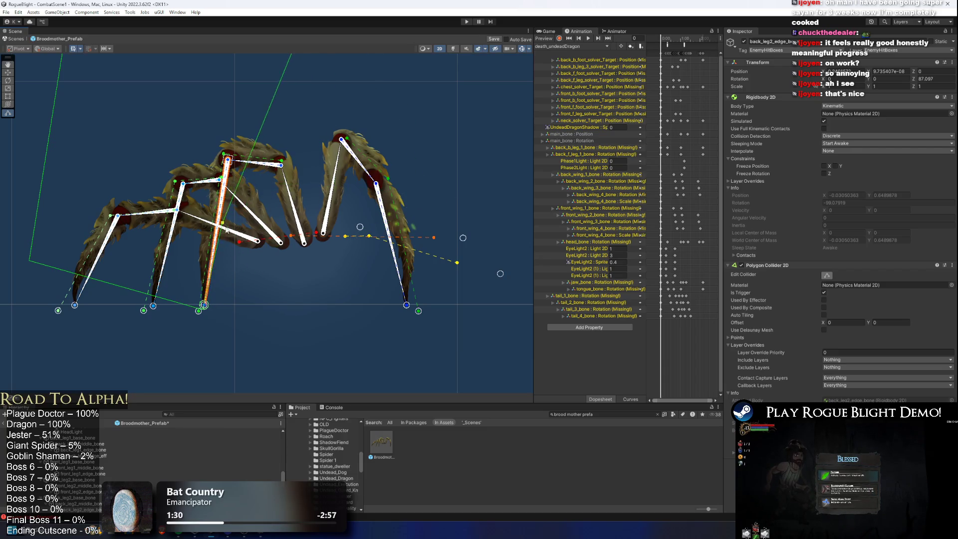
left_click_drag(292, 89, 293, 215)
mouse_move(324, 92)
left_mouse_down()
mouse_move(230, 288)
mouse_move(239, 292)
left_mouse_up()
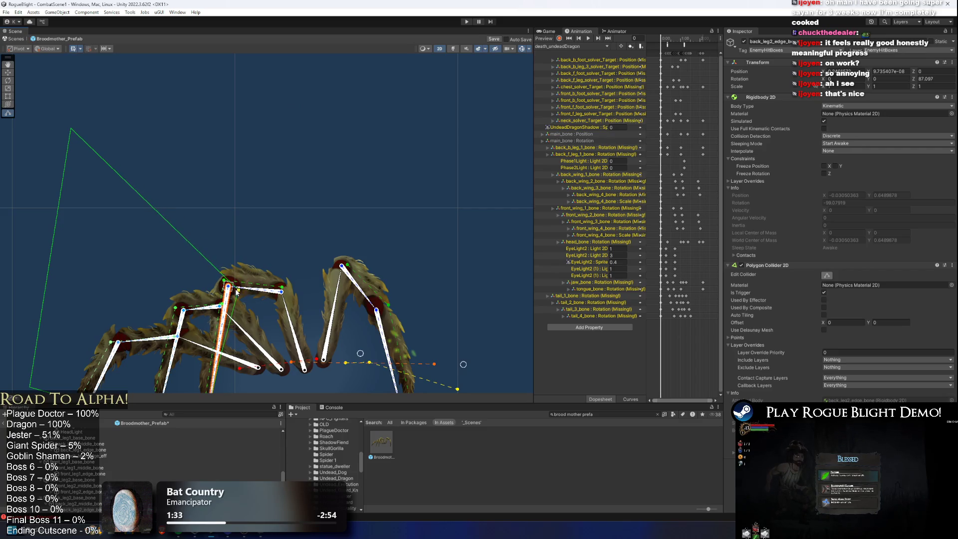
mouse_move(70, 131)
left_mouse_down()
mouse_move(114, 344)
mouse_move(223, 276)
left_mouse_up()
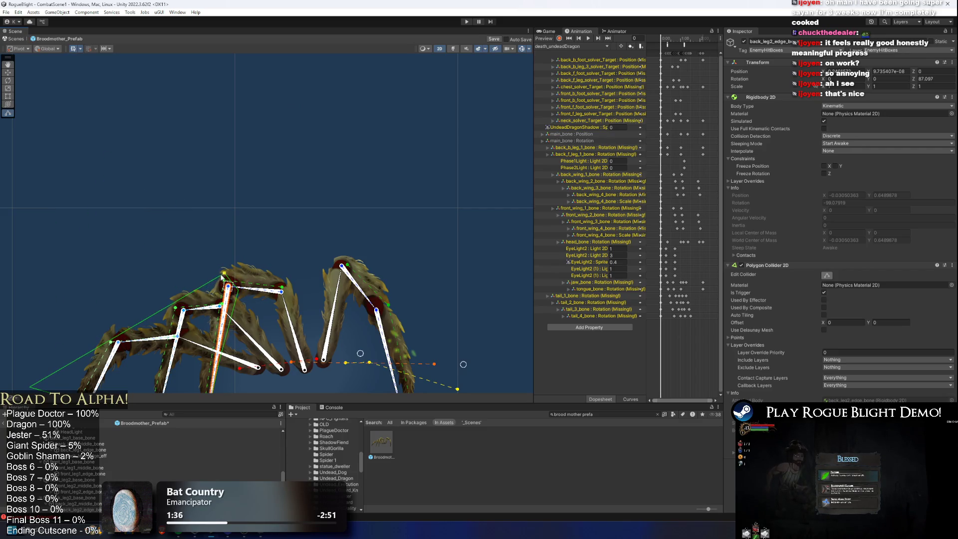
key("f")
Fine-tune the remaining polygon points so the collider hugs the long feathered back leg.
left_click_drag(76, 253, 253, 184)
left_click_drag(251, 244, 242, 243)
scroll(251, 159, "up", 3)
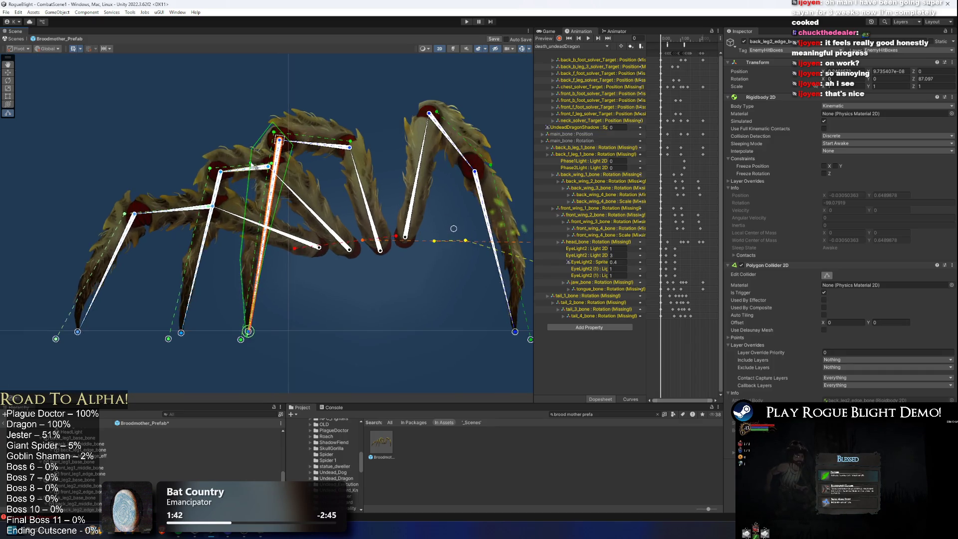
left_click_drag(253, 158, 256, 151)
left_click_drag(251, 200, 255, 201)
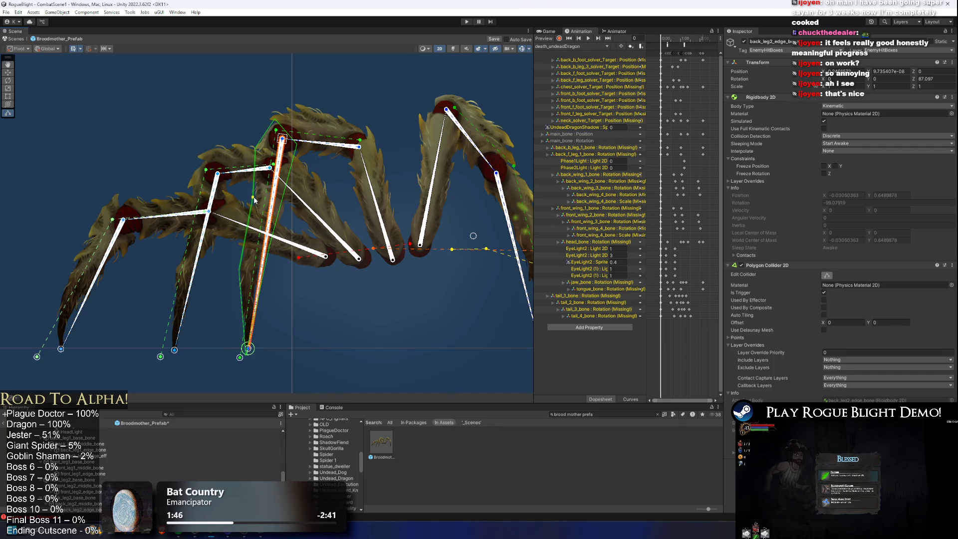
scroll(238, 270, "up", 6)
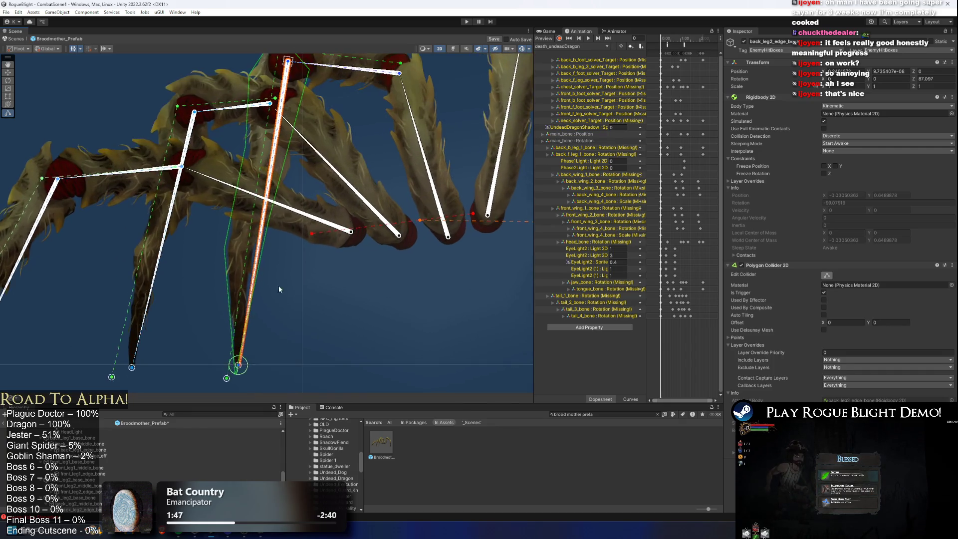
scroll(295, 245, "down", 3)
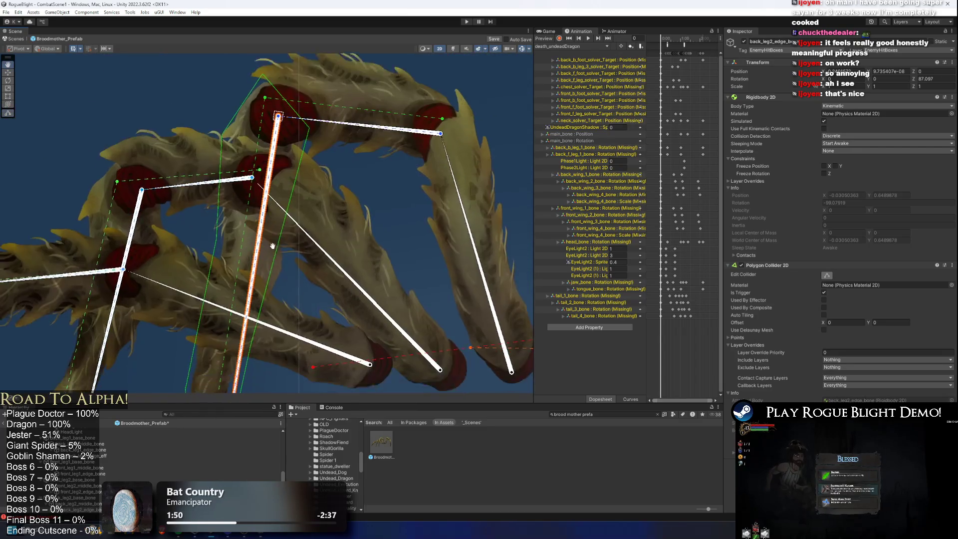
left_click_drag(280, 245, 285, 253)
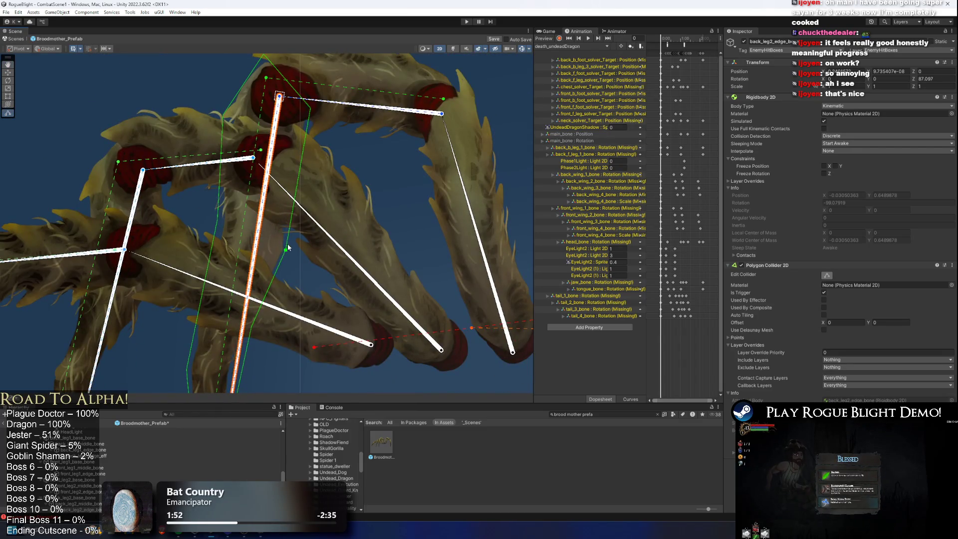
scroll(290, 239, "down", 2)
scroll(314, 149, "down", 1)
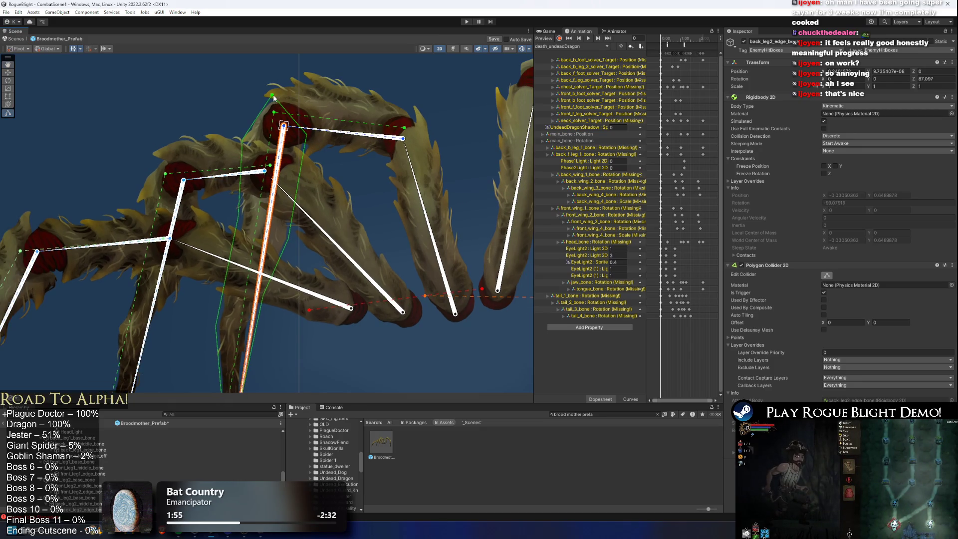
left_click(327, 130)
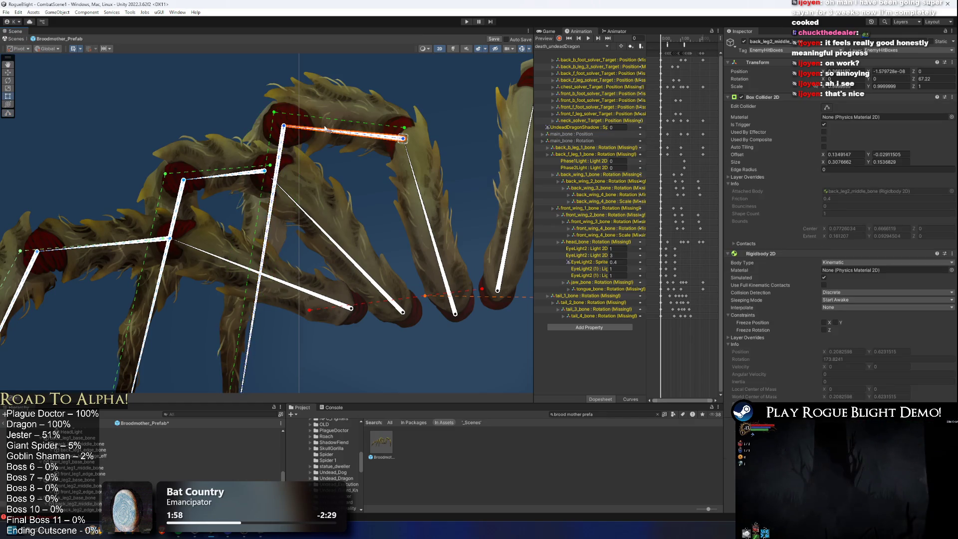
Select the back leg 2 middle bone, then the third back leg's edge and base bones.
left_click(826, 107)
left_click_drag(435, 181, 487, 103)
left_click(216, 205)
left_click_drag(277, 152, 284, 193)
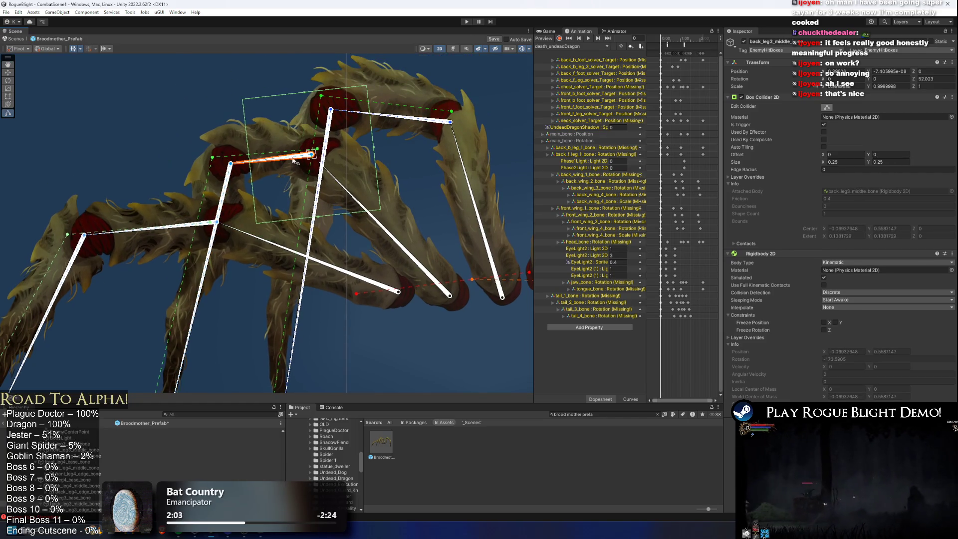
left_click(375, 218)
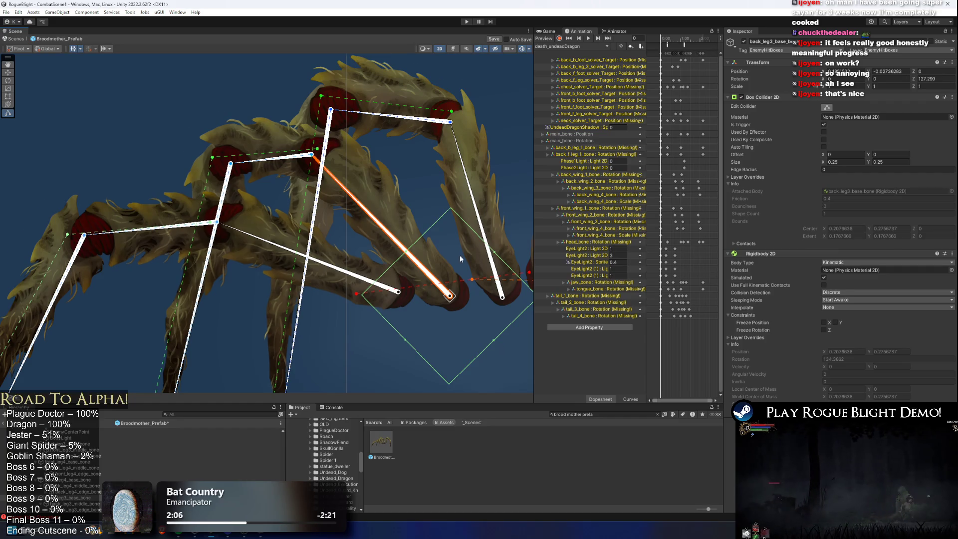
left_click_drag(460, 258, 403, 254)
Hide the back_leg1 sprite covering the bones, then select back_leg3_base_bone.
left_click(394, 249)
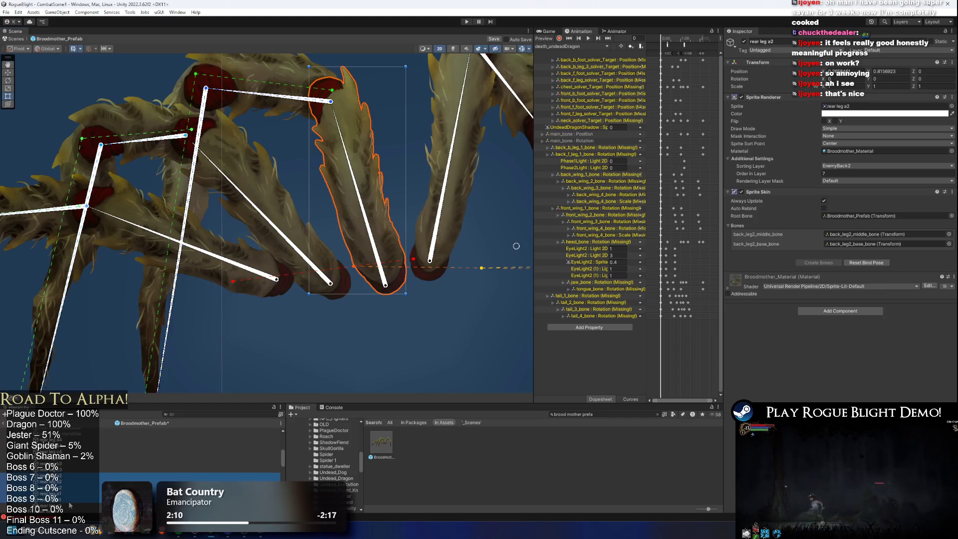
left_click(432, 169)
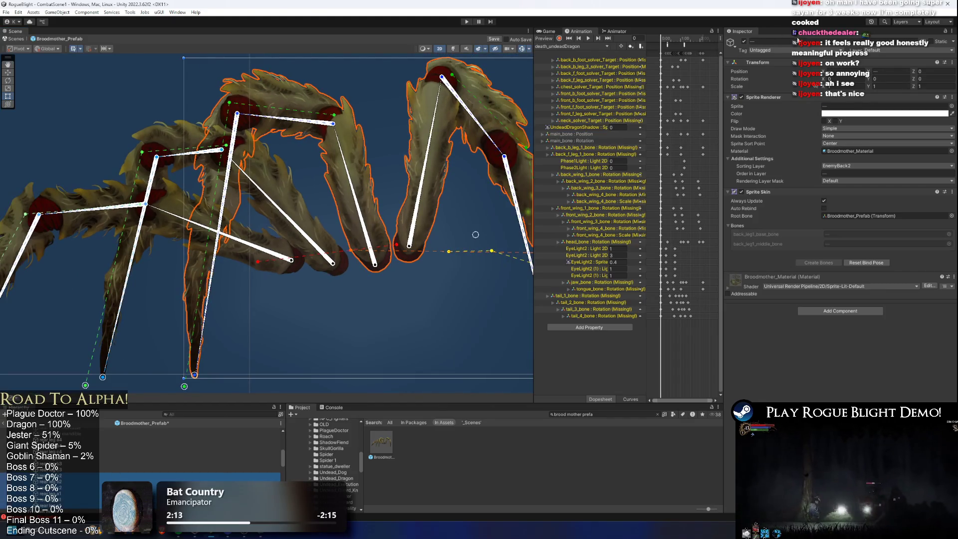
left_click(744, 42)
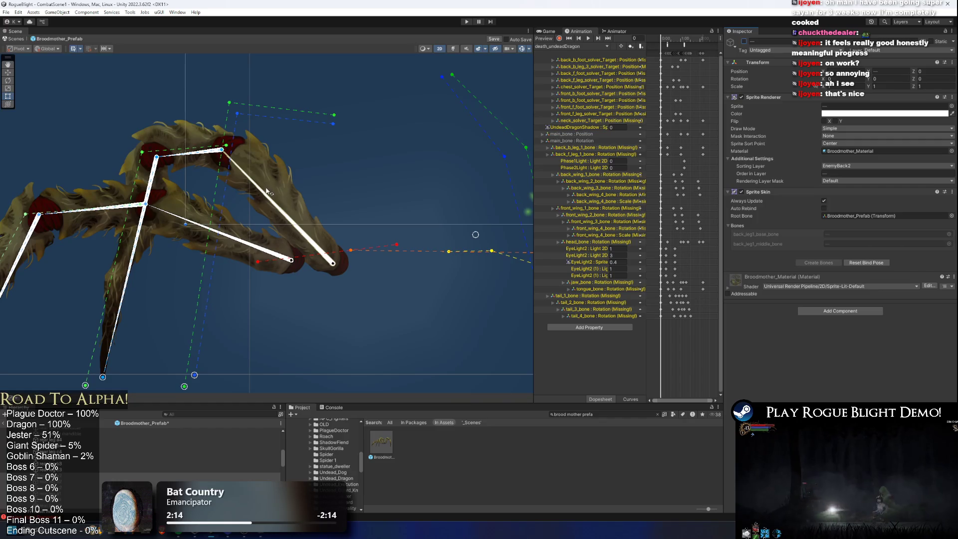
left_click_drag(273, 177, 328, 162)
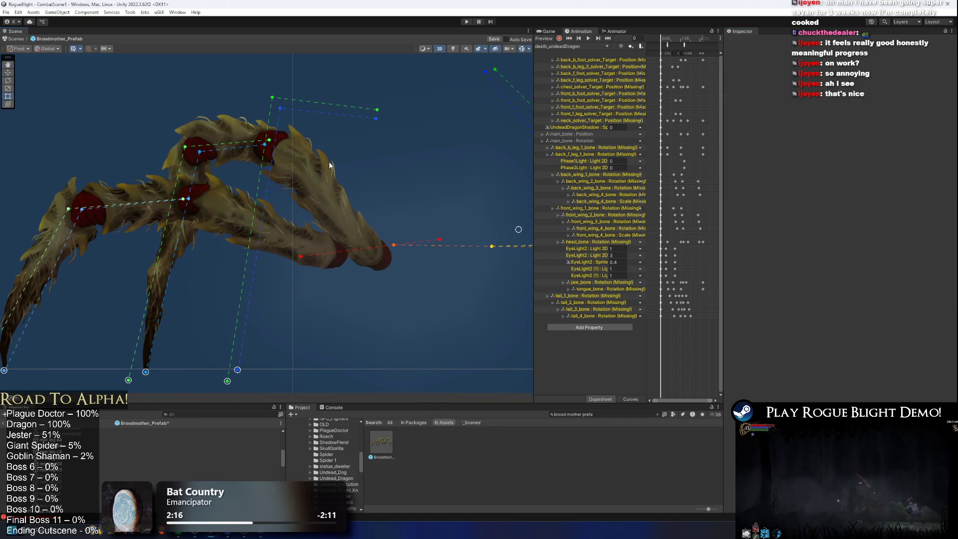
left_click(337, 218)
left_click(337, 218)
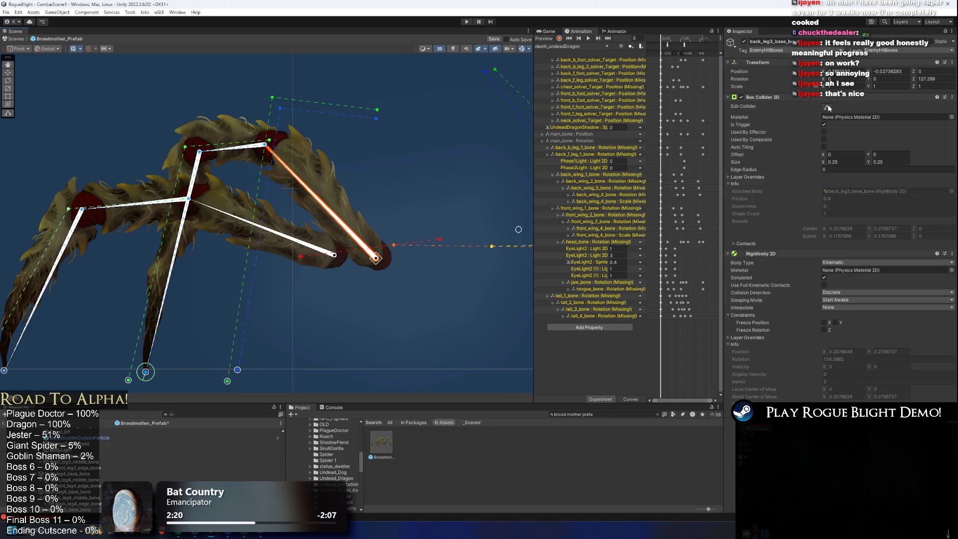
Fit back_leg3_base_bone's box collider to about 0.439 × 0.180 along the leg.
scroll(375, 213, "up", 2)
left_click_drag(423, 225, 395, 252)
mouse_move(322, 245)
left_mouse_down()
mouse_move(277, 207)
mouse_move(243, 127)
left_mouse_up()
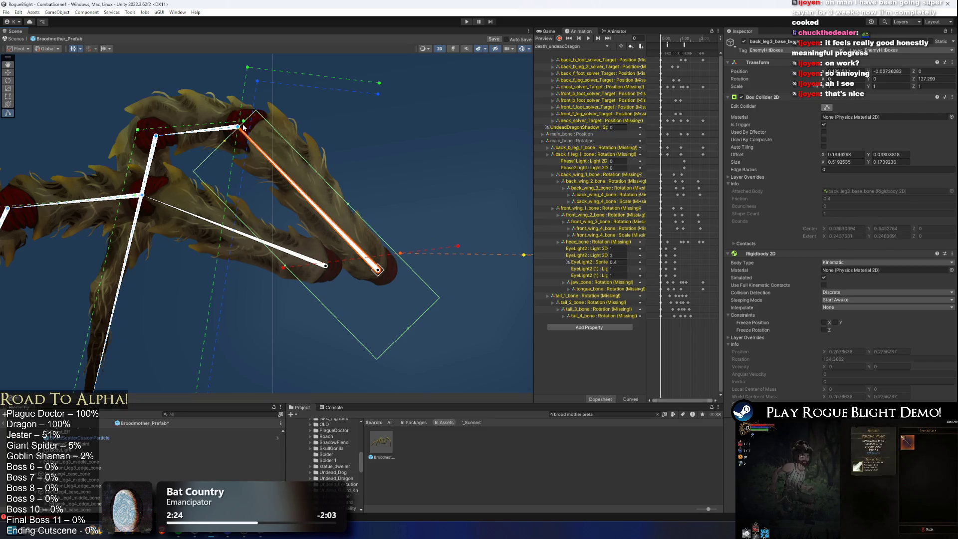
left_click_drag(345, 199, 363, 195)
left_click_drag(416, 324, 387, 290)
left_click_drag(269, 251, 296, 225)
left_click_drag(237, 126, 291, 179)
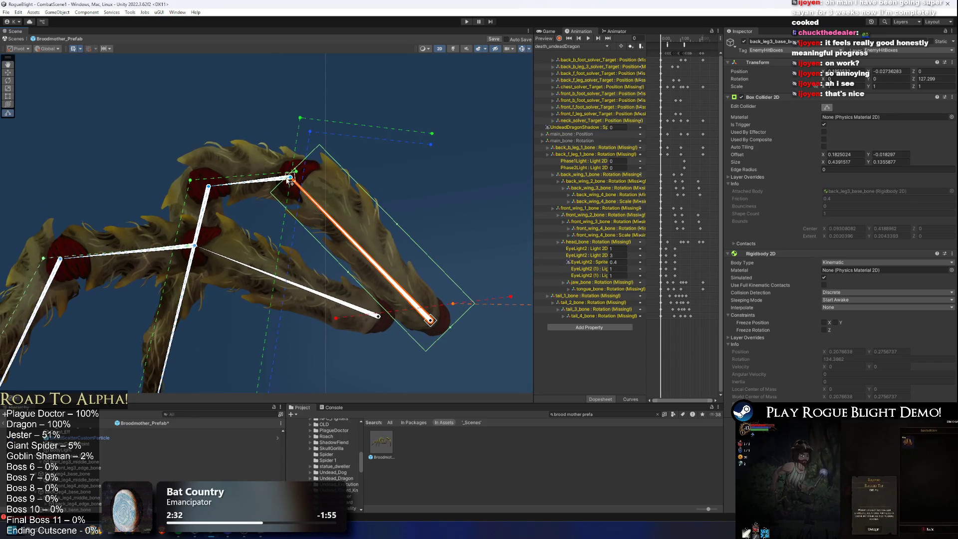
Fit back_leg3_middle_bone's box collider to about 0.231 × 0.133 over its segment.
left_click(264, 182)
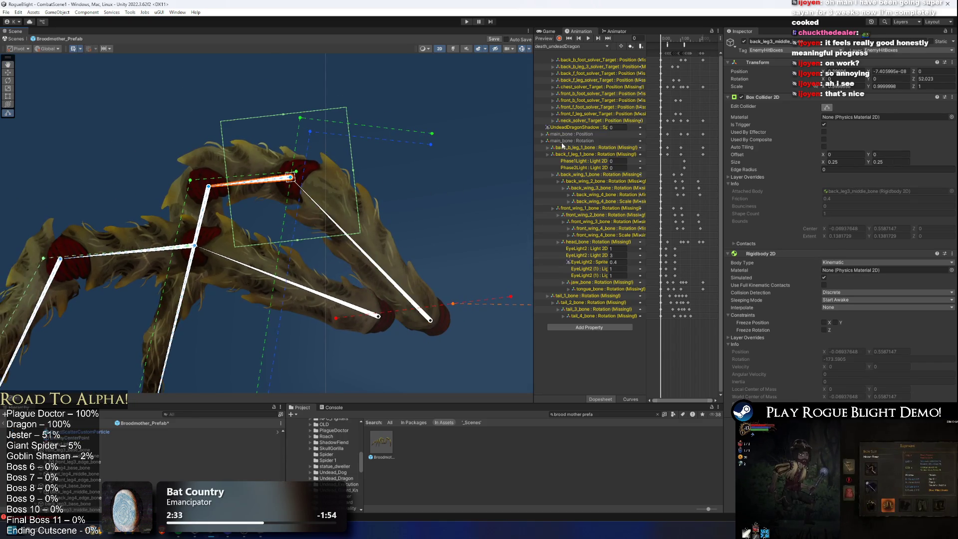
left_click_drag(222, 182, 178, 183)
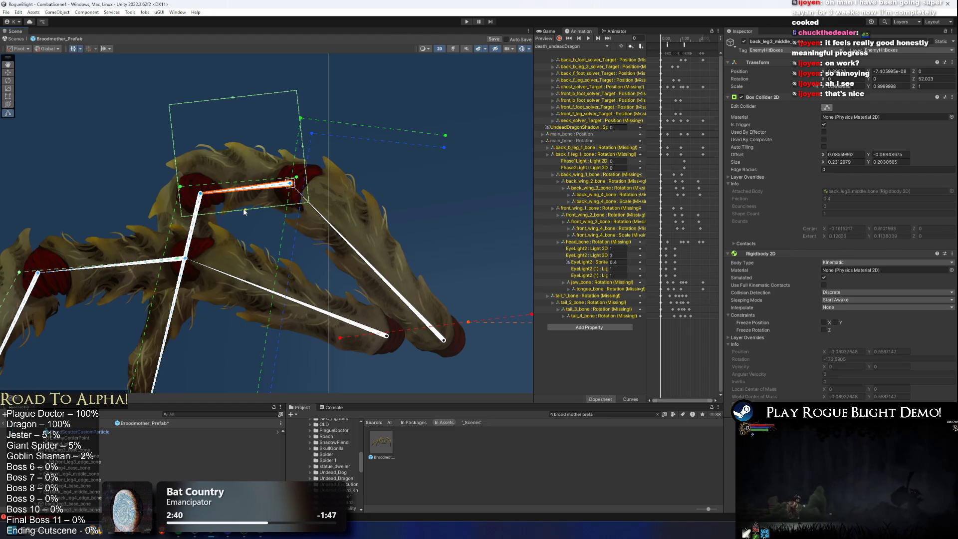
left_click_drag(240, 133, 238, 139)
left_click_drag(212, 197, 276, 130)
scroll(276, 131, "down", 2)
left_click(261, 144)
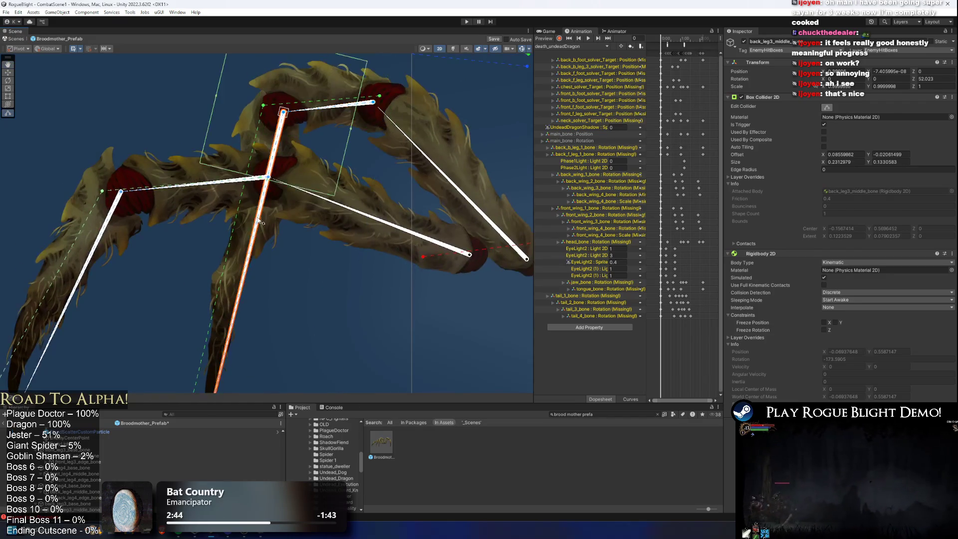
Replace back_leg3_edge_bone's box collider with a trigger Polygon Collider 2D, found by searching 'poly'.
right_click(789, 97)
left_click(839, 124)
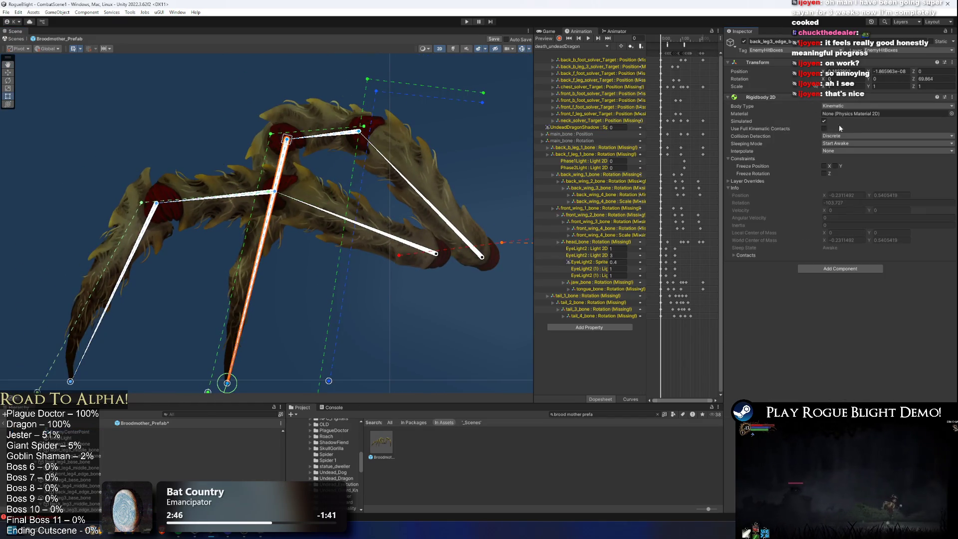
left_click(833, 270)
type("poly")
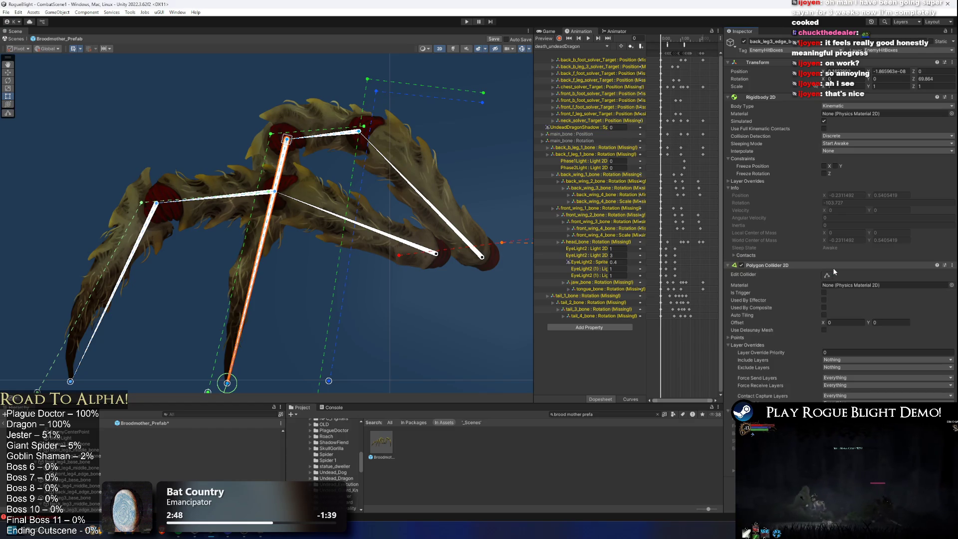
left_click(828, 292)
left_click(824, 293)
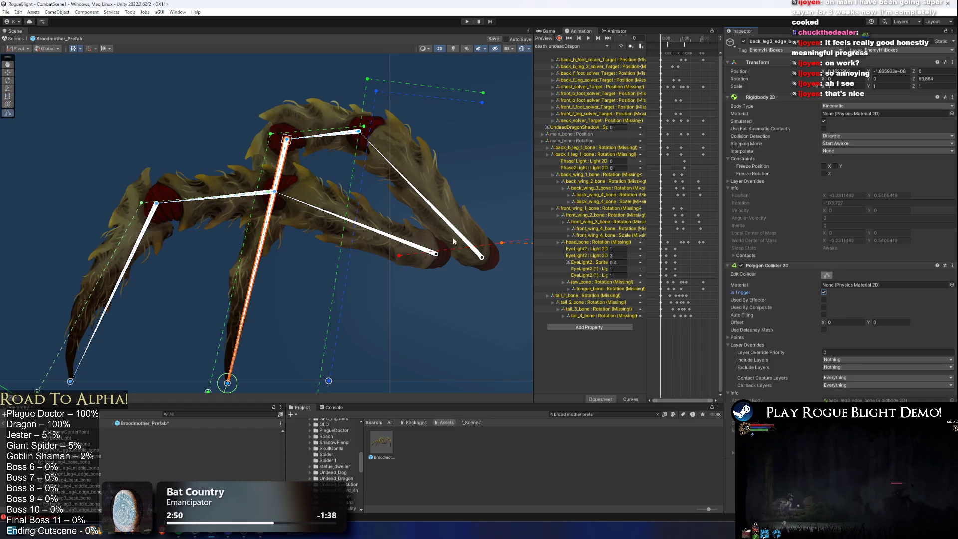
scroll(519, 225, "down", 3)
Move the polygon's right, top, left and bottom points onto the long lower leg down to the foot.
mouse_move(518, 224)
left_mouse_down()
mouse_move(456, 237)
mouse_move(324, 203)
mouse_move(427, 111)
mouse_move(313, 267)
mouse_move(306, 236)
mouse_move(319, 194)
left_mouse_up()
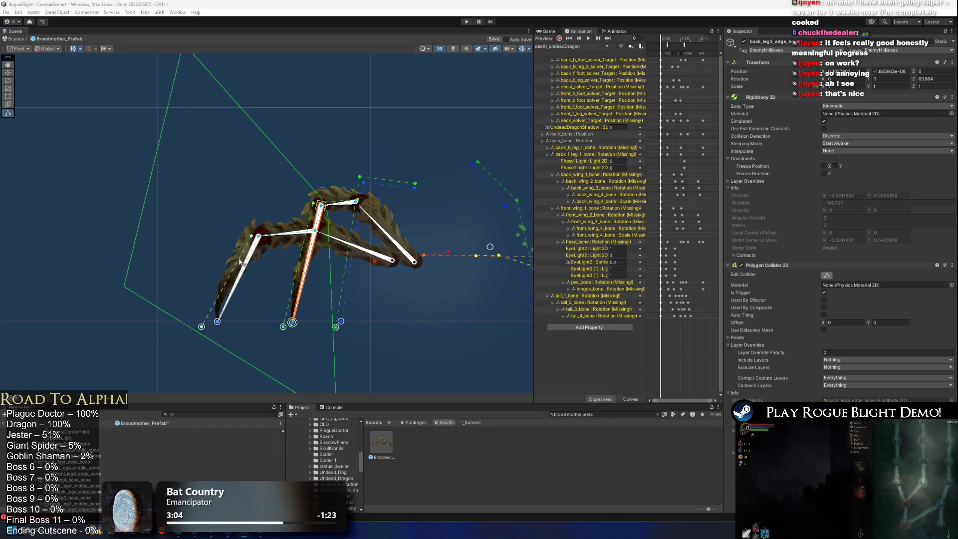
left_click_drag(190, 105, 172, 172)
mouse_move(166, 110)
left_mouse_down()
mouse_move(263, 252)
mouse_move(295, 263)
mouse_move(292, 154)
left_mouse_up()
left_click_drag(102, 224, 257, 188)
mouse_move(307, 355)
left_mouse_down()
mouse_move(260, 267)
mouse_move(268, 255)
left_mouse_up()
scroll(265, 256, "up", 3)
scroll(266, 257, "up", 4)
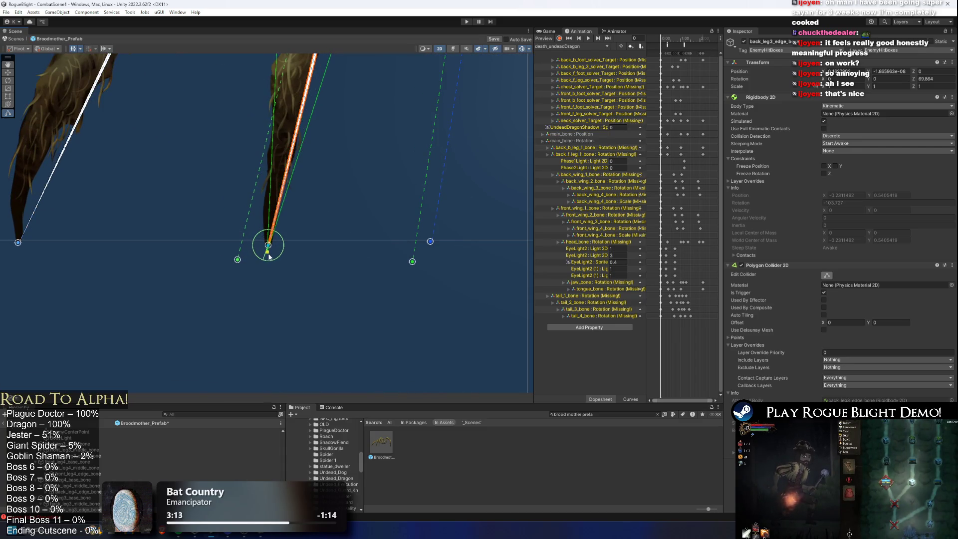
key("f")
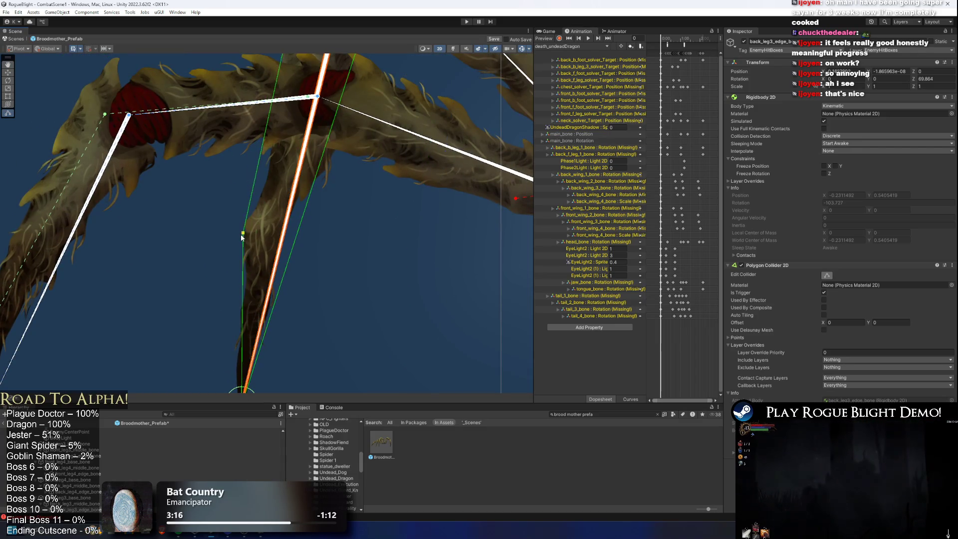
scroll(312, 191, "down", 3)
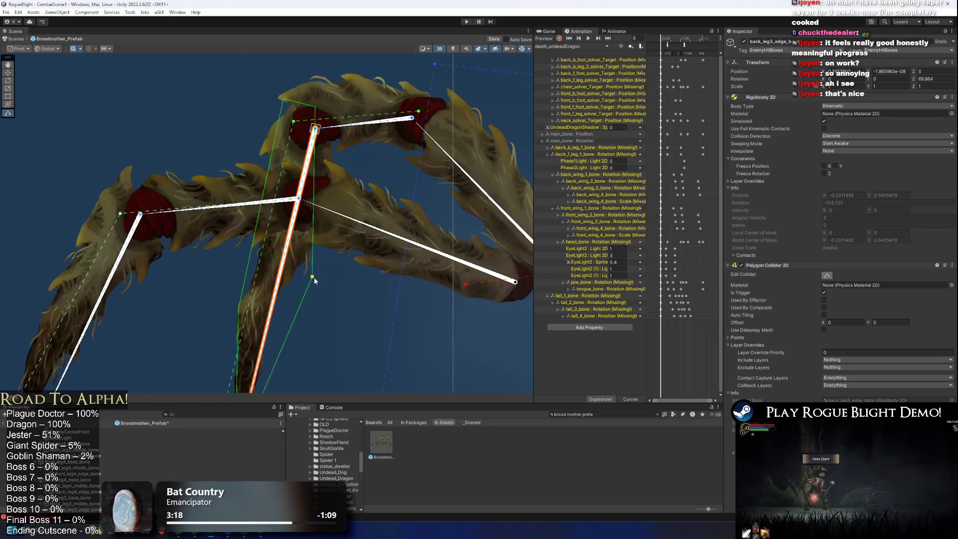
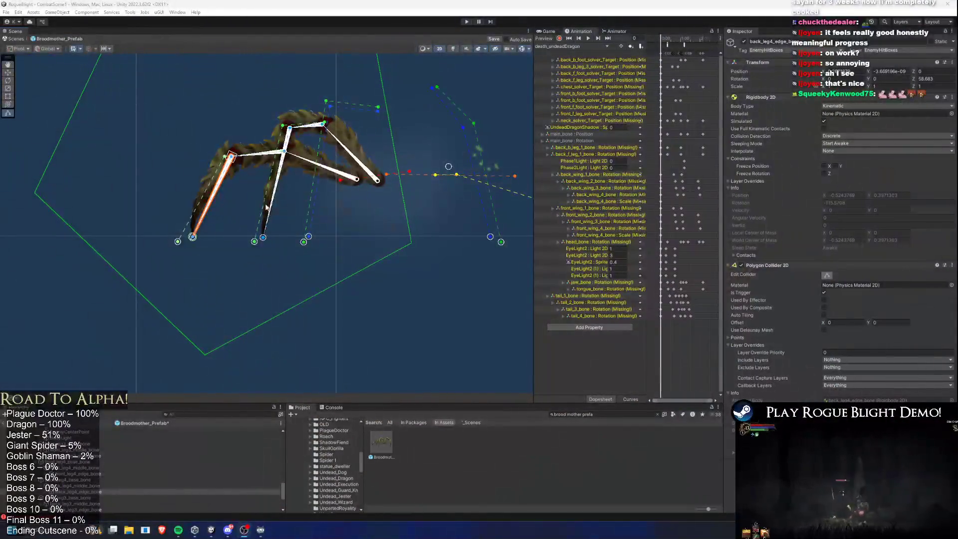
Drag the back leg's polygon collider corners and top point down onto the leg sprite.
left_click_drag(418, 241, 251, 208)
left_click_drag(240, 175, 256, 270)
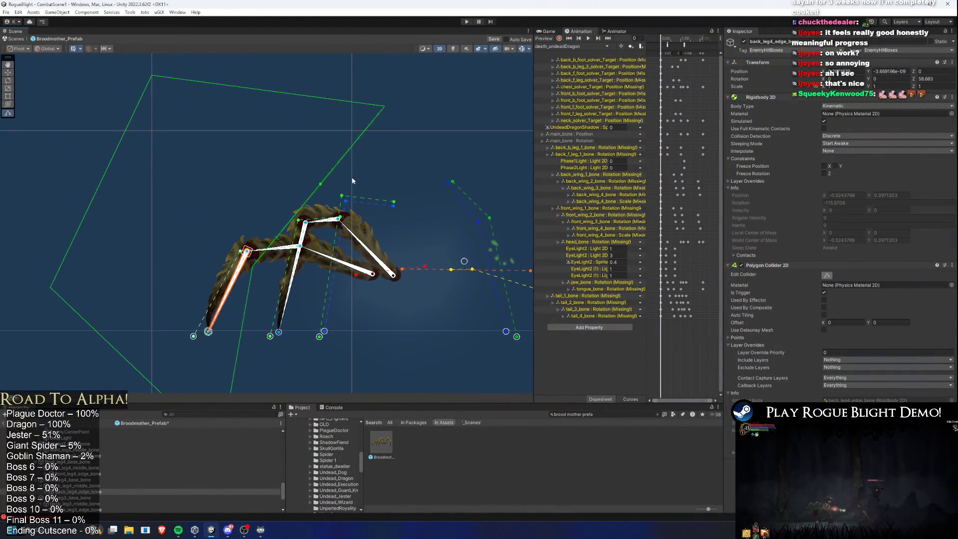
left_click_drag(384, 106, 260, 234)
left_click_drag(231, 303, 218, 173)
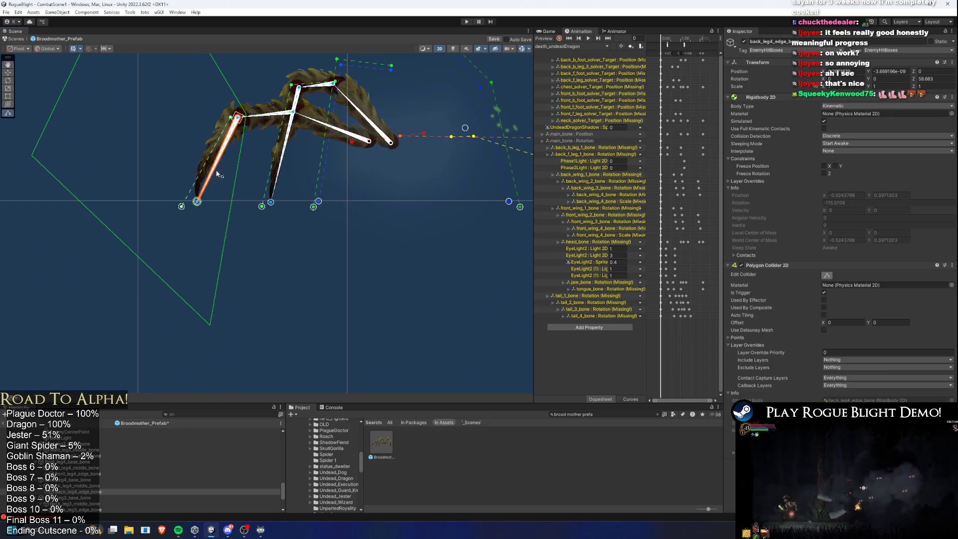
left_click_drag(212, 322, 200, 244)
left_click_drag(200, 207, 226, 347)
mouse_move(159, 94)
left_mouse_down()
mouse_move(260, 238)
mouse_move(249, 120)
left_mouse_up()
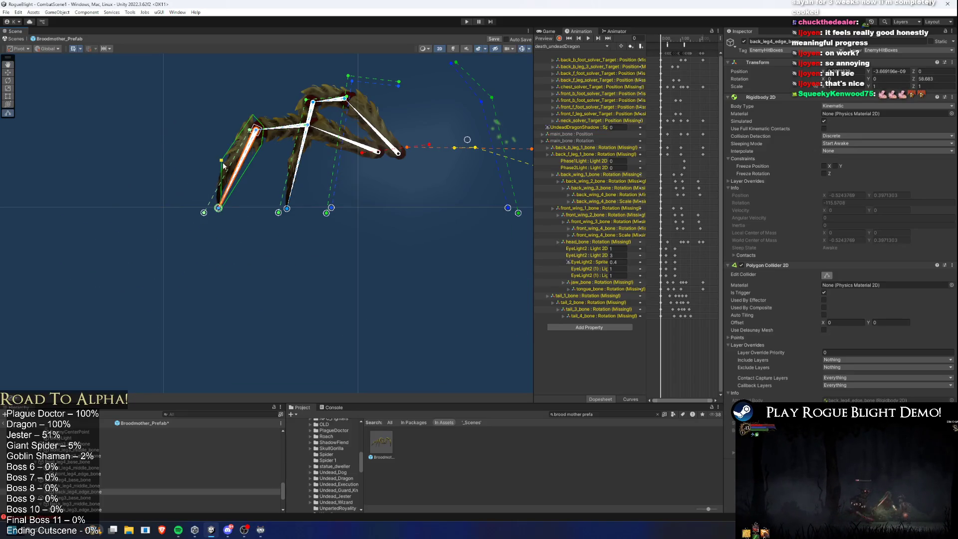
Zoom in to fine-tune the collider's top and right points, then select leg c1.
scroll(223, 166, "up", 4)
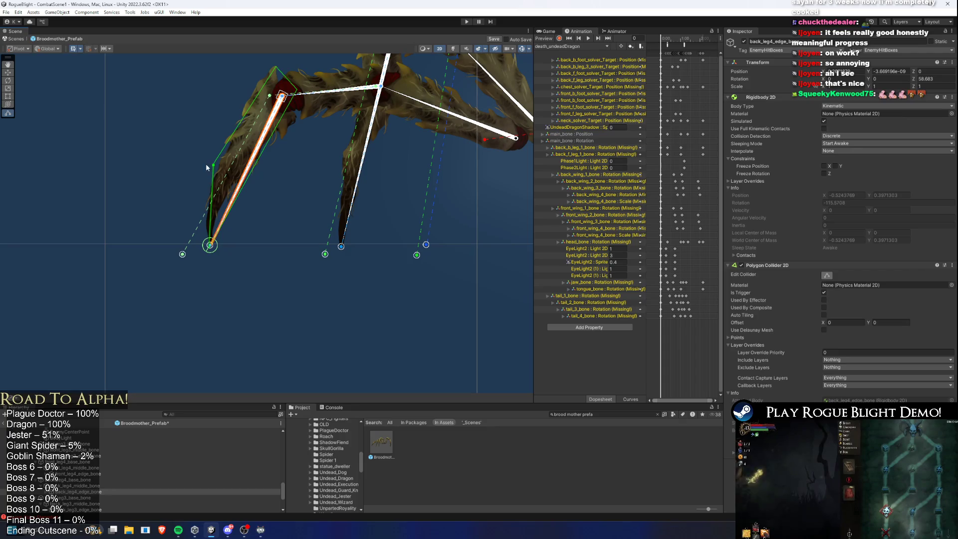
scroll(246, 70, "up", 2)
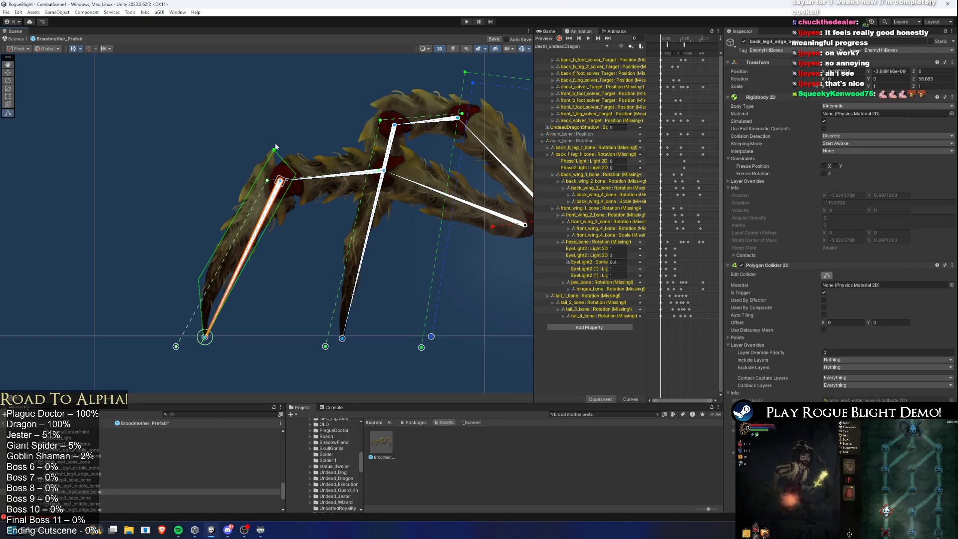
left_click_drag(293, 80, 288, 78)
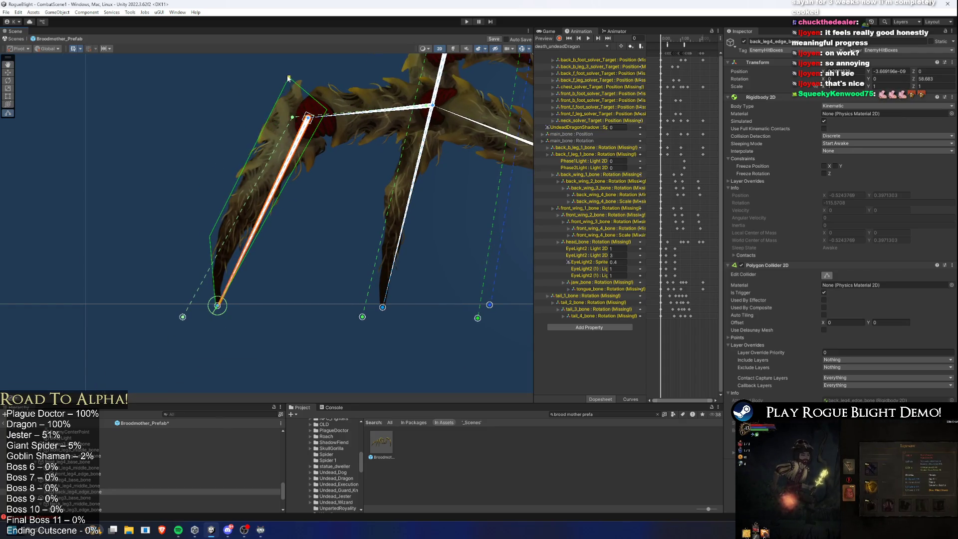
left_click_drag(337, 143, 334, 143)
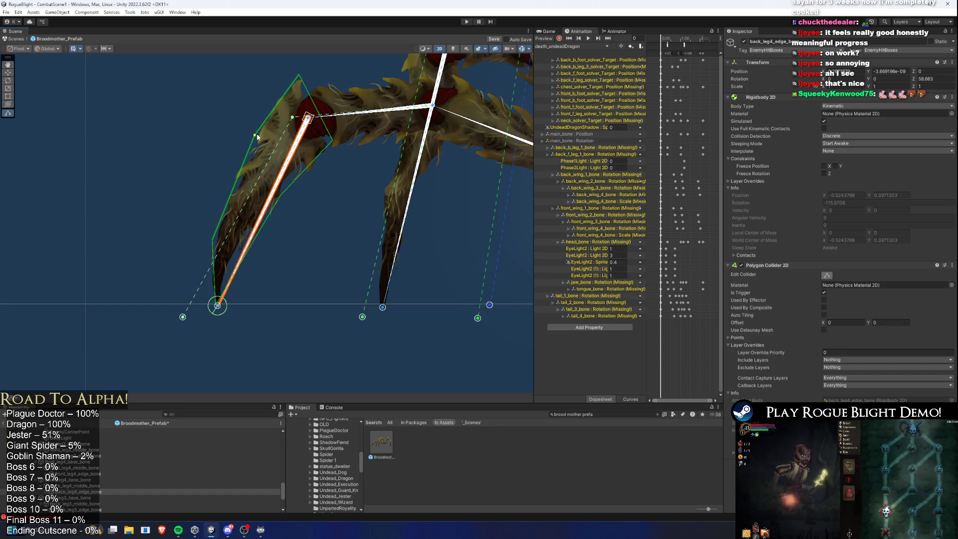
left_click_drag(333, 142, 326, 148)
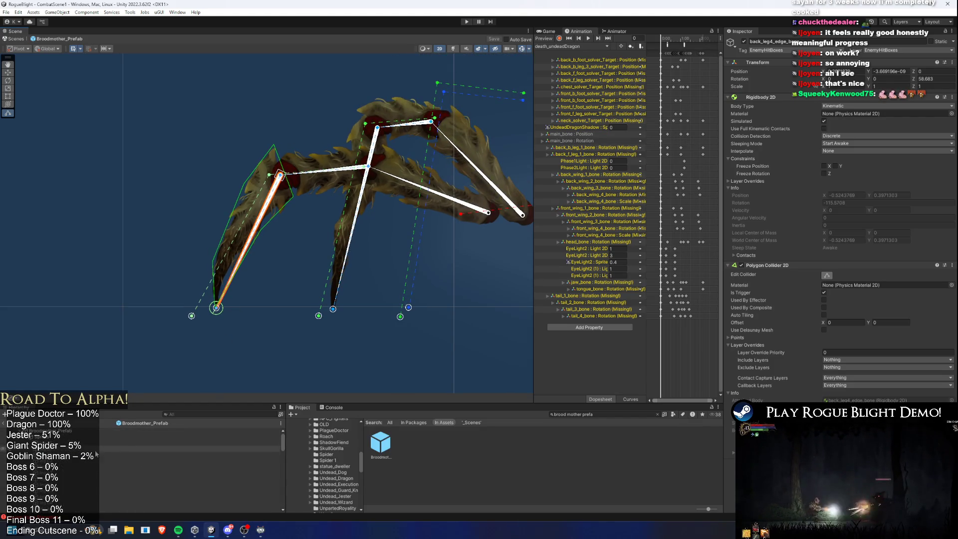
left_click(92, 449)
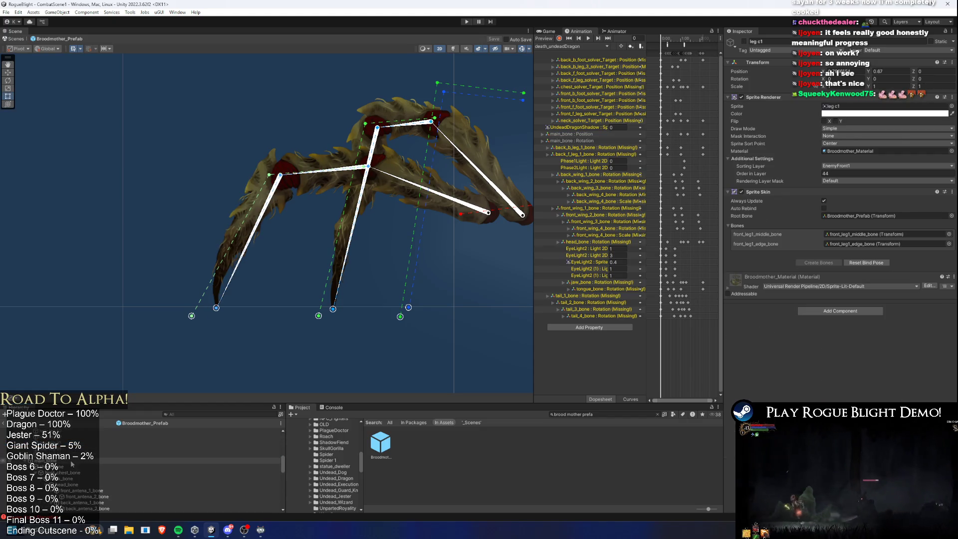
Activate all the Broodmother body sprite objects together and start Play mode.
left_click(360, 296)
left_click(744, 42)
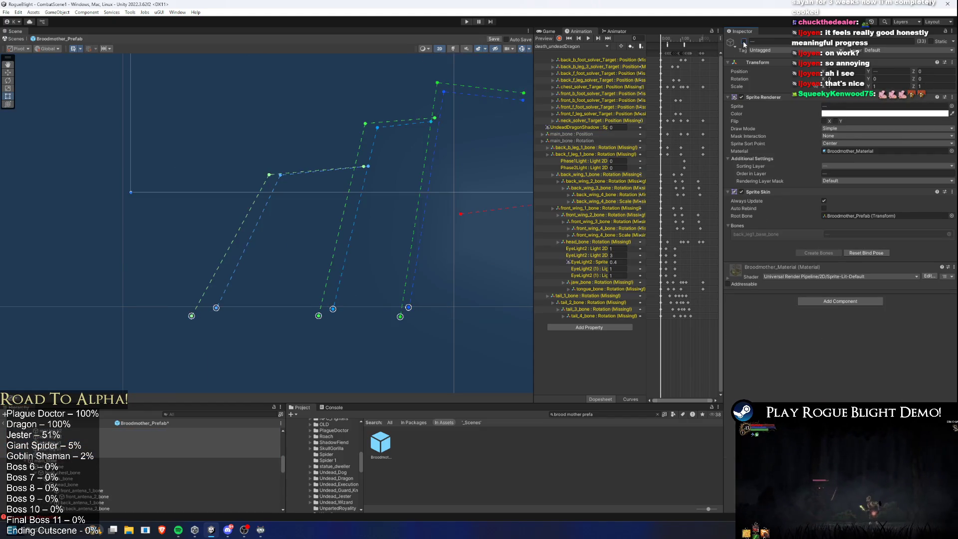
left_click(744, 42)
left_click(466, 22)
key("Return")
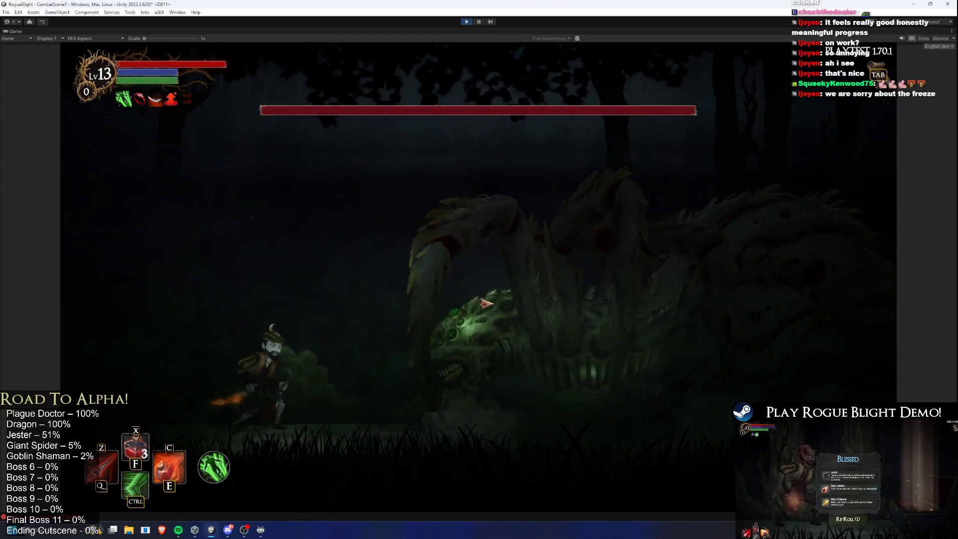
Approach the spider boss, dash in, slash it and use the flaming sword skill.
key("a")
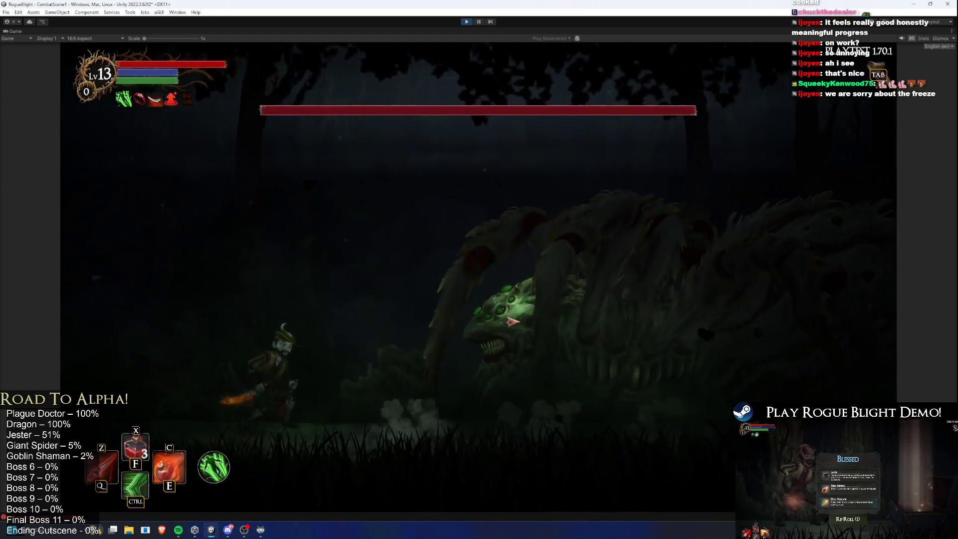
key("d")
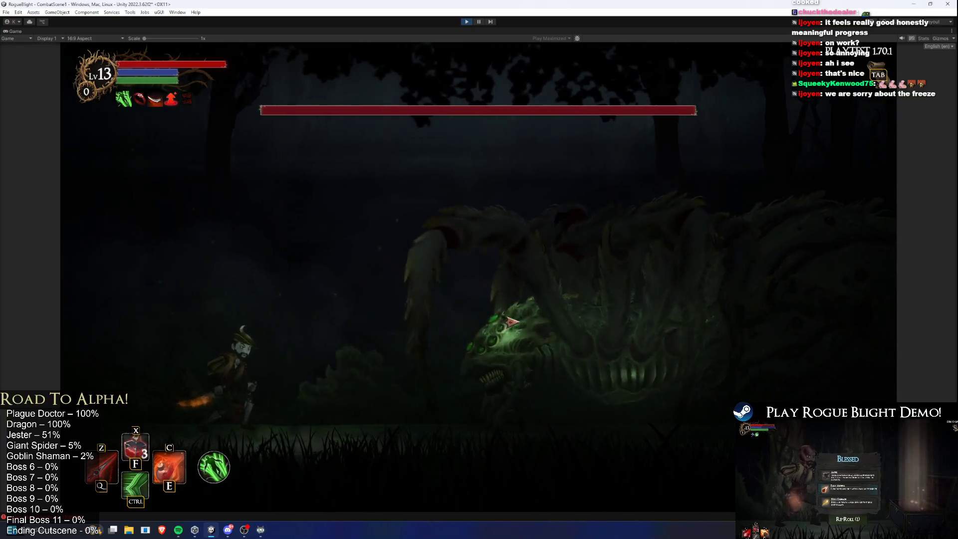
key("d")
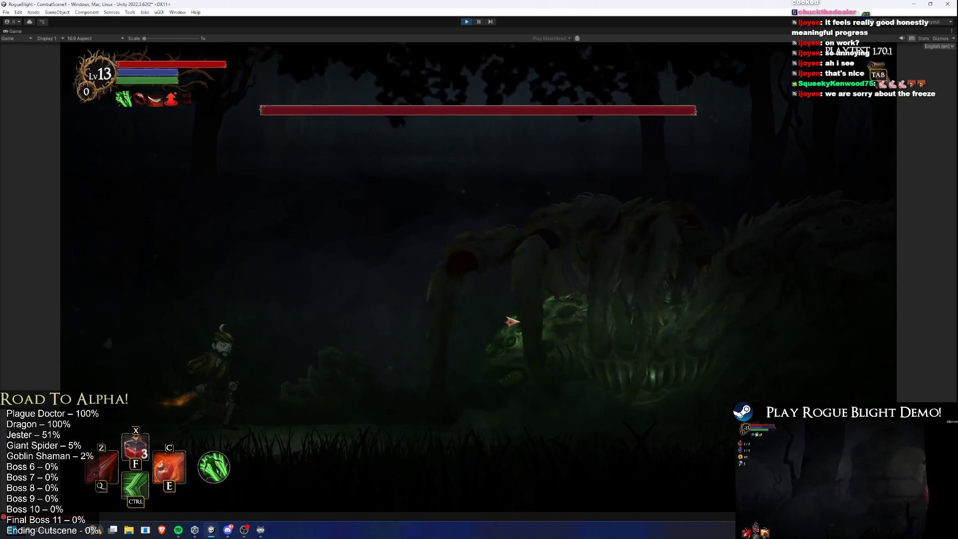
key("d")
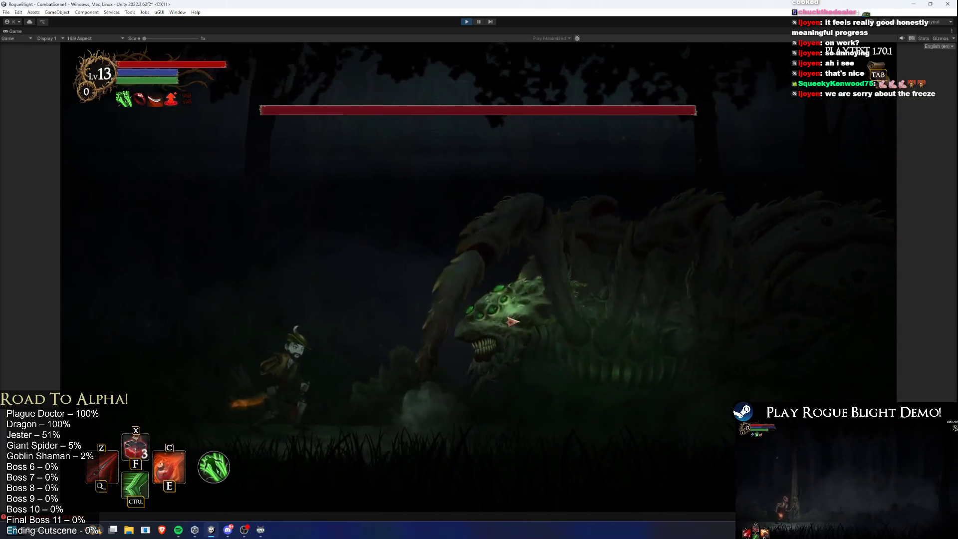
key("ctrl")
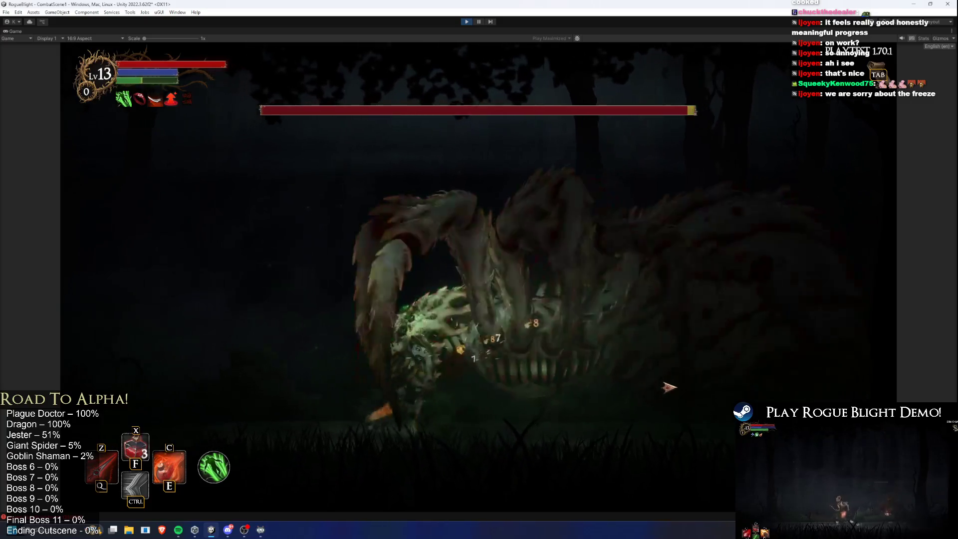
left_click(676, 387)
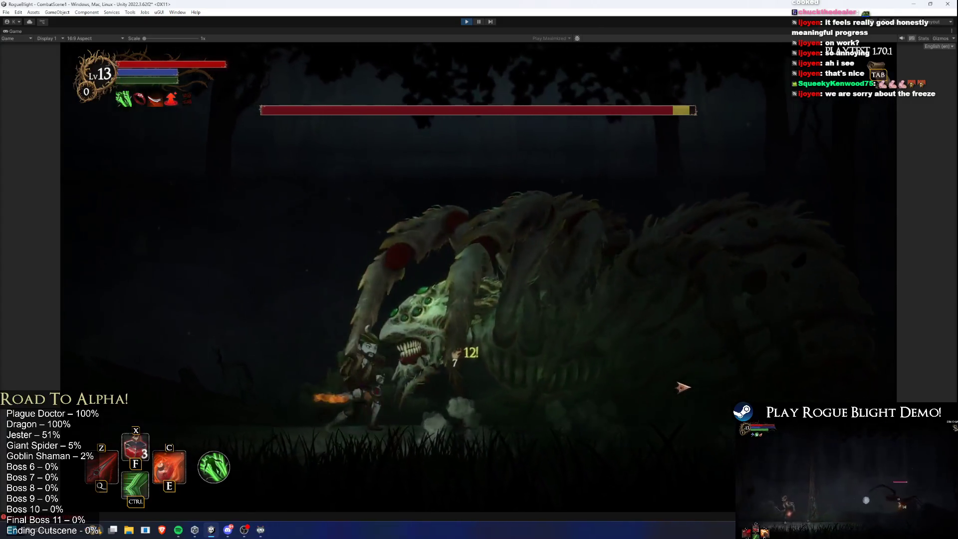
left_click(688, 395)
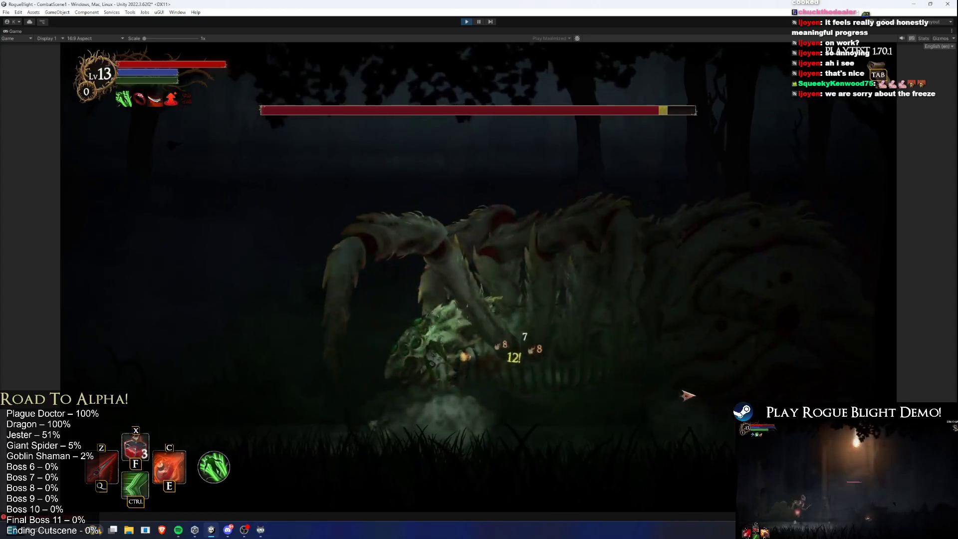
key("a")
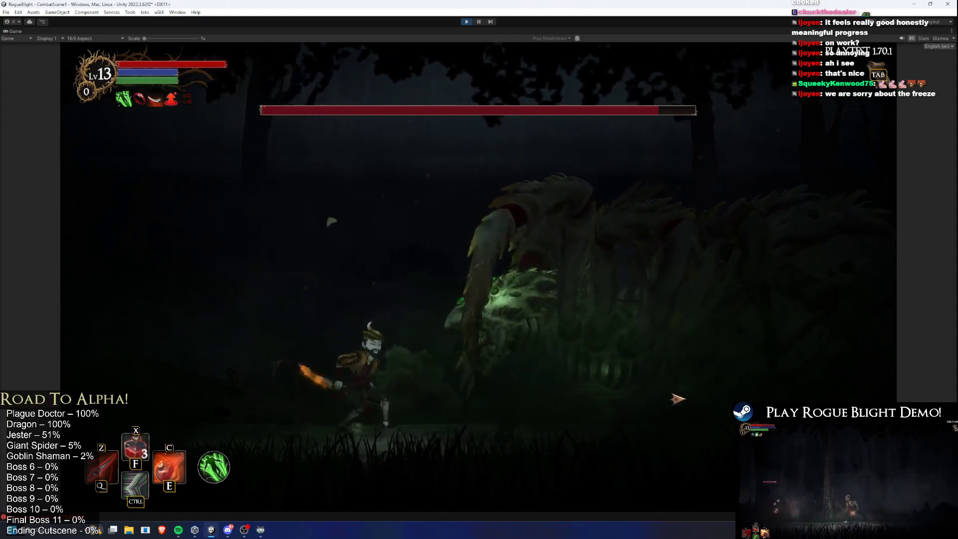
key("ctrl")
key("space")
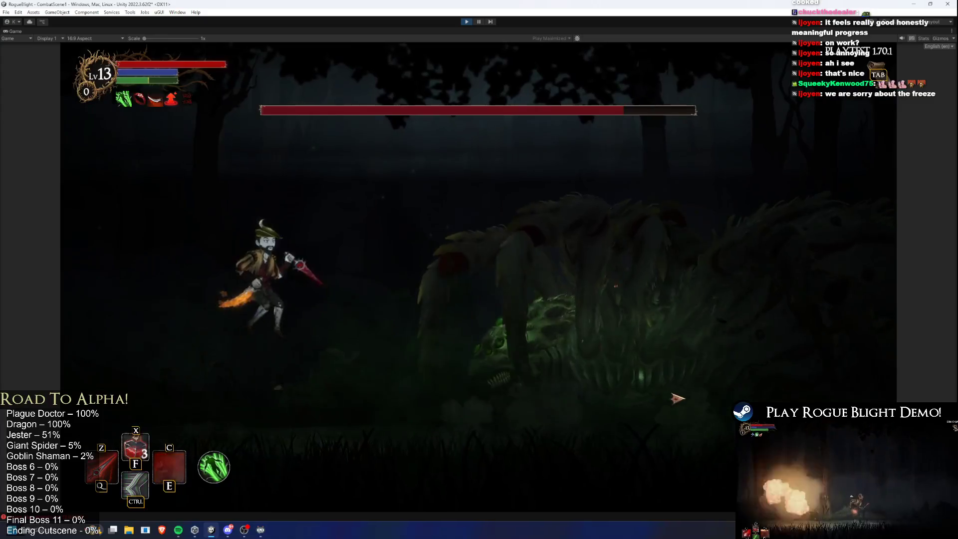
key("e")
key("d")
left_click(677, 398)
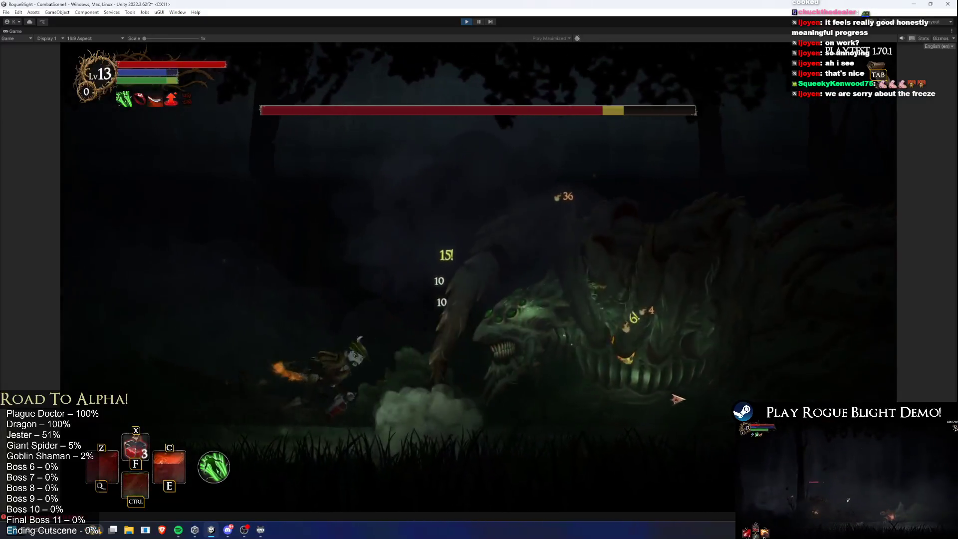
Keep dodging back and forth, dashing in and slashing the boss to drain its health.
key("a")
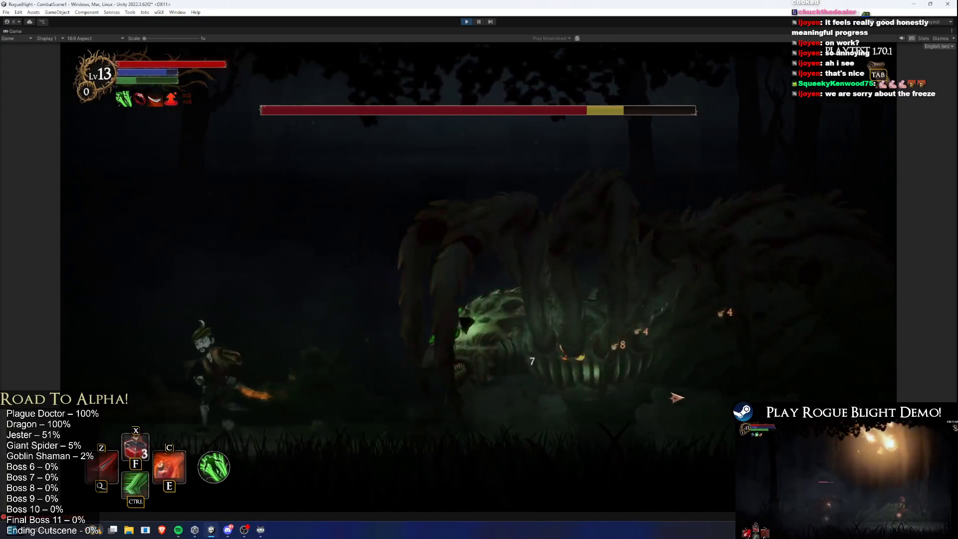
key("d")
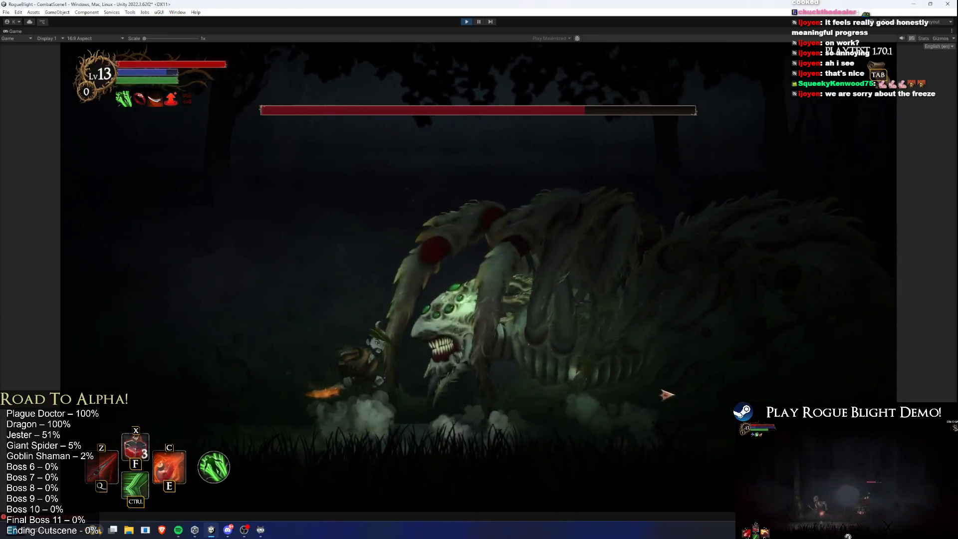
key("ctrl")
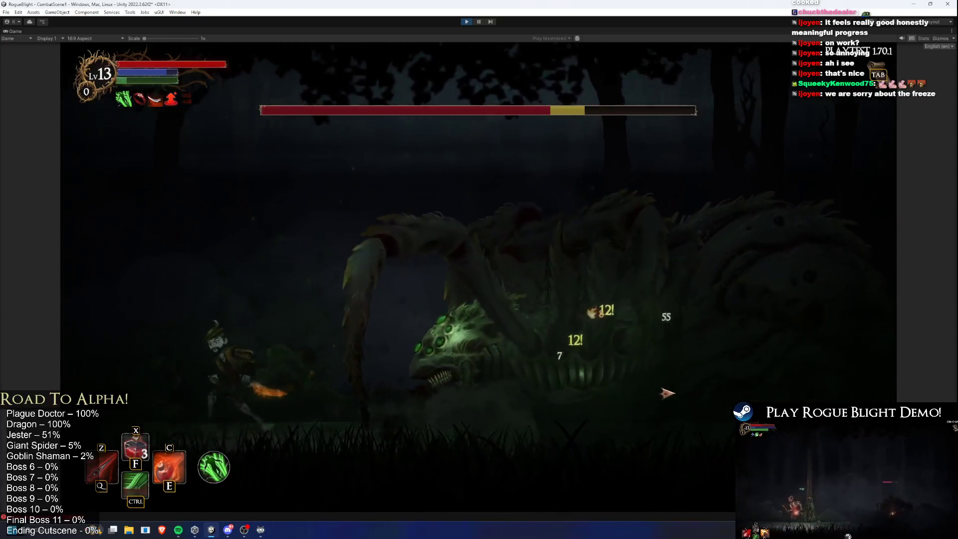
key("d")
left_click(667, 394)
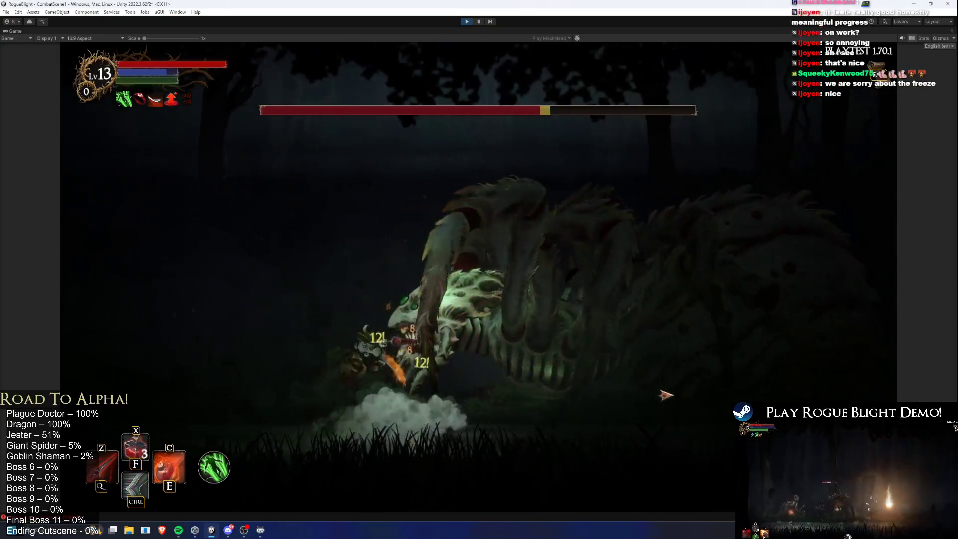
left_click(667, 396)
key("a")
key("d")
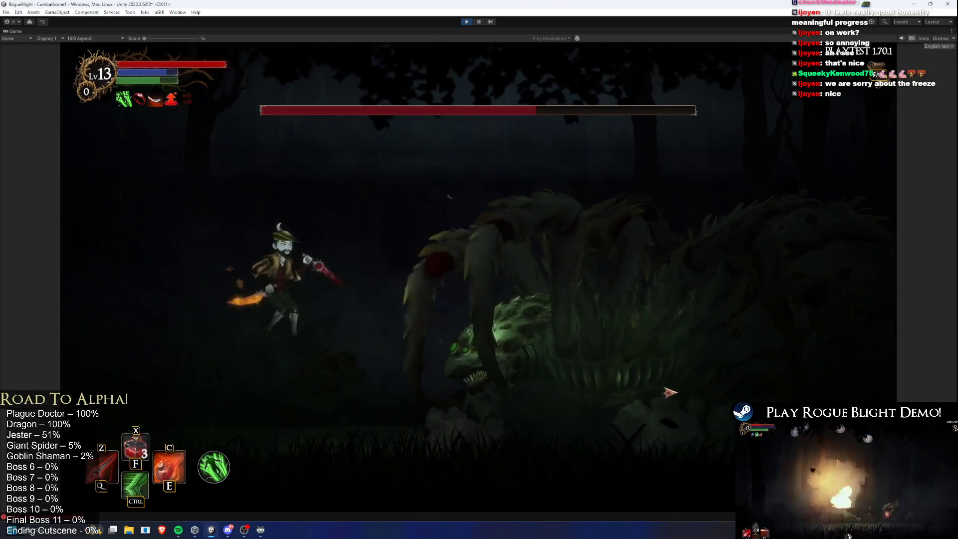
left_click(665, 392)
key("ctrl")
left_click(659, 395)
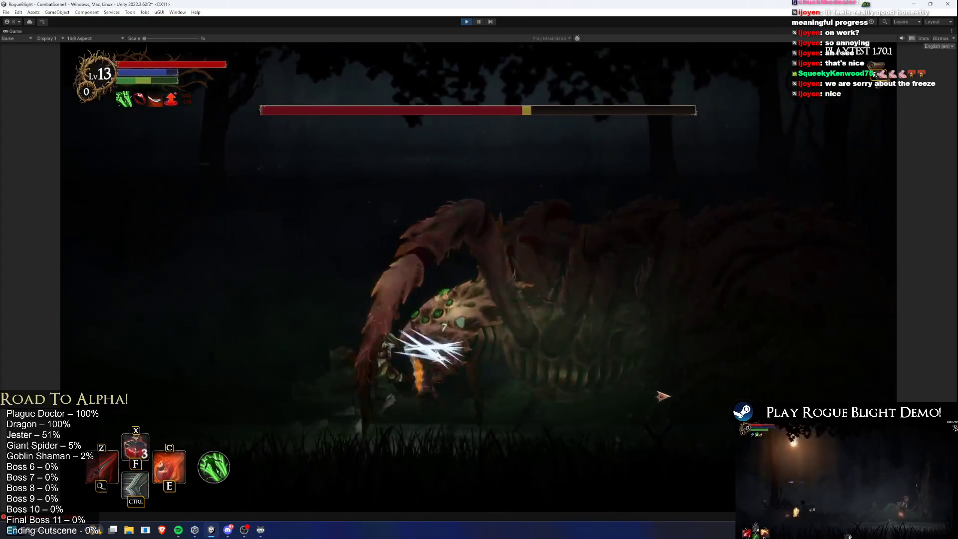
key("a")
key("d")
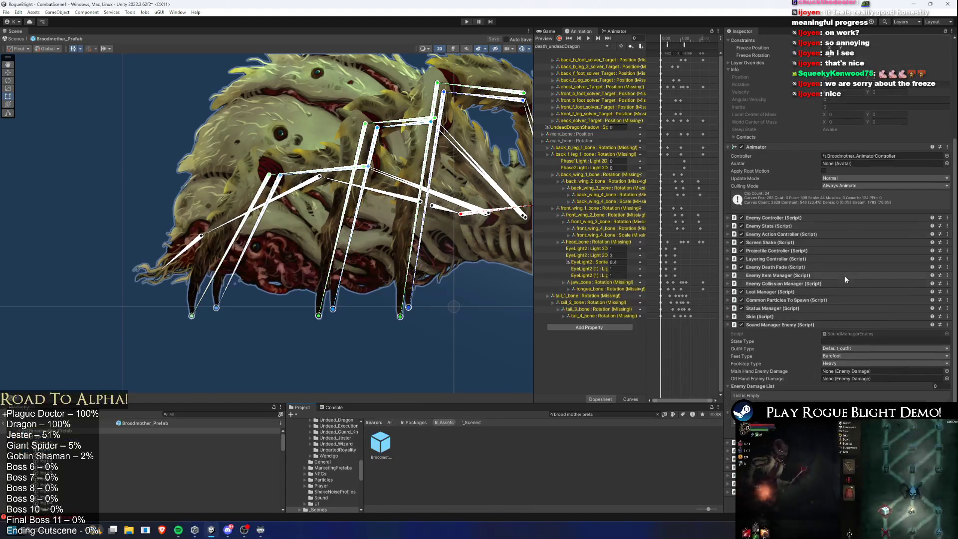
Expand the Broodmother's Enemy Stats component and scroll through its fields.
left_click(785, 226)
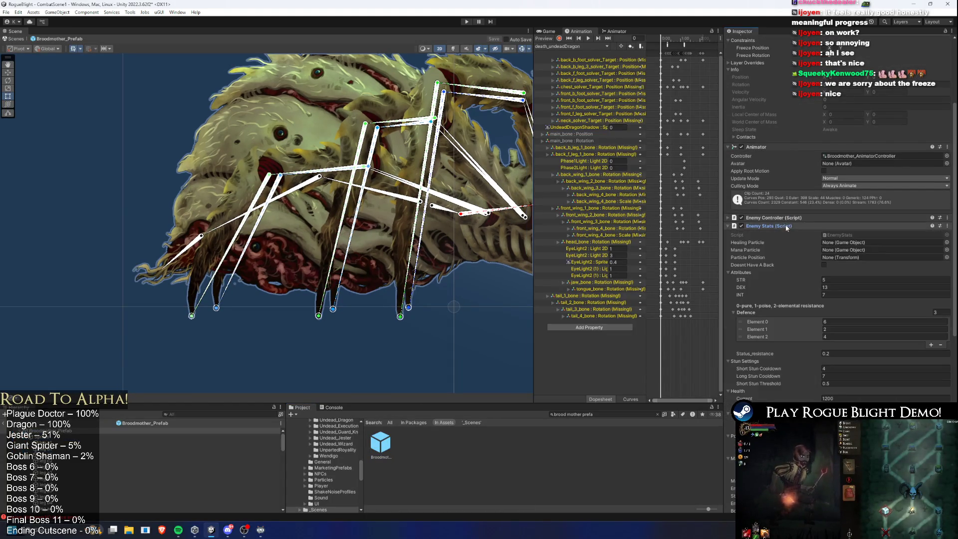
scroll(881, 262, "down", 3)
scroll(881, 262, "down", 2)
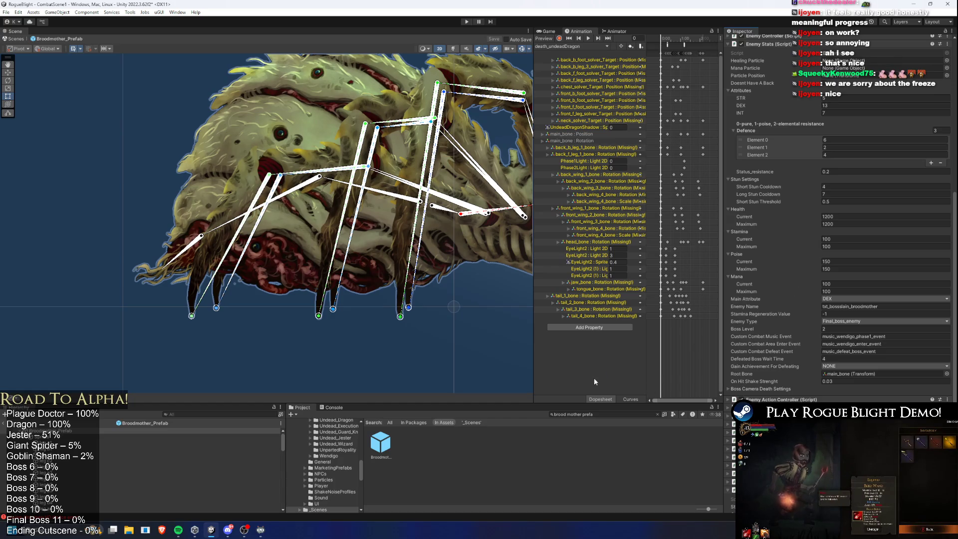
left_click(844, 375)
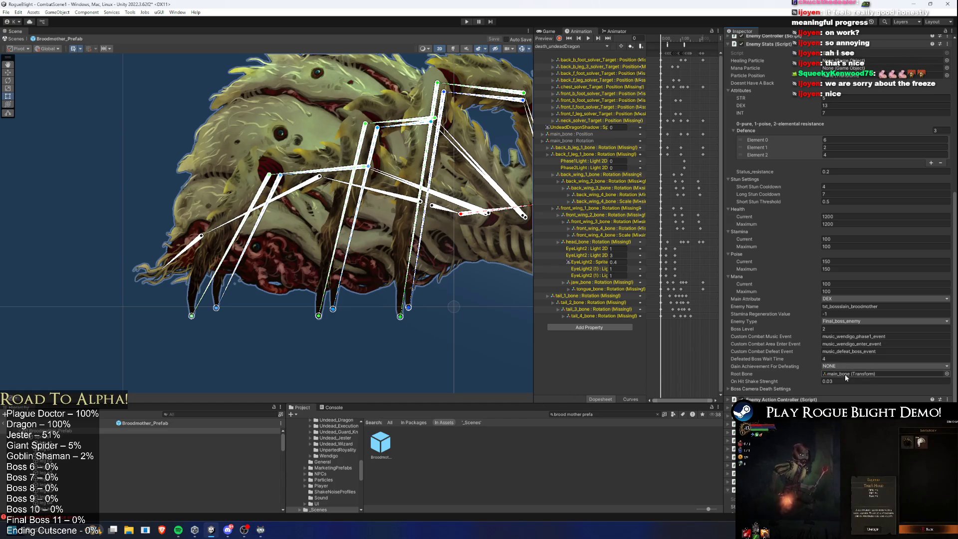
Search the project for the UndeadDragon prefab and view its stats for comparison.
left_click(615, 413)
type("u")
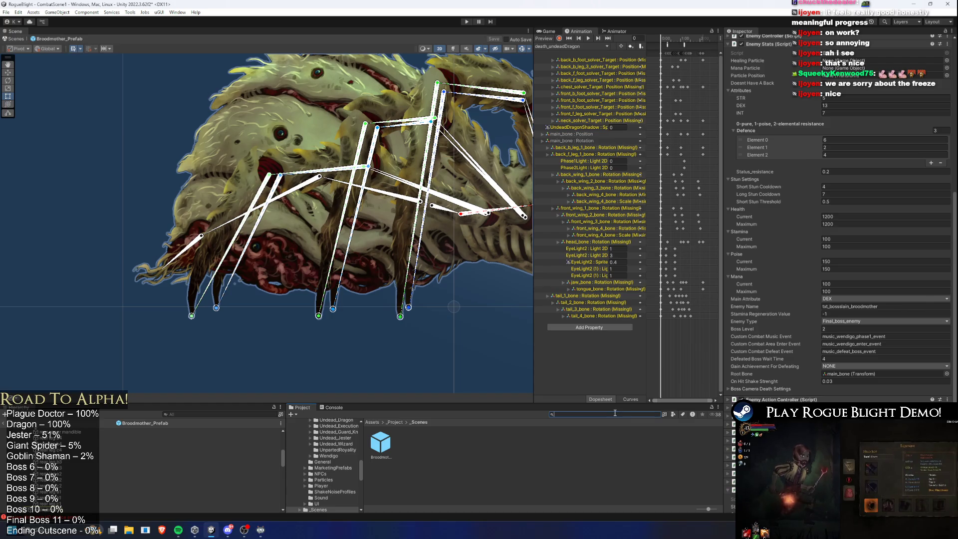
type("ndead dragon prefa")
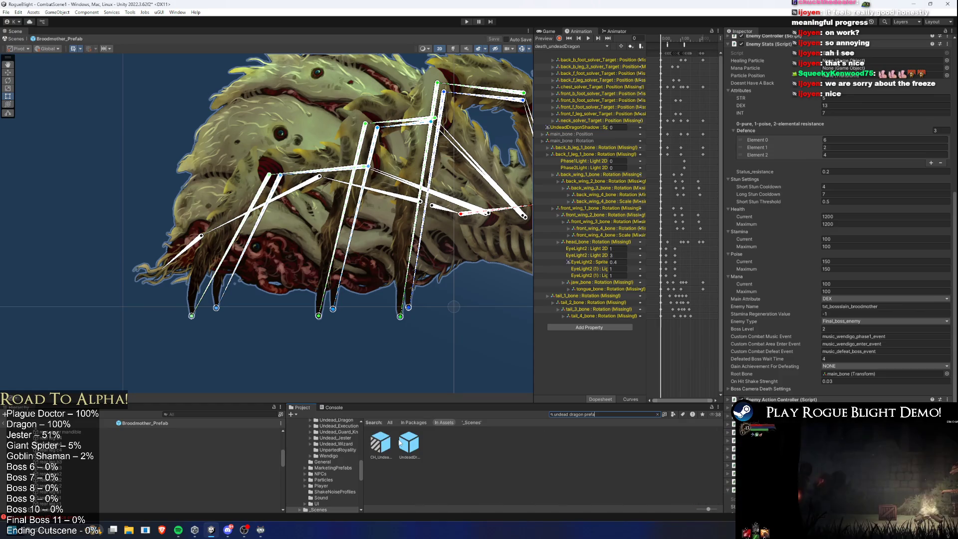
left_click(409, 442)
Reselect Broodmother_Prefab and change its On Hit Shake Strenght from 0.03 to 1.
left_click(120, 110)
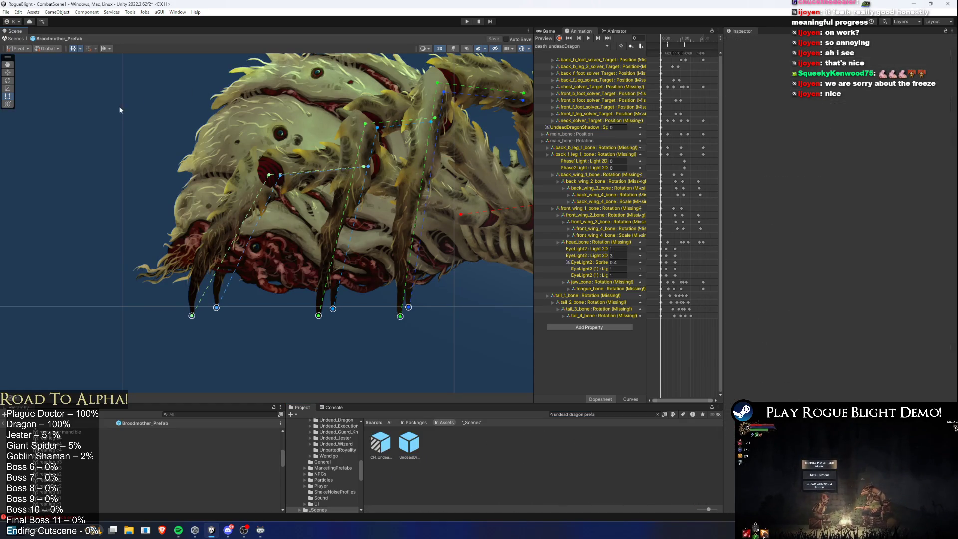
left_click(321, 101)
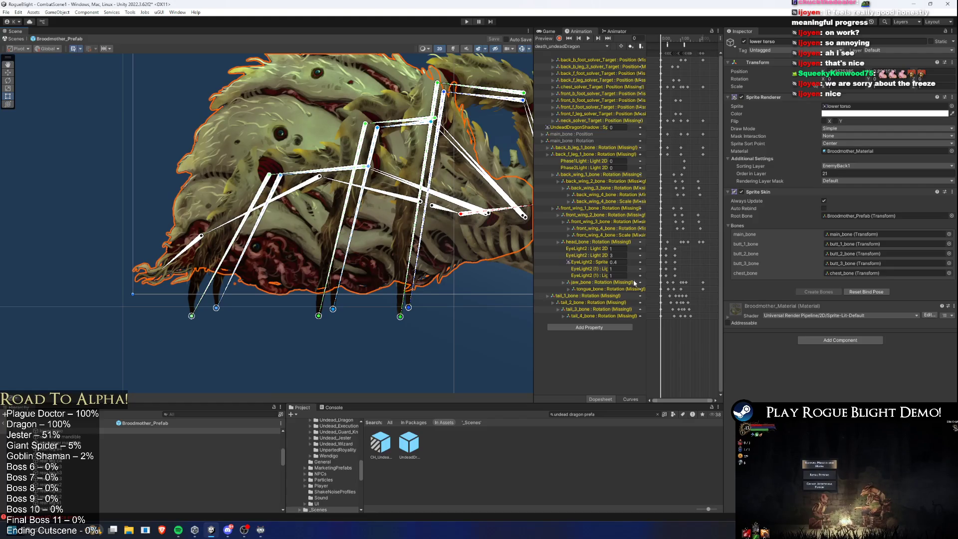
scroll(154, 474, "up", 5)
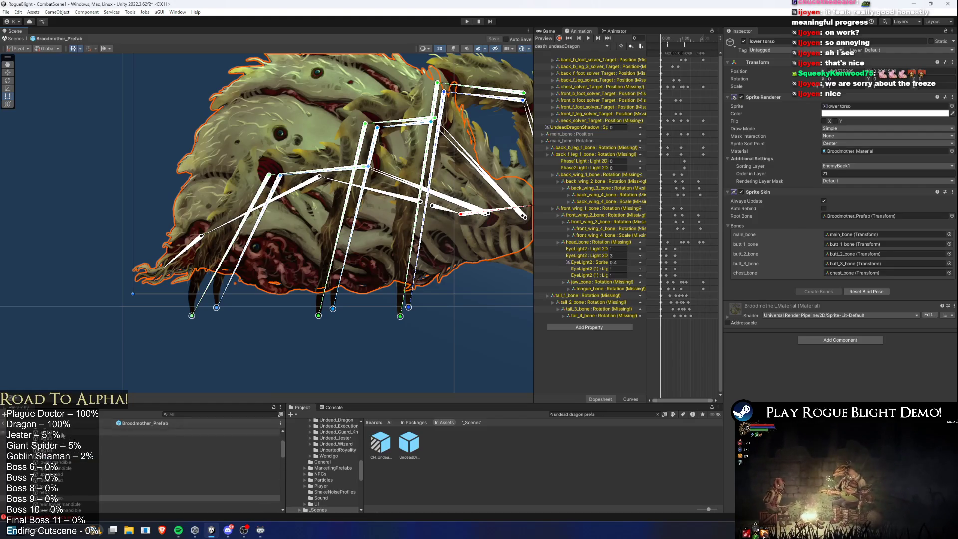
left_click(62, 431)
scroll(870, 331, "down", 10)
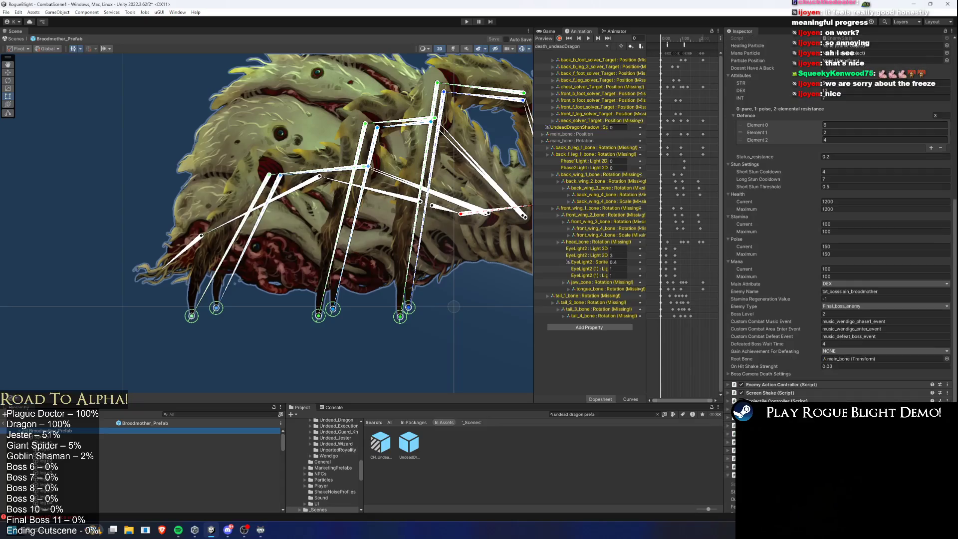
left_click(848, 366)
type("1")
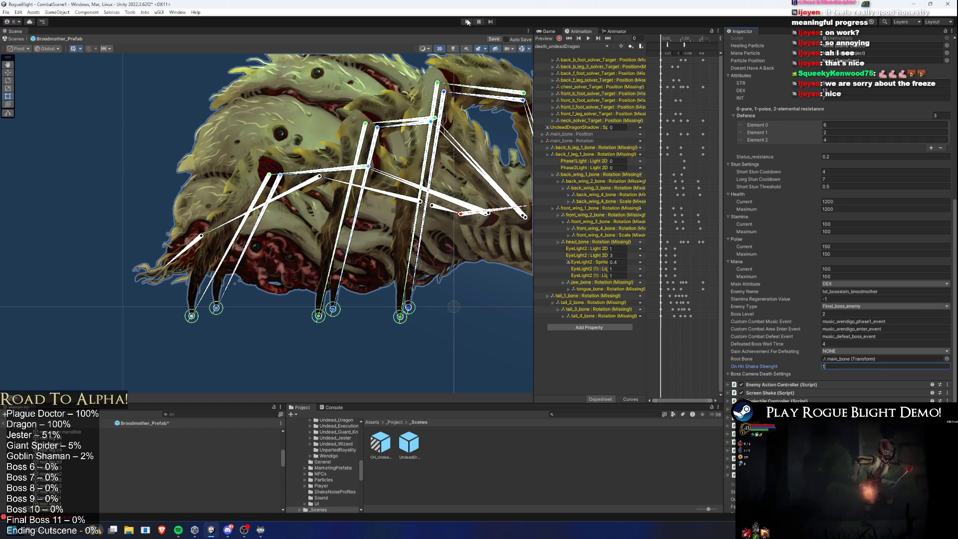
Save the prefab, start Play past the prefab-mode warning, and repeatedly attack the spider boss.
key("ctrl+s")
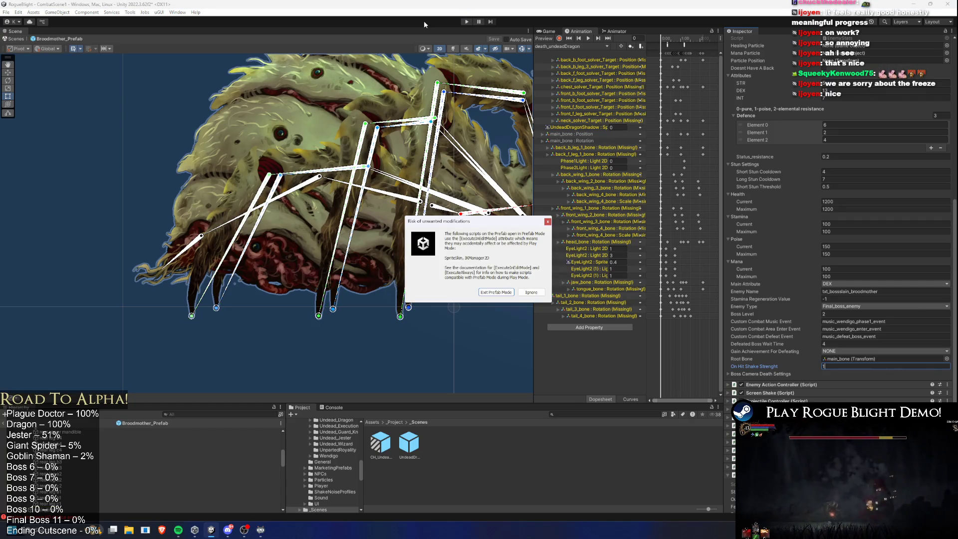
key("Return")
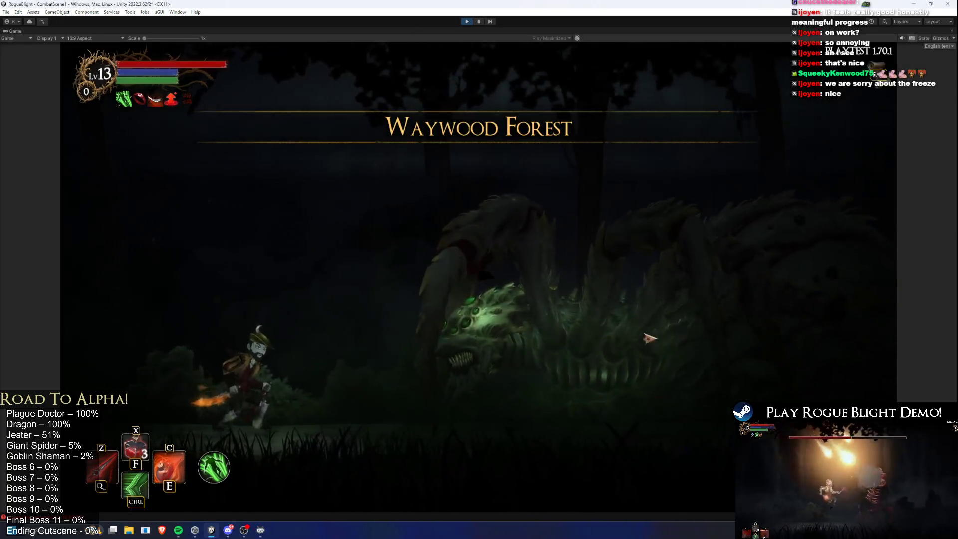
left_click(703, 359)
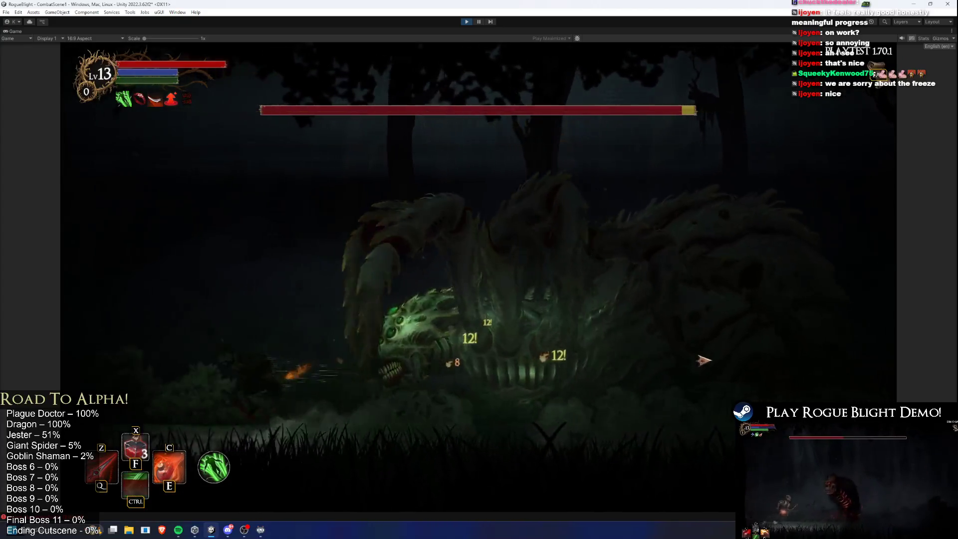
left_click(699, 363)
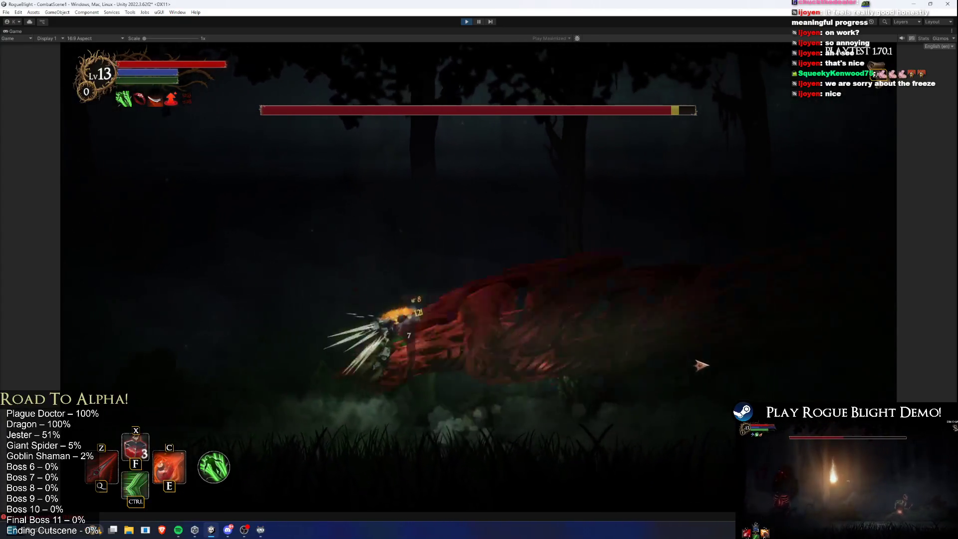
left_click(706, 361)
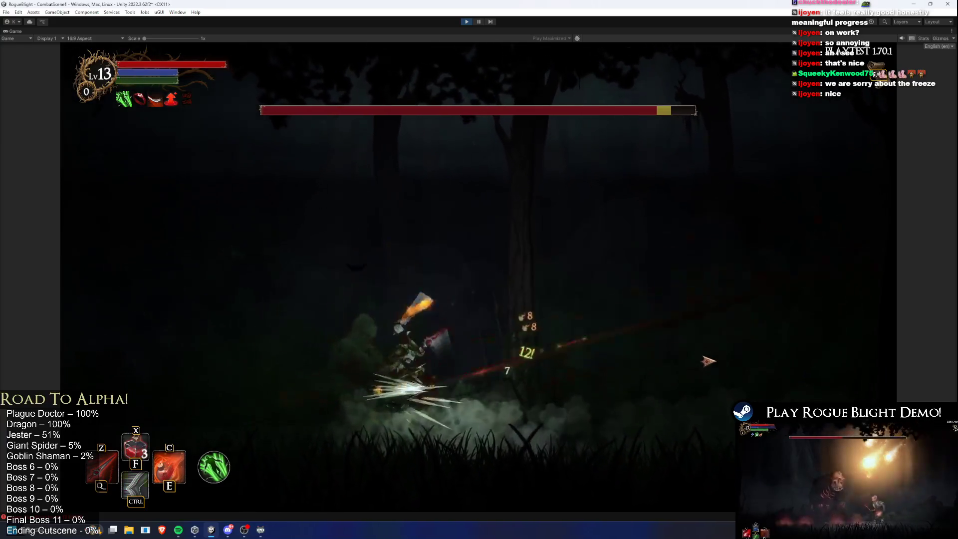
left_click(708, 358)
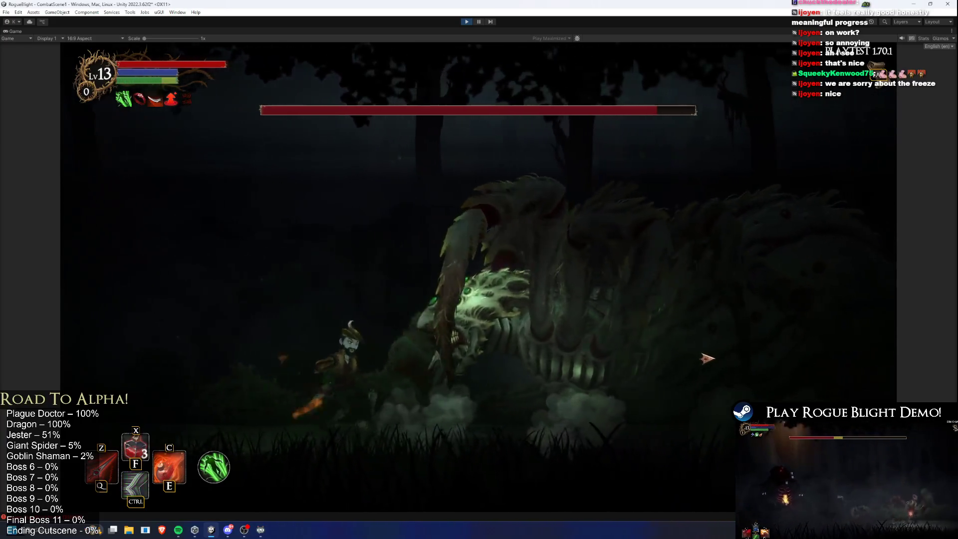
left_click(709, 356)
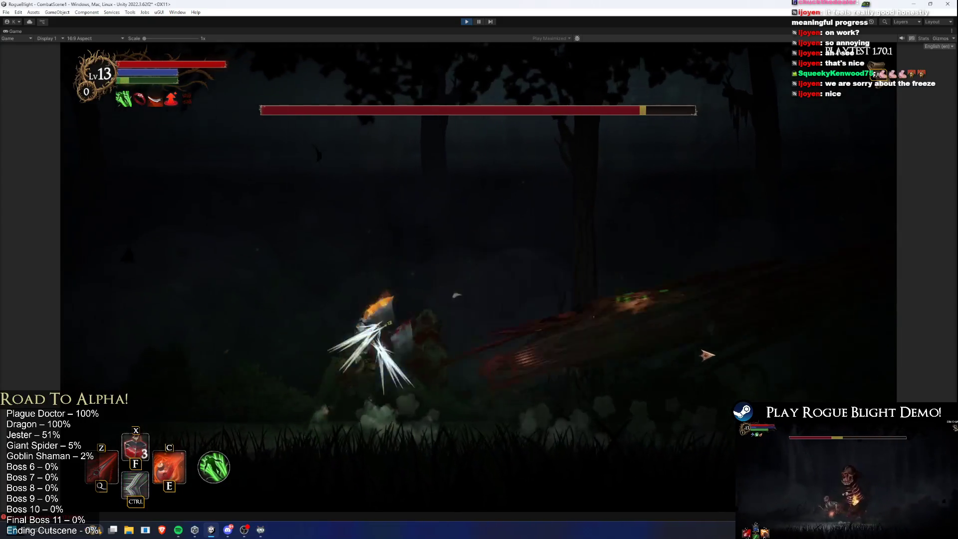
left_click(709, 355)
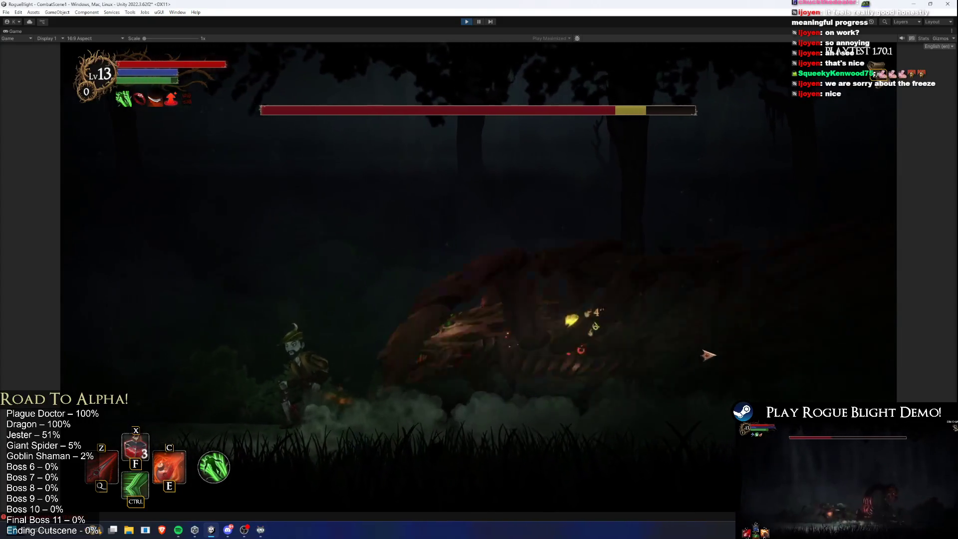
left_click(709, 355)
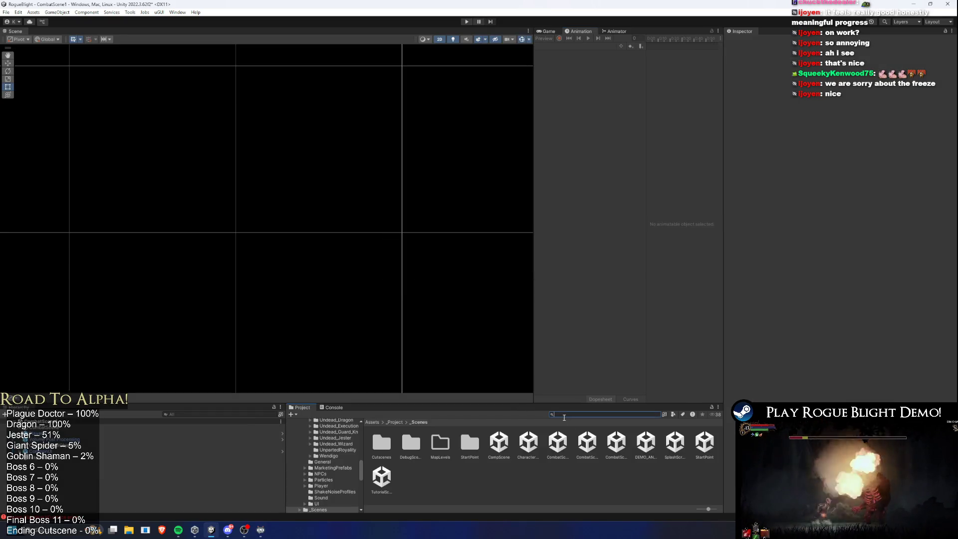
type("undead")
Find the Broodmother prefab, set On Hit Shake Strenght to 0.05, save, and start playing.
key("ctrl+a")
type("b")
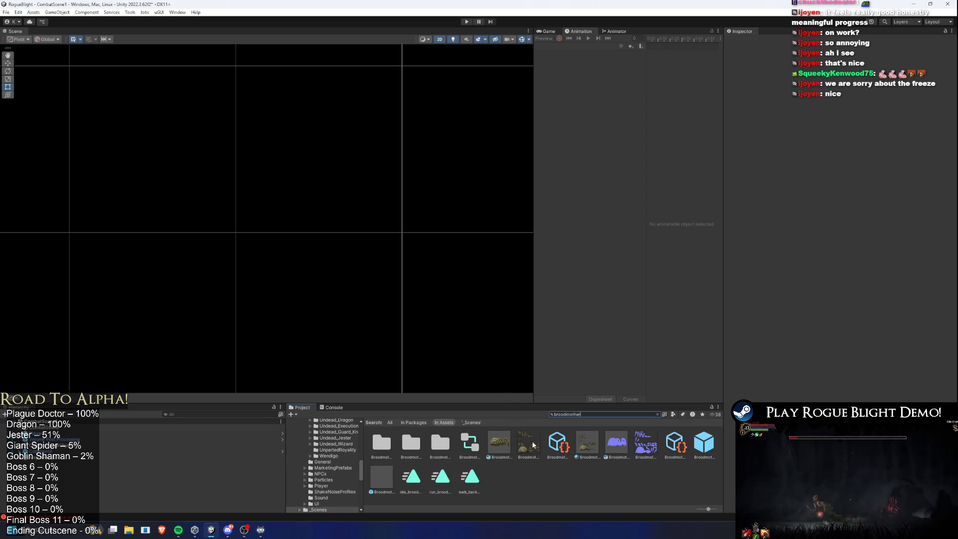
left_click(704, 443)
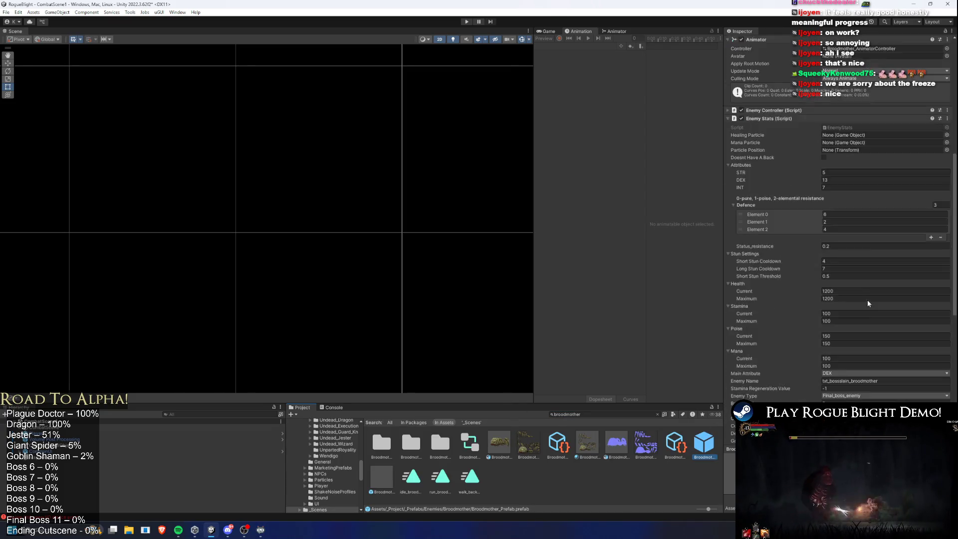
scroll(867, 303, "down", 5)
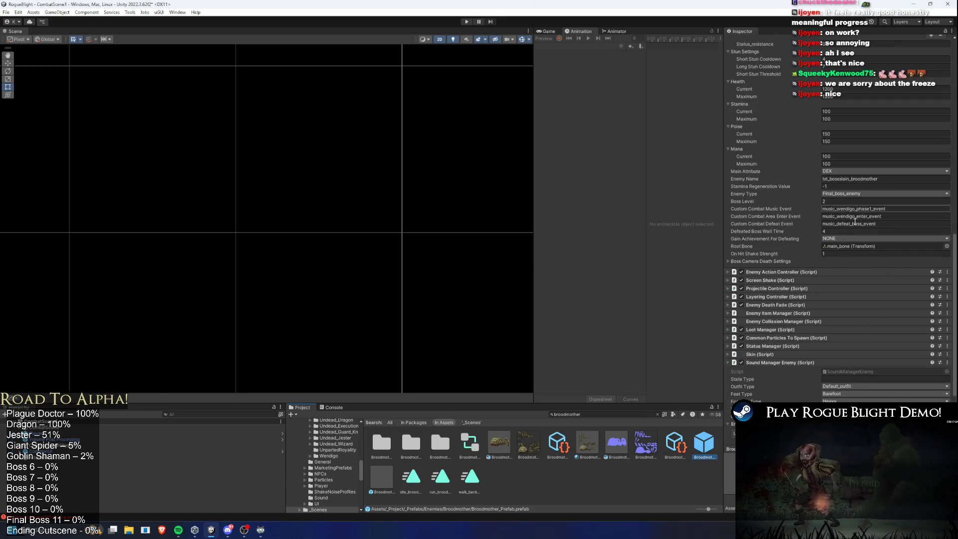
left_click(835, 254)
type("0.05")
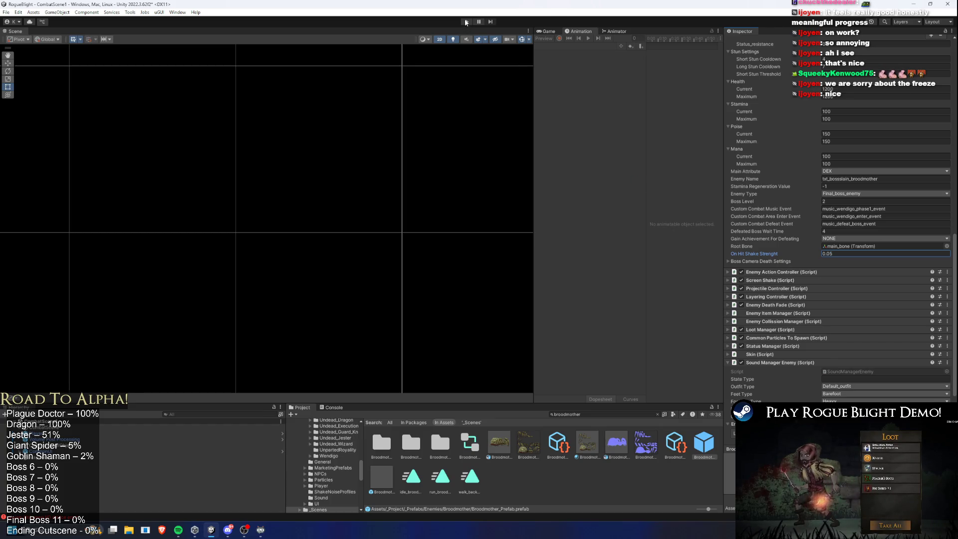
key("ctrl+s")
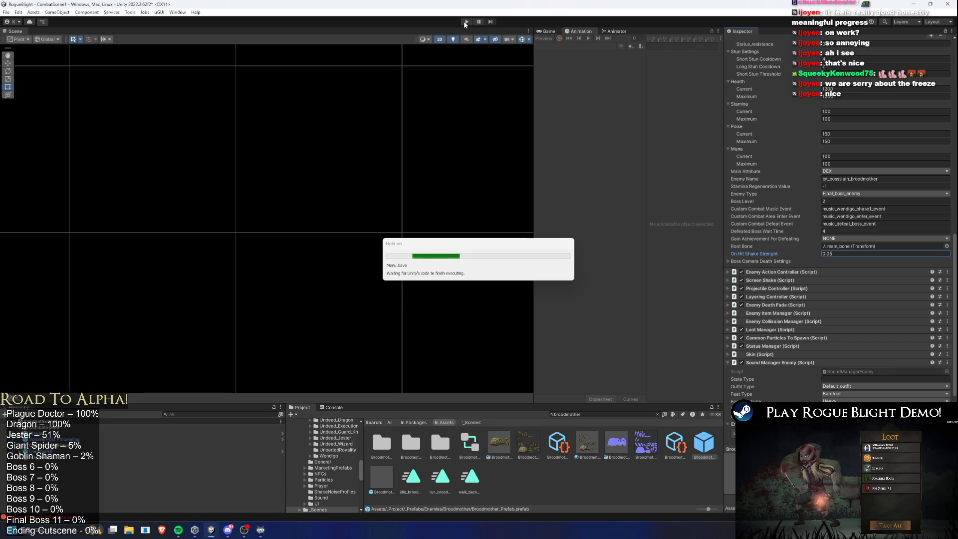
left_click(465, 22)
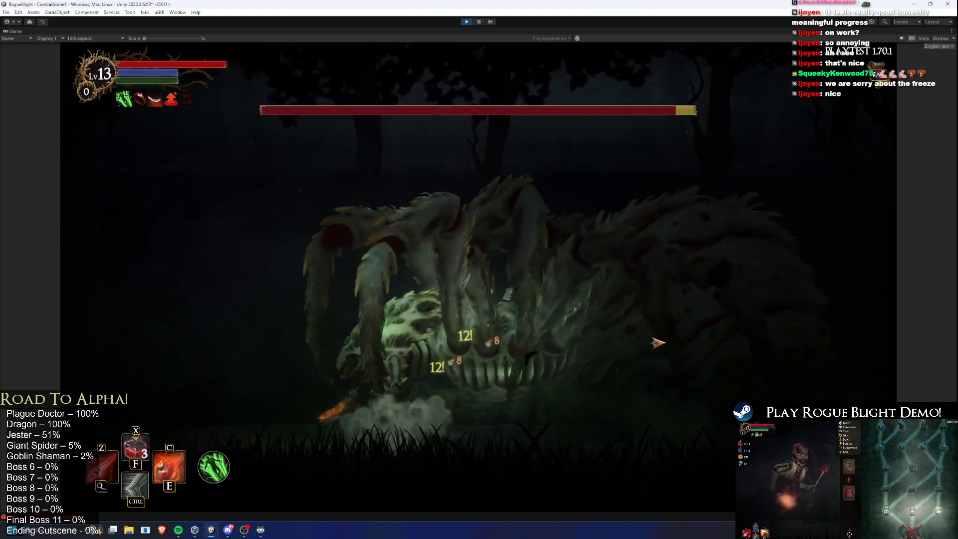
Fight the spider boss with dashes, slashes and the C skill, dodging its lunges.
key("Right")
key("ctrl")
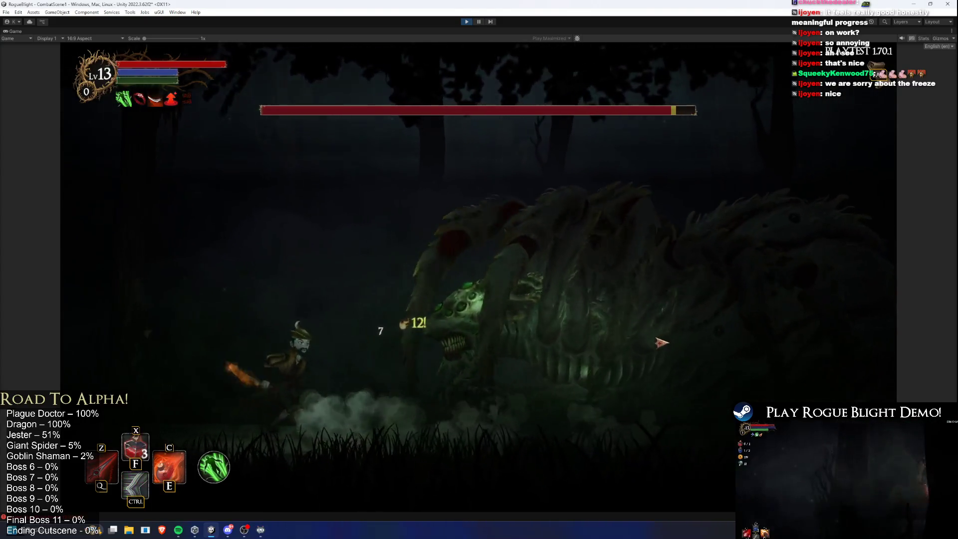
key("d")
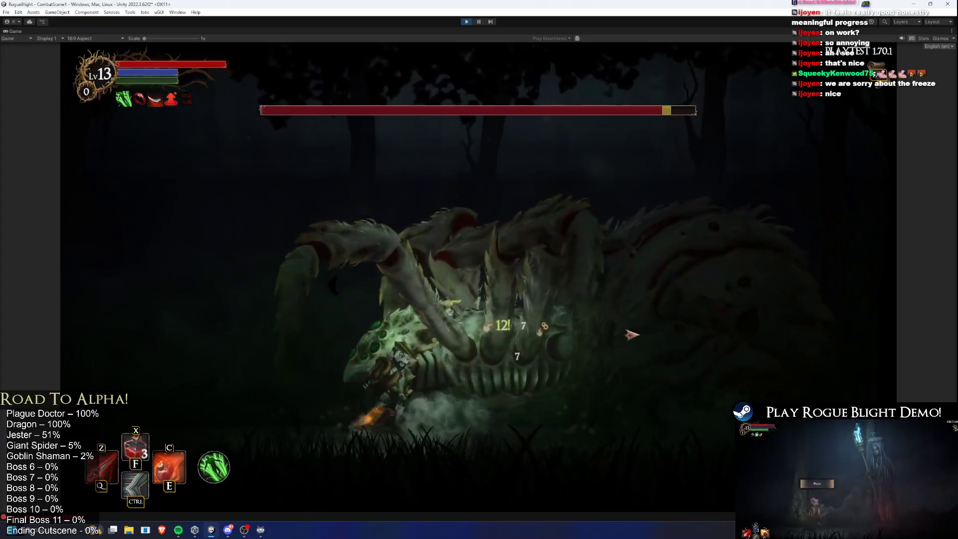
left_click(634, 336)
key("ctrl")
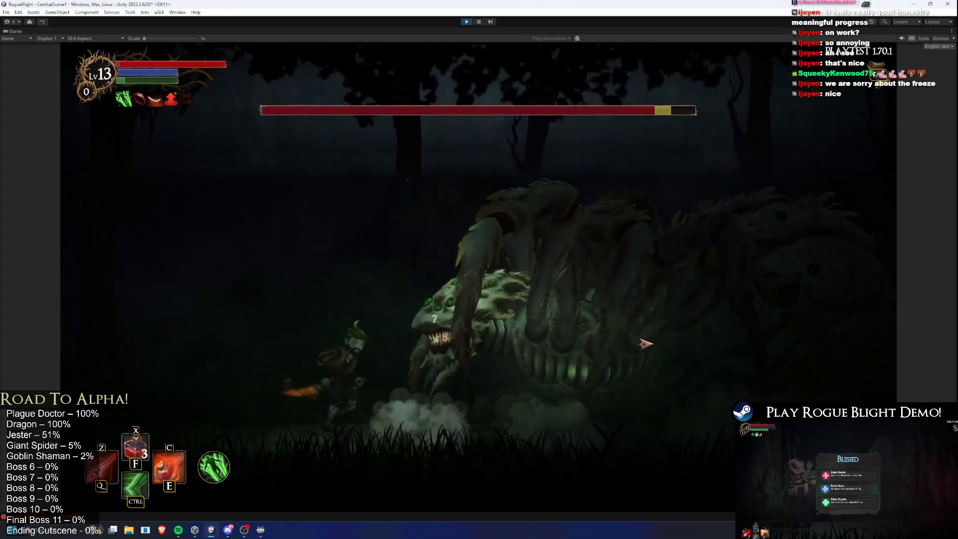
key("c")
key("d")
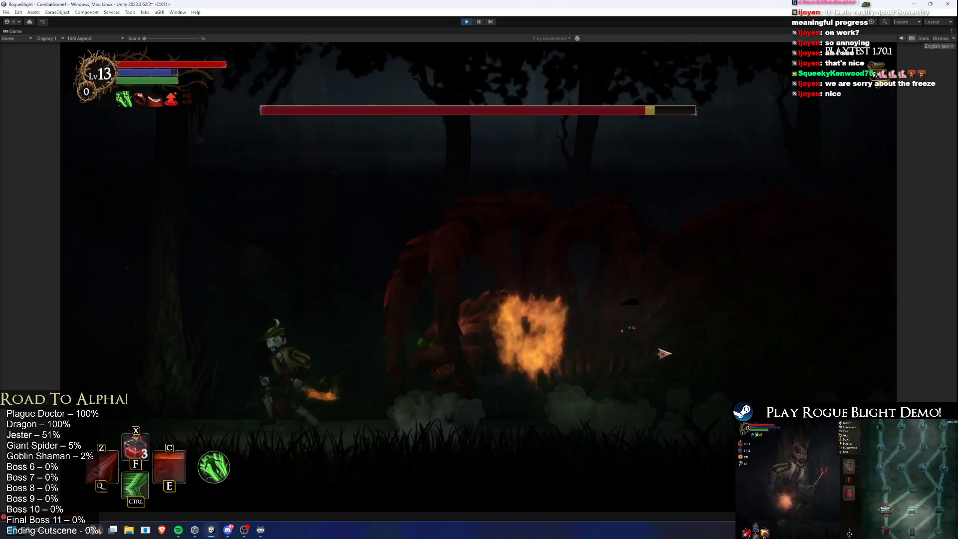
left_click(668, 354)
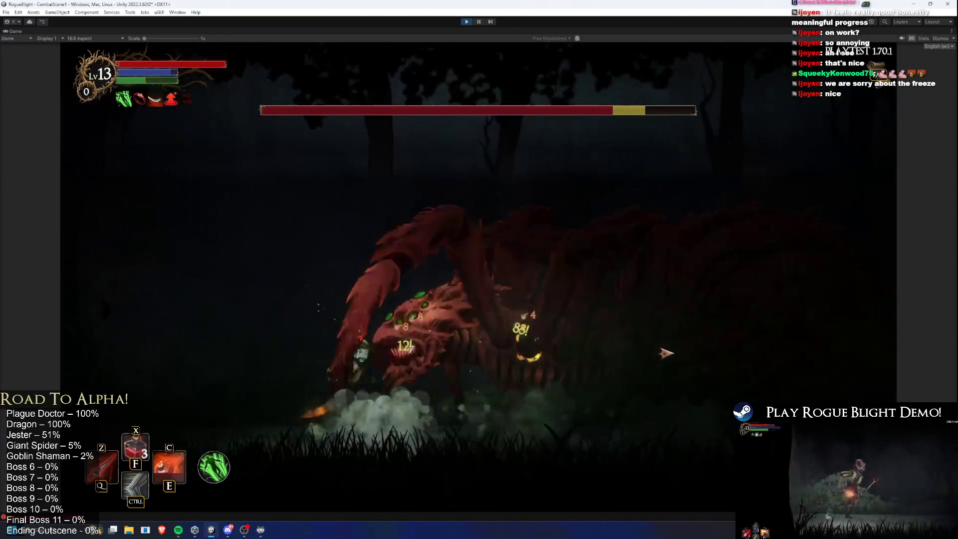
left_click(667, 352)
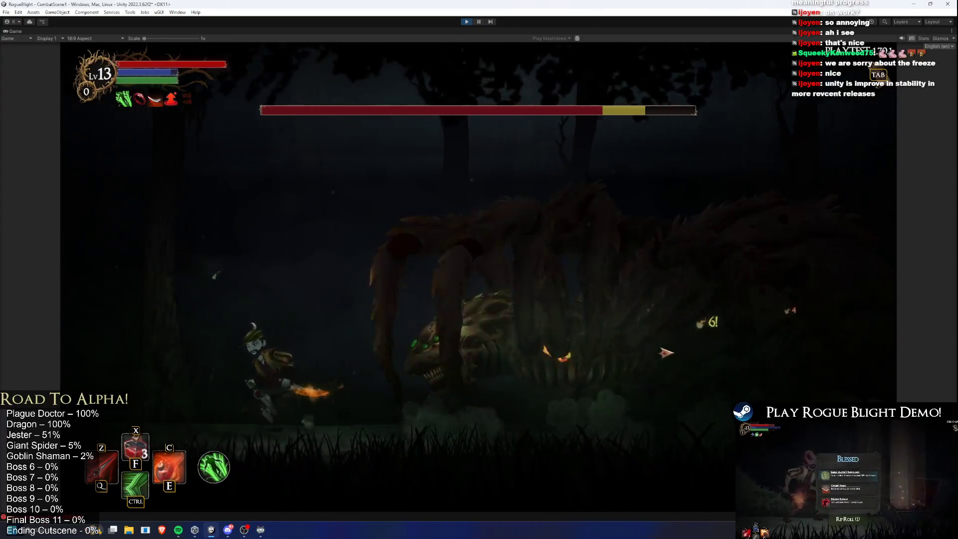
key("a")
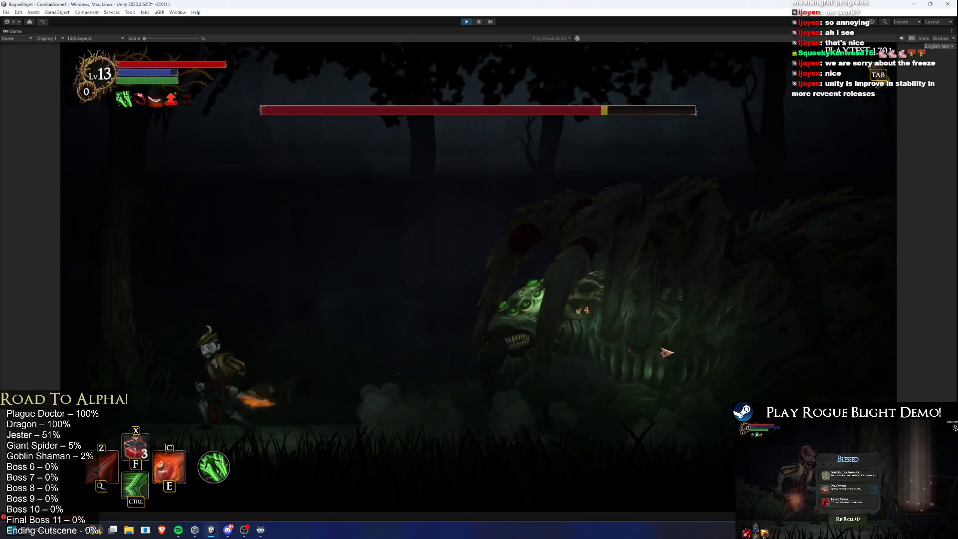
key("d")
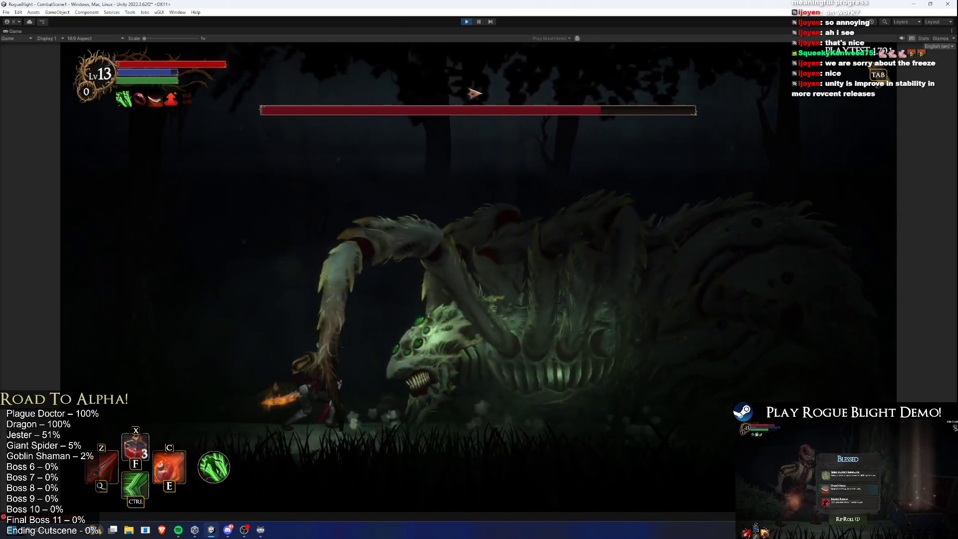
key("a")
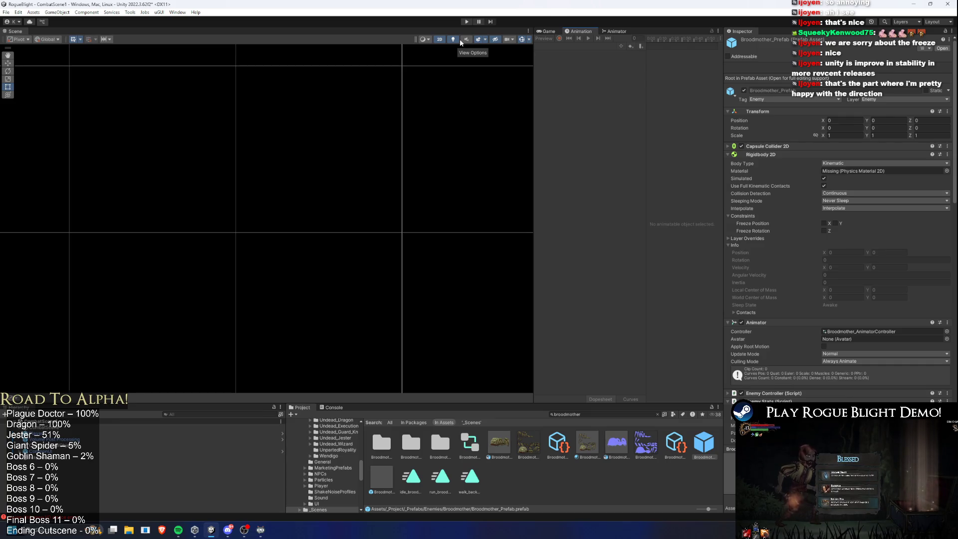
Set the Enemy Stats On Hit Shake Strenght to 0.035 and start a new playtest.
scroll(908, 291, "down", 15)
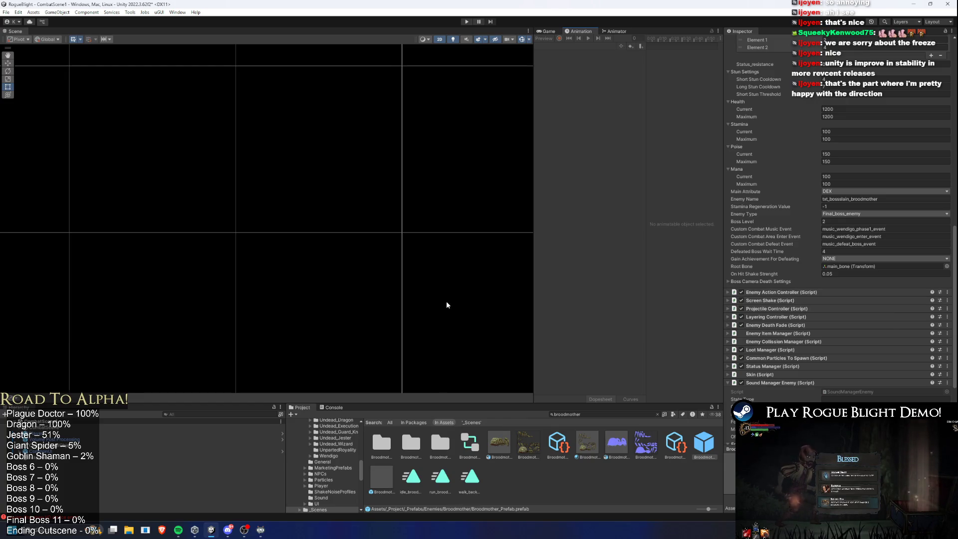
scroll(953, 252, "down", 3)
left_click(836, 173)
type("0.035")
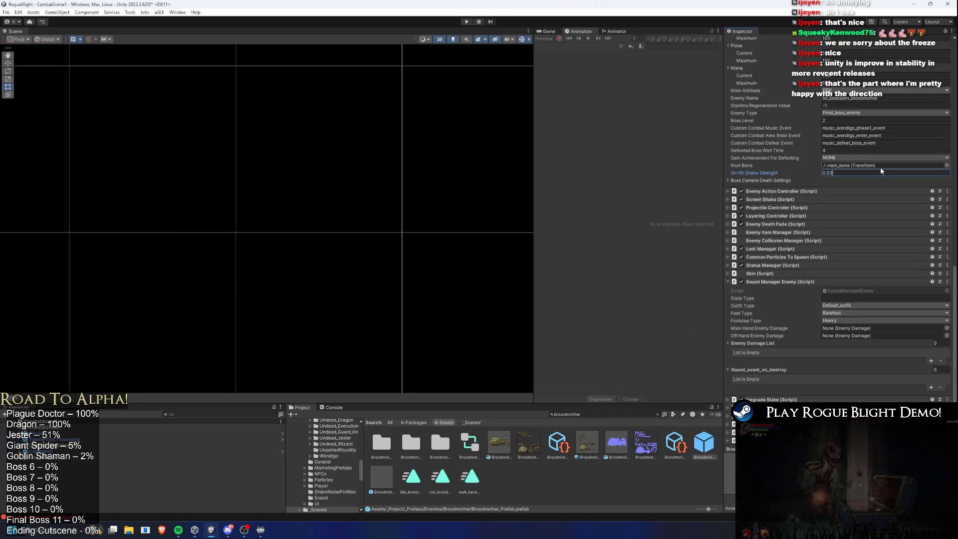
left_click(467, 22)
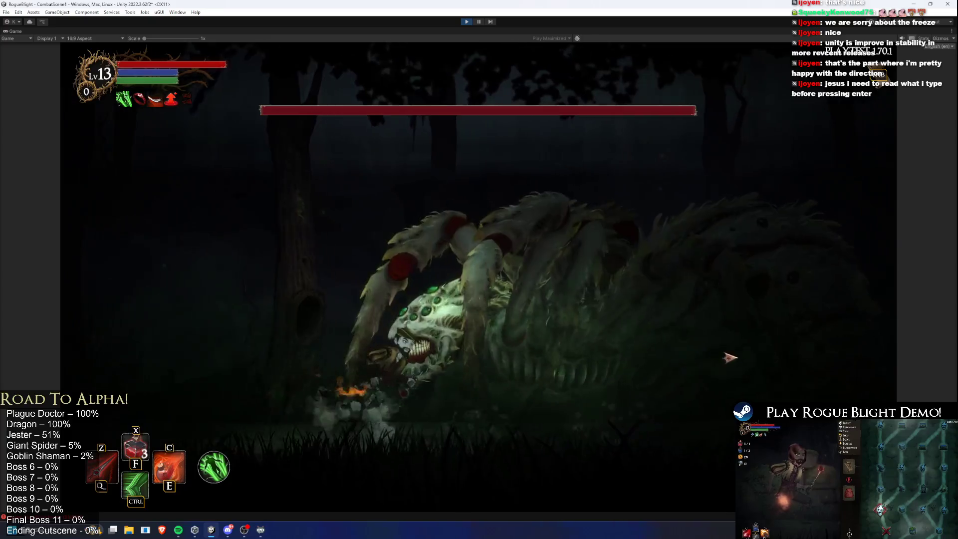
Dash in and slash the boss repeatedly, then stop the playtest with Ctrl+P.
key("ctrl")
left_click(719, 355)
left_click(728, 353)
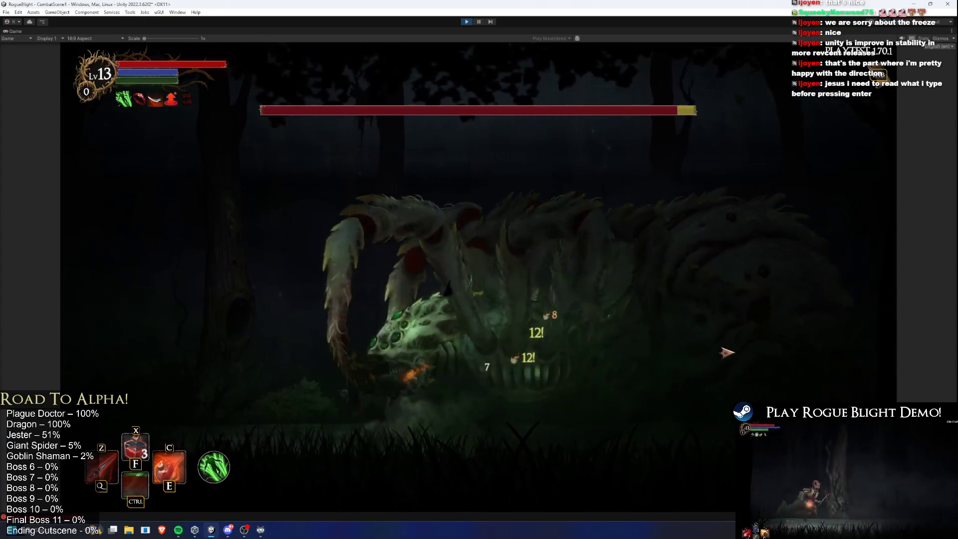
left_click(726, 353)
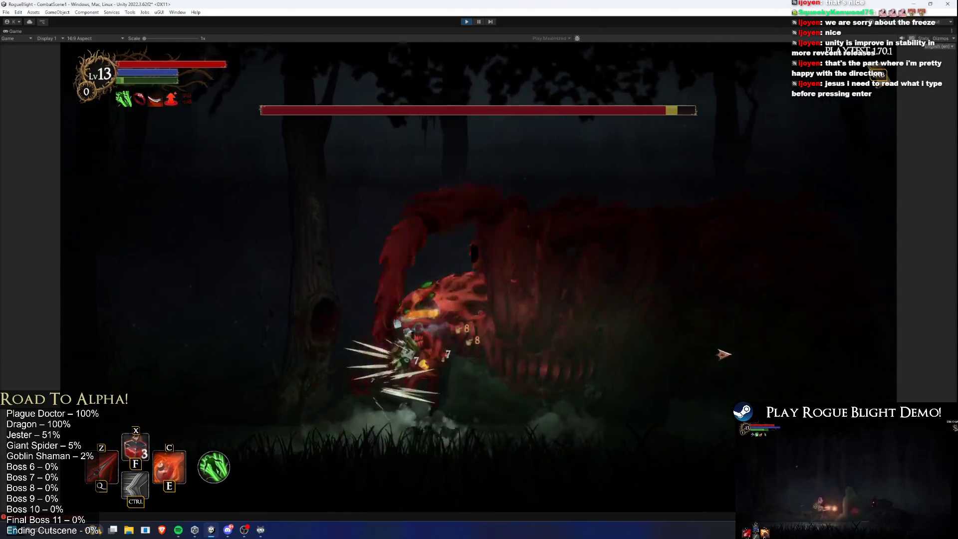
key("q")
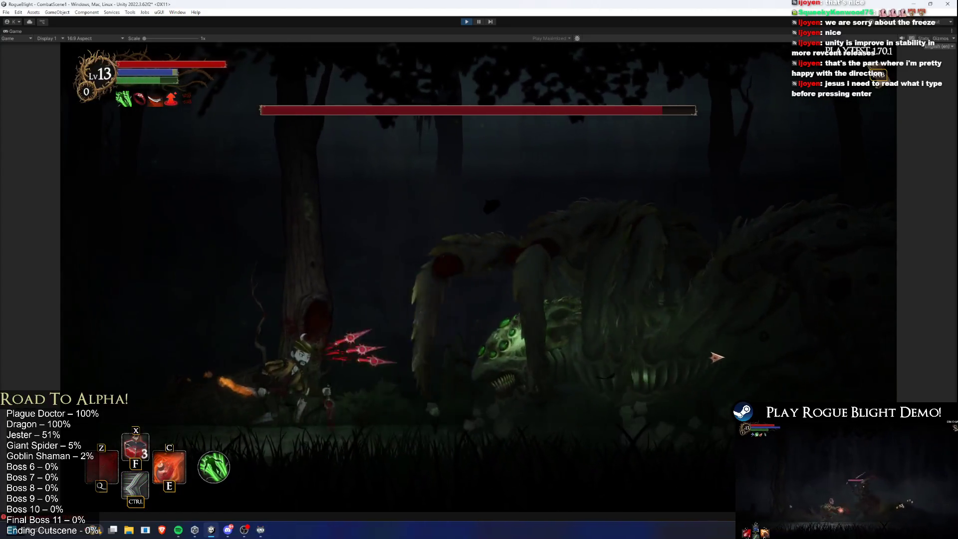
key("ctrl")
left_click(716, 355)
left_click(711, 356)
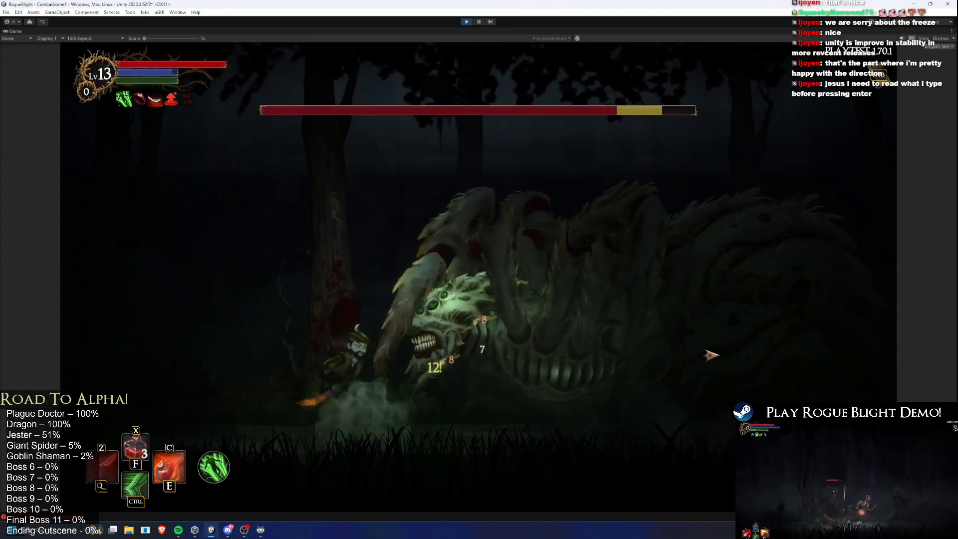
key("ctrl+p")
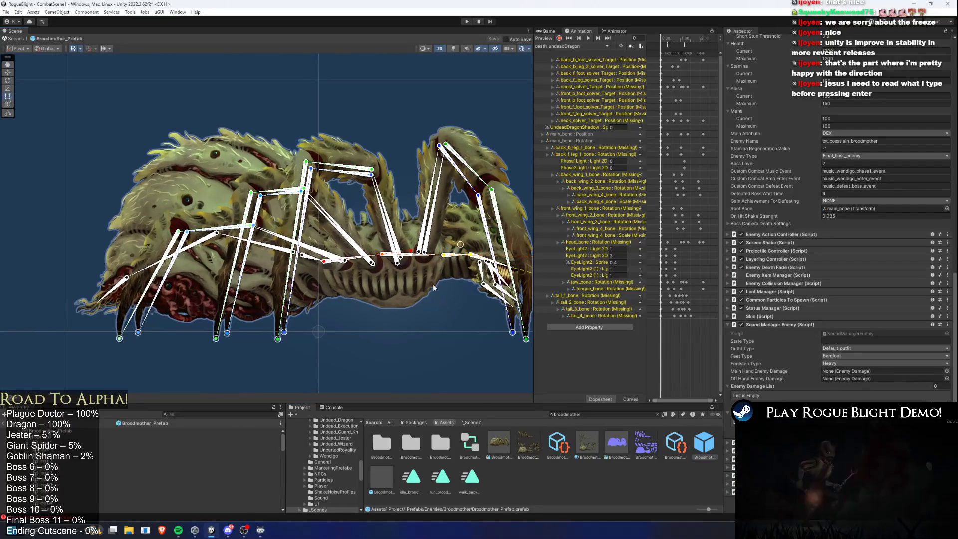
Select the Broodmother torso sprite to show its Sprite Renderer and Sprite Skin bones.
left_click(420, 278)
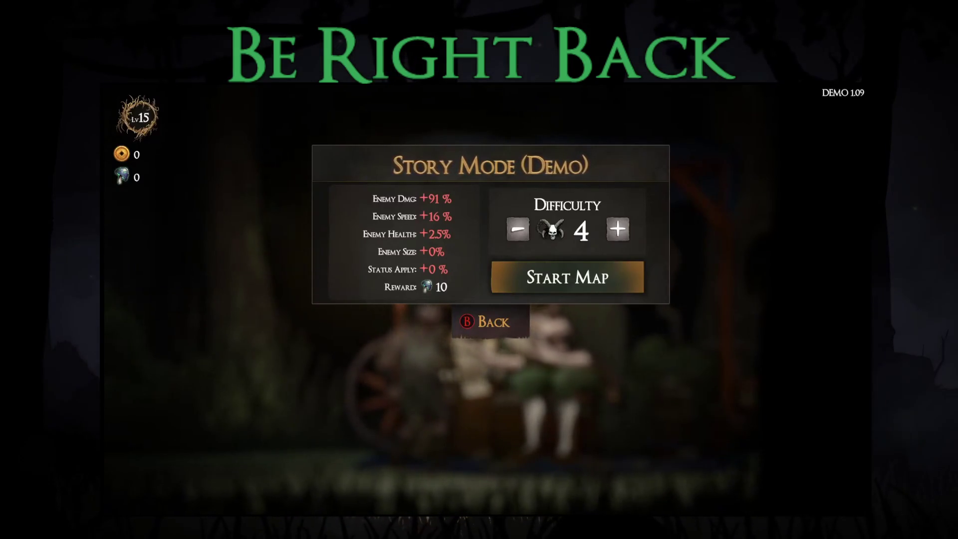
Start a Story Mode run at difficulty 4 with the Wooden Dagger and Scholar's Notes blessing.
key("Return")
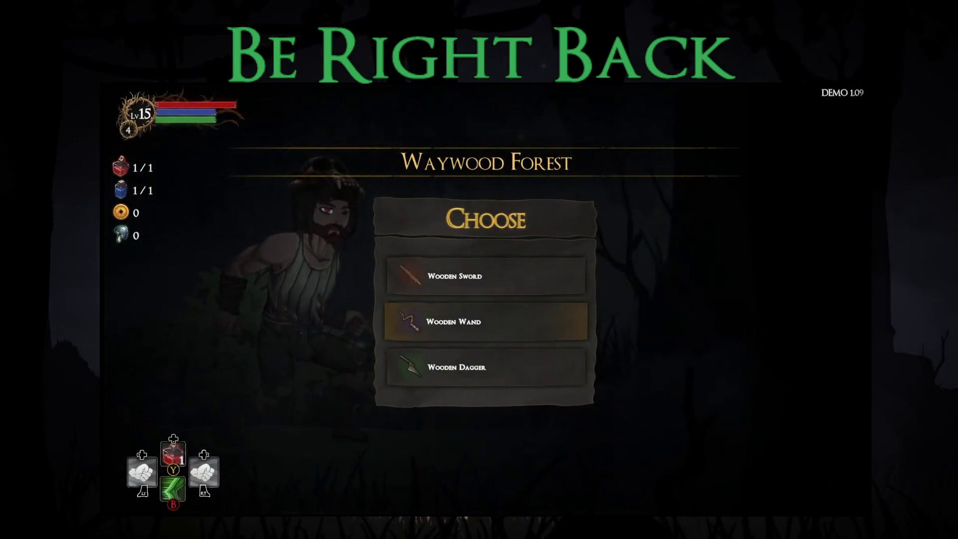
key("Down")
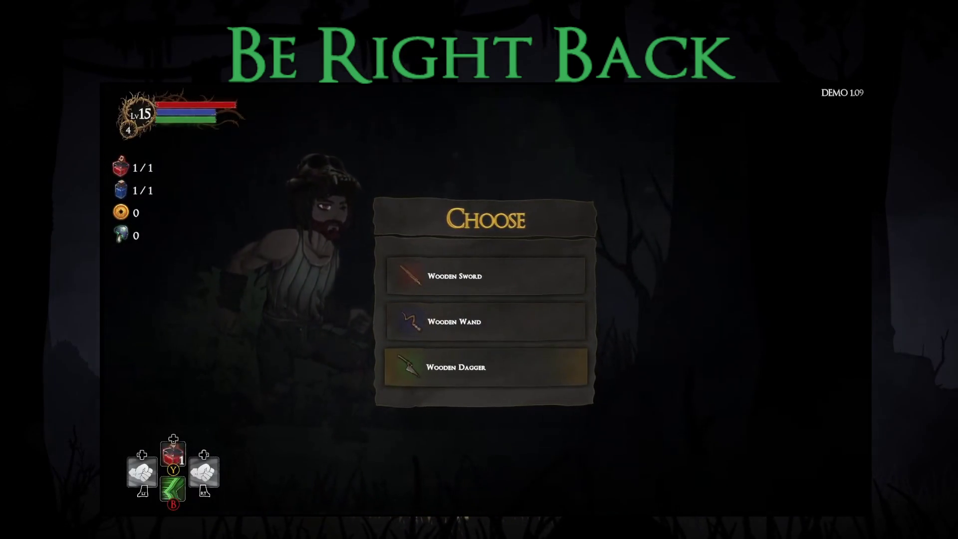
key("Return")
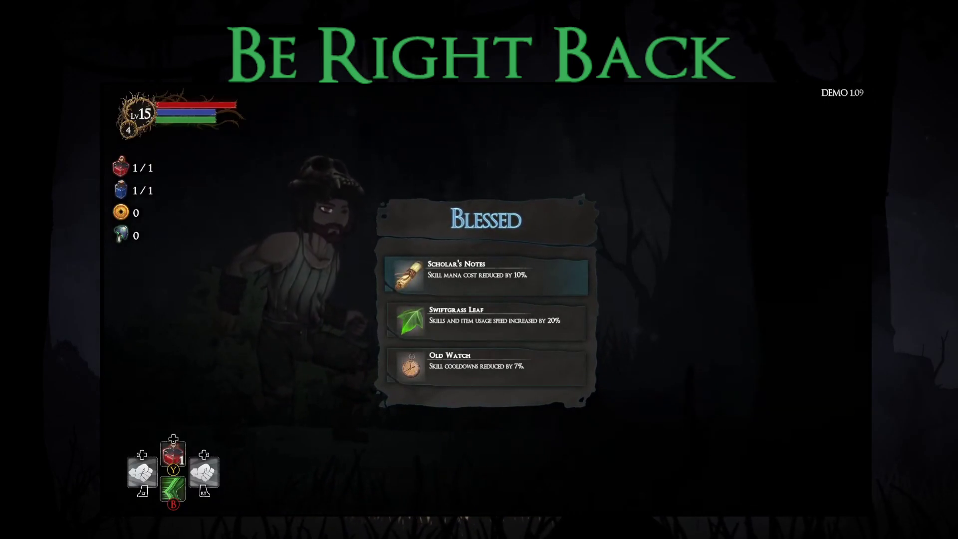
key("Down")
key("Down")
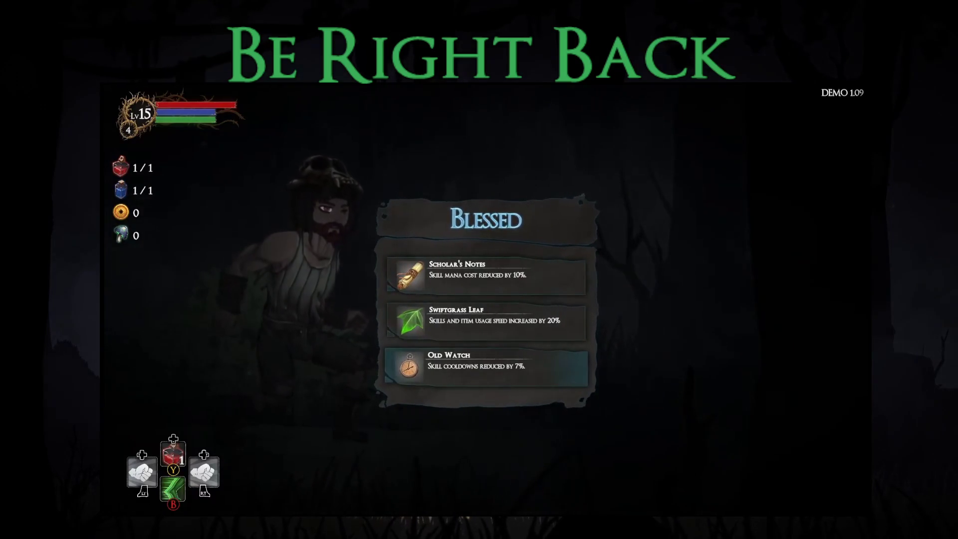
key("Up")
key("Up")
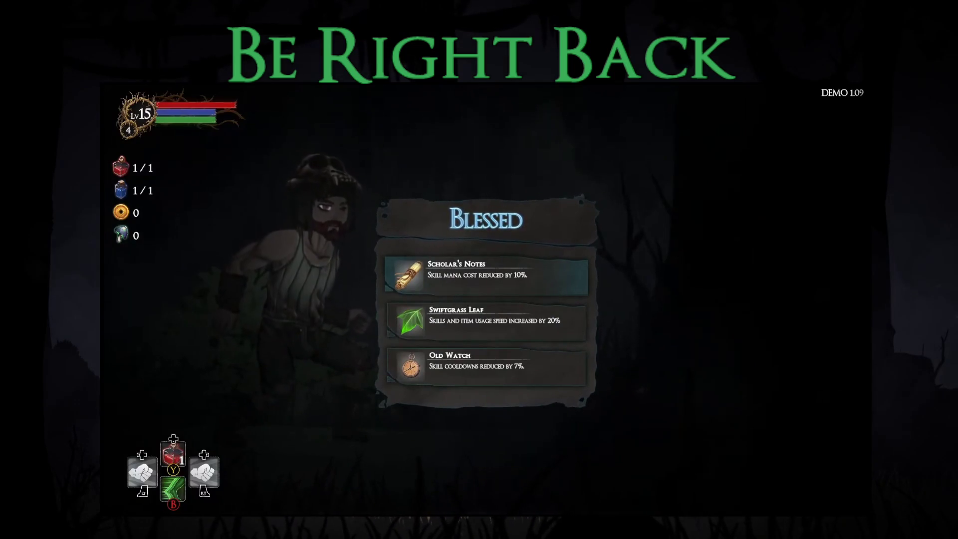
key("Return")
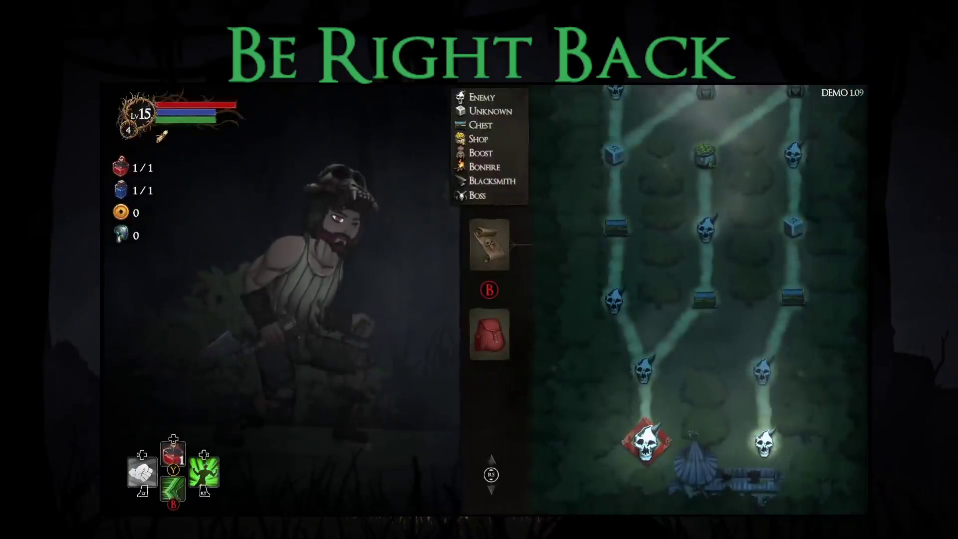
Enter the first encounter and defeat the forest enemy with dashes, the green skill and slashes.
key("Return")
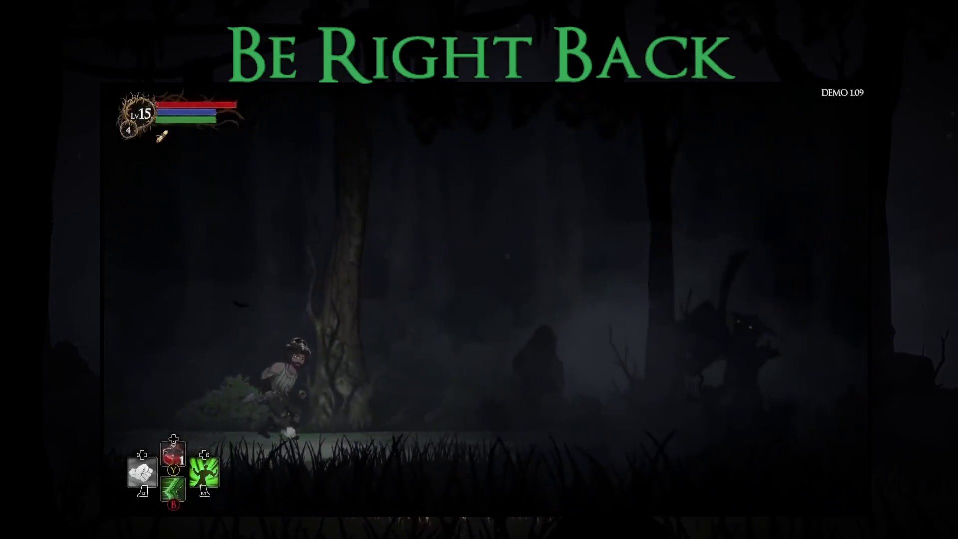
key("Right")
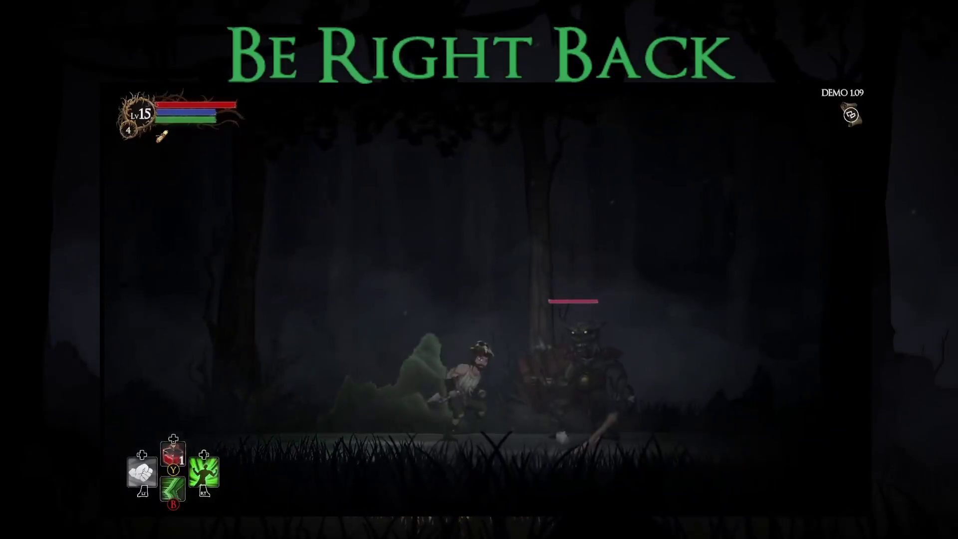
key("Left")
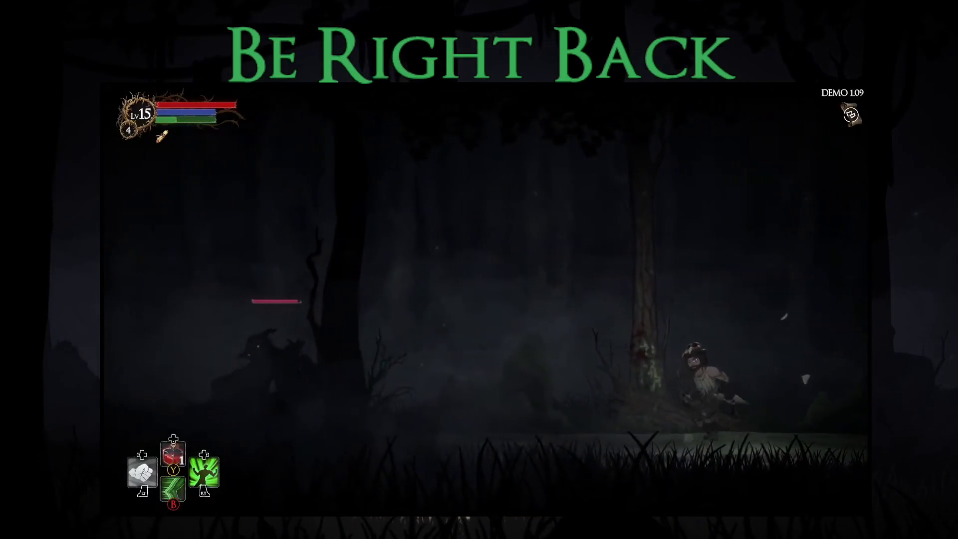
key("Left")
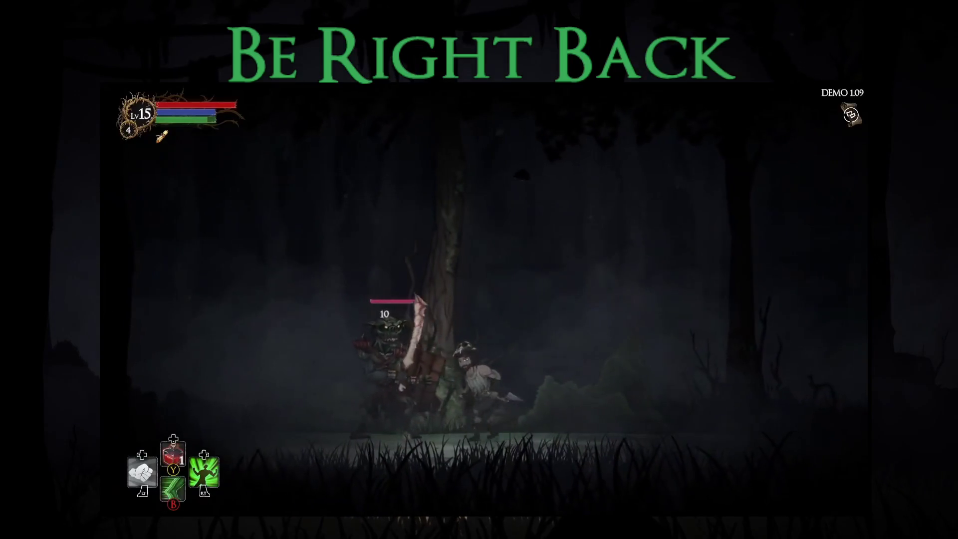
key("Right")
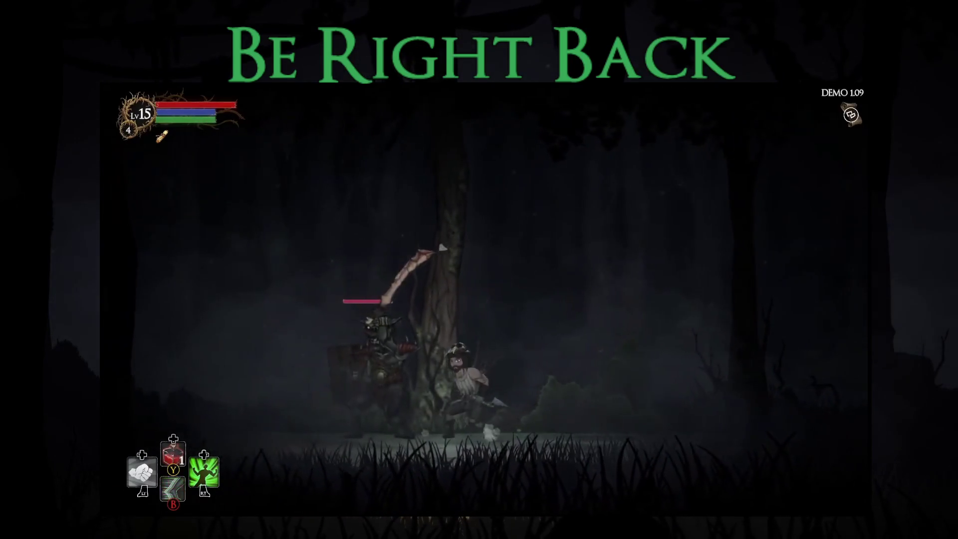
key("r")
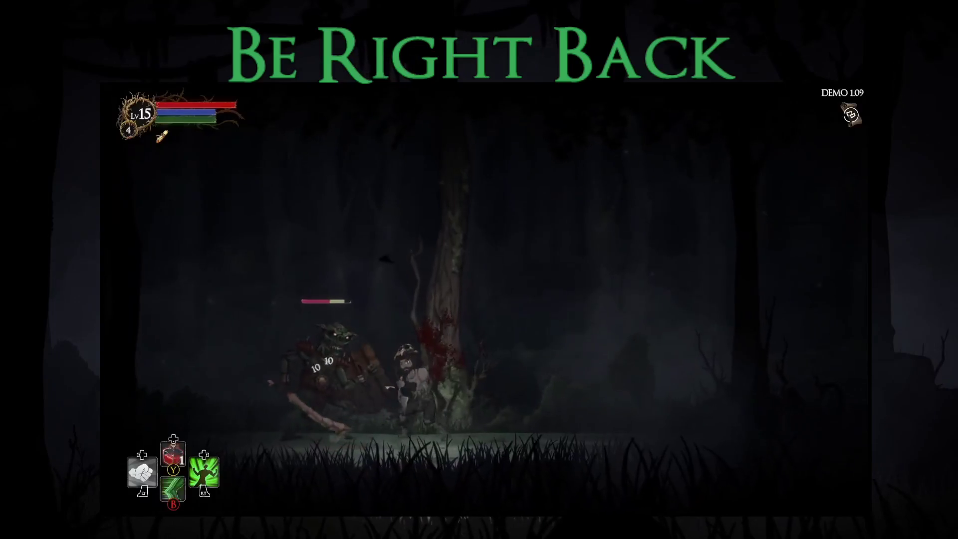
key("r")
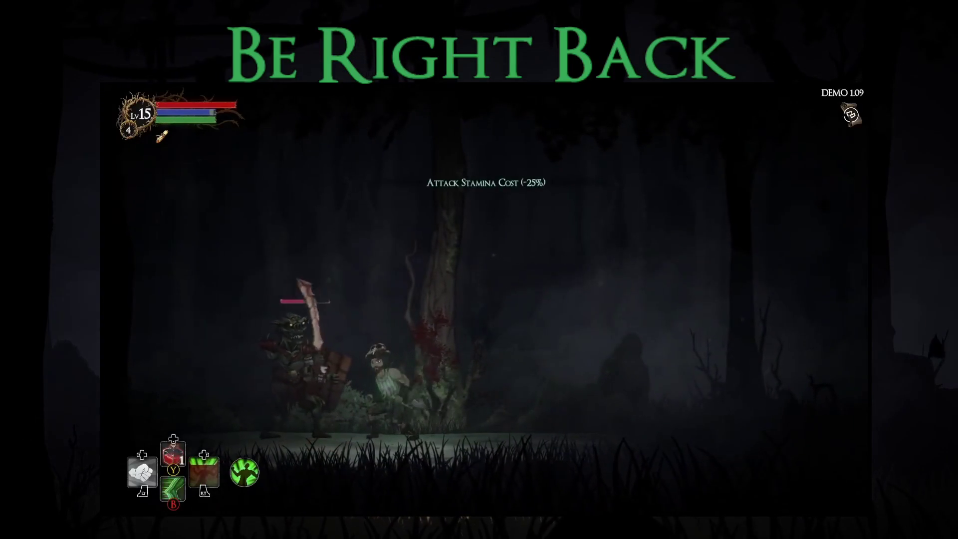
key("x")
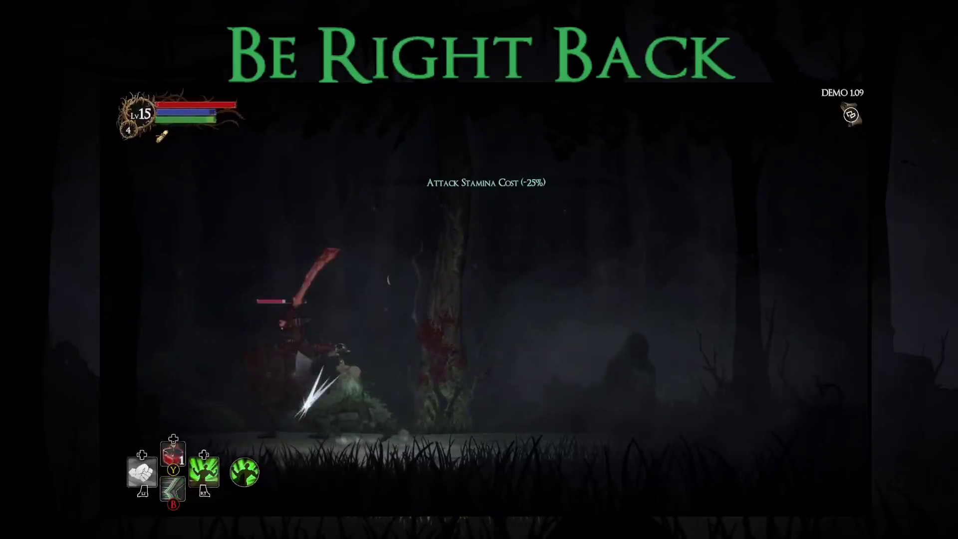
key("Right")
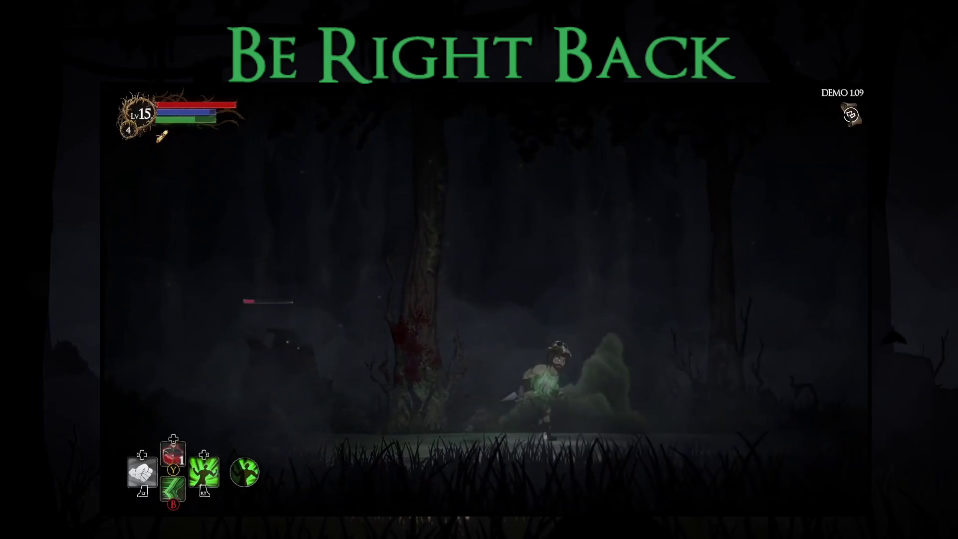
key("Left")
key("x")
key("x")
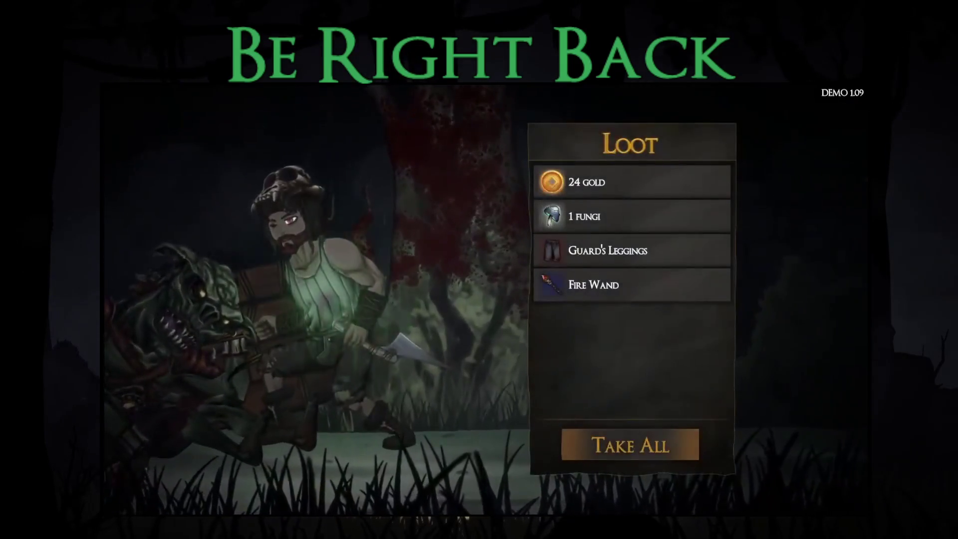
Take all the dropped loot and equip the Fire Wand and the new leggings.
key("Return")
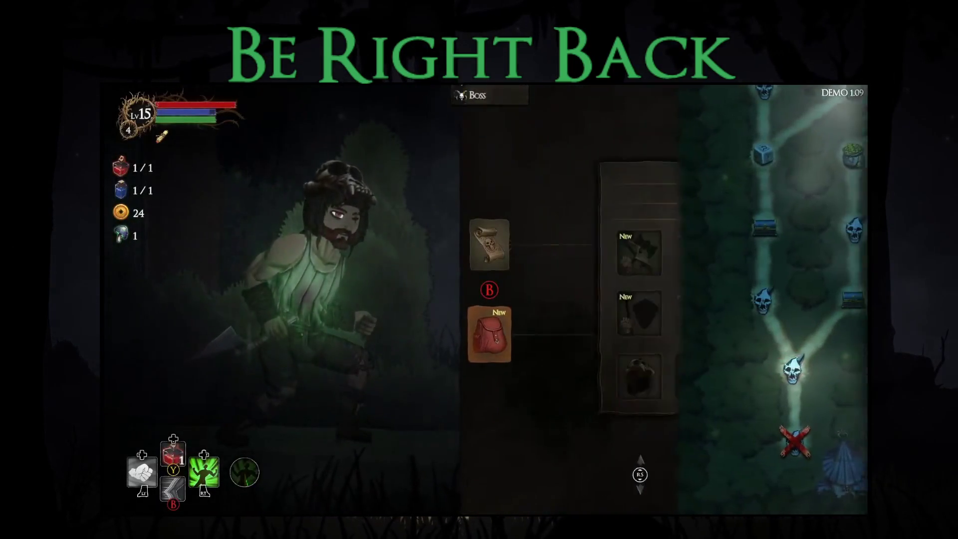
key("Return")
key("Down")
key("Return")
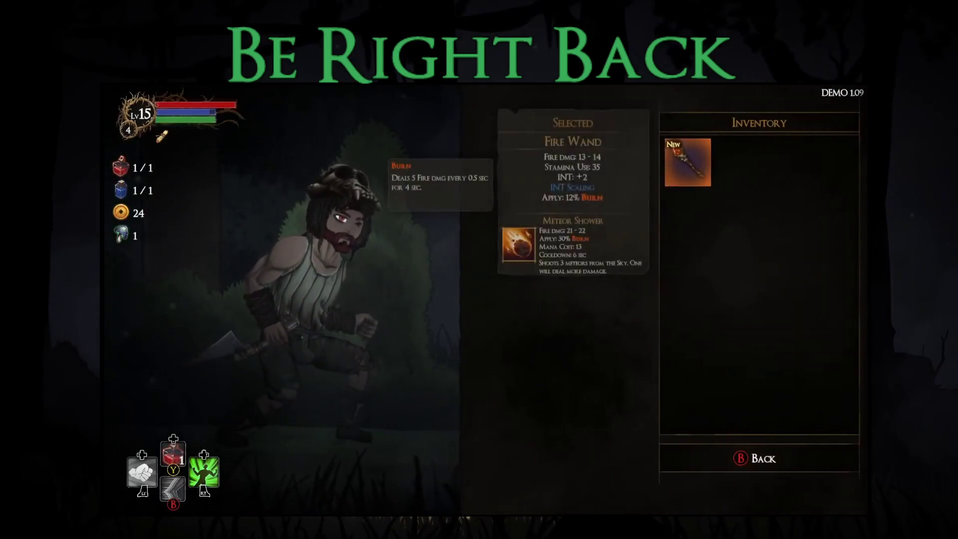
key("Return")
key("Down")
key("Right")
key("Right")
key("Return")
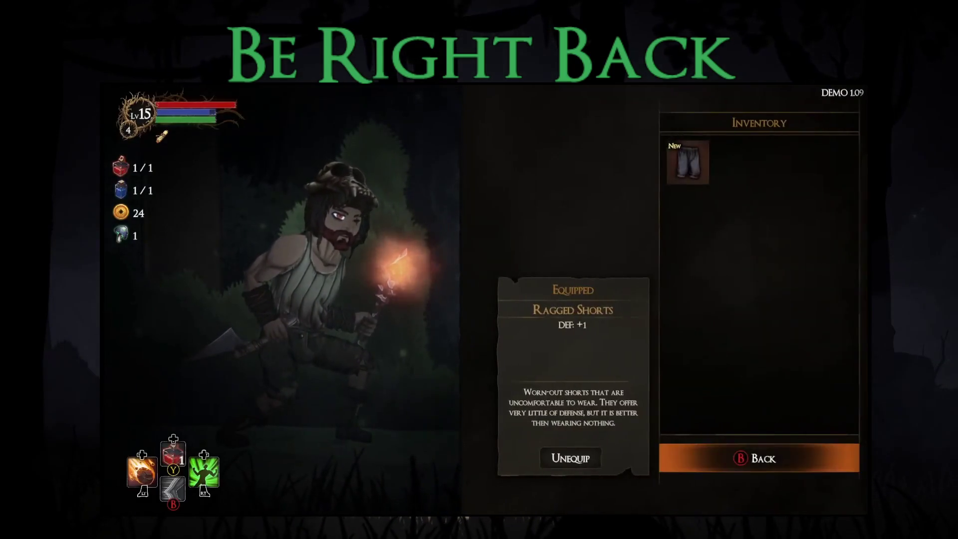
key("Right")
key("Return")
key("Escape")
key("Escape")
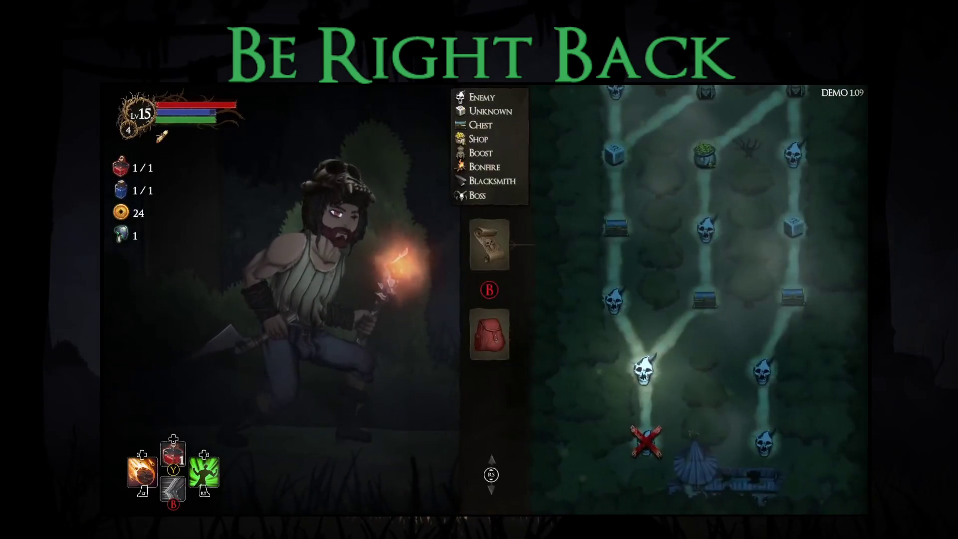
Enter the next level, kill its enemy using meteor shower and strikes, and take its loot.
key("Return")
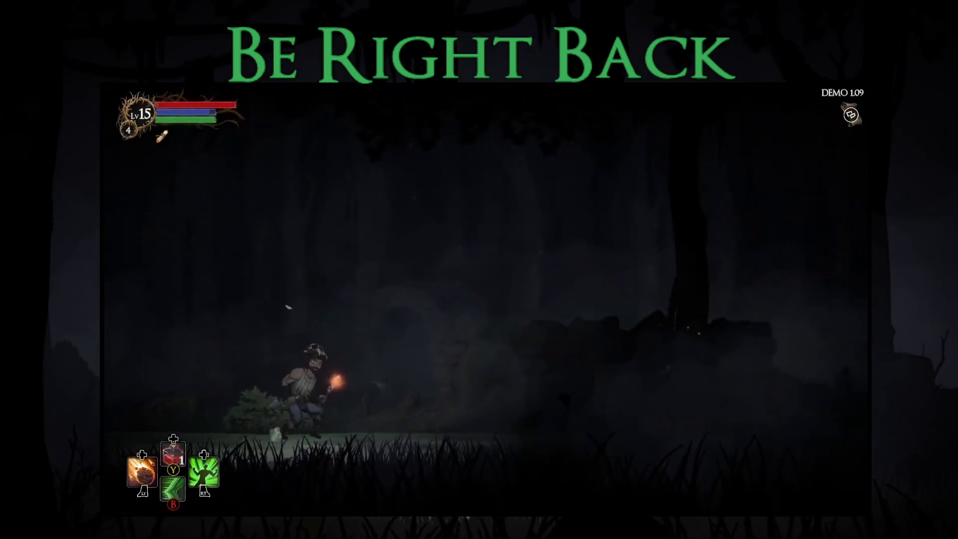
key("Right")
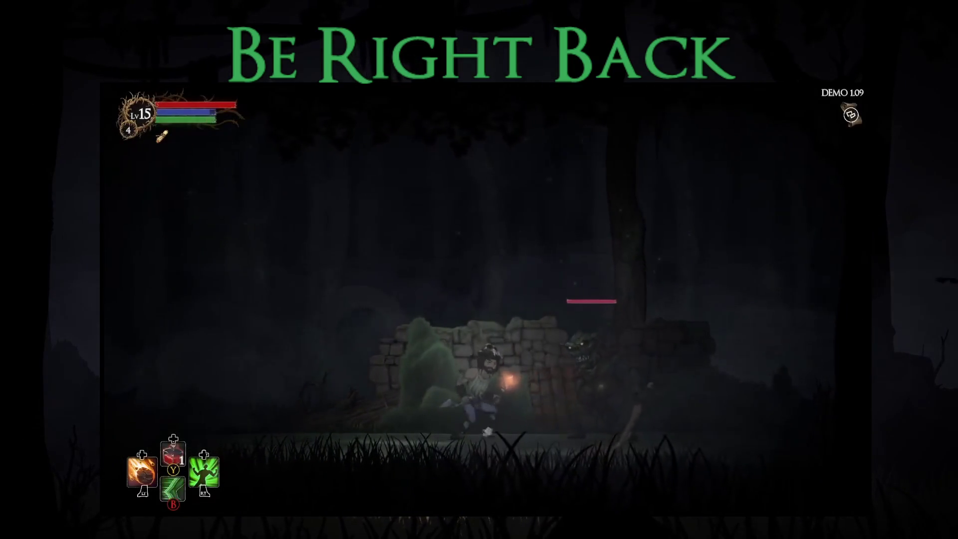
key("Right")
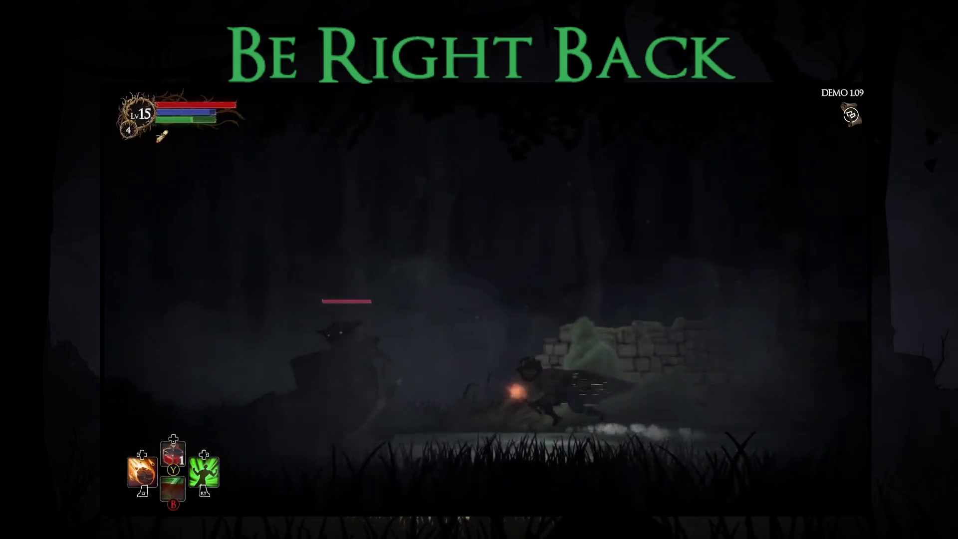
key("Left")
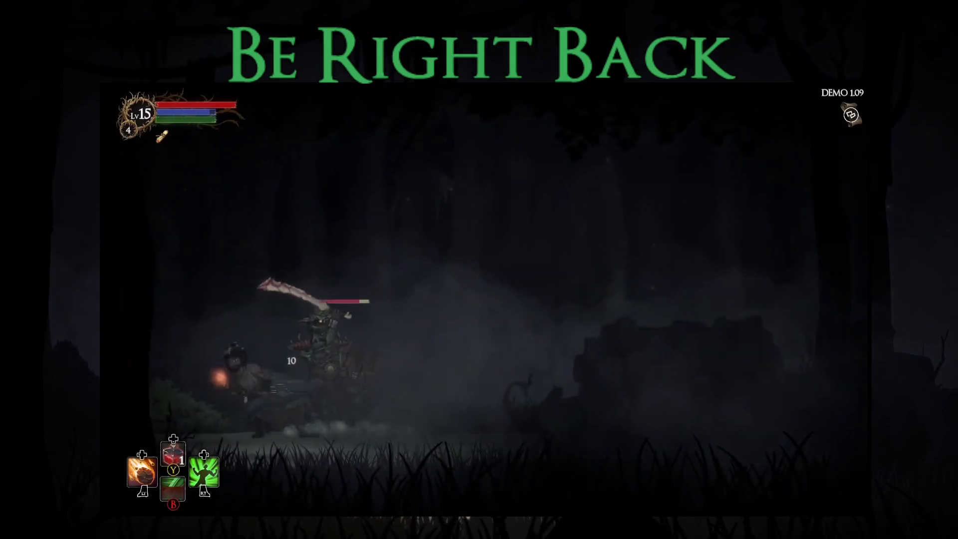
key("Right")
key("q")
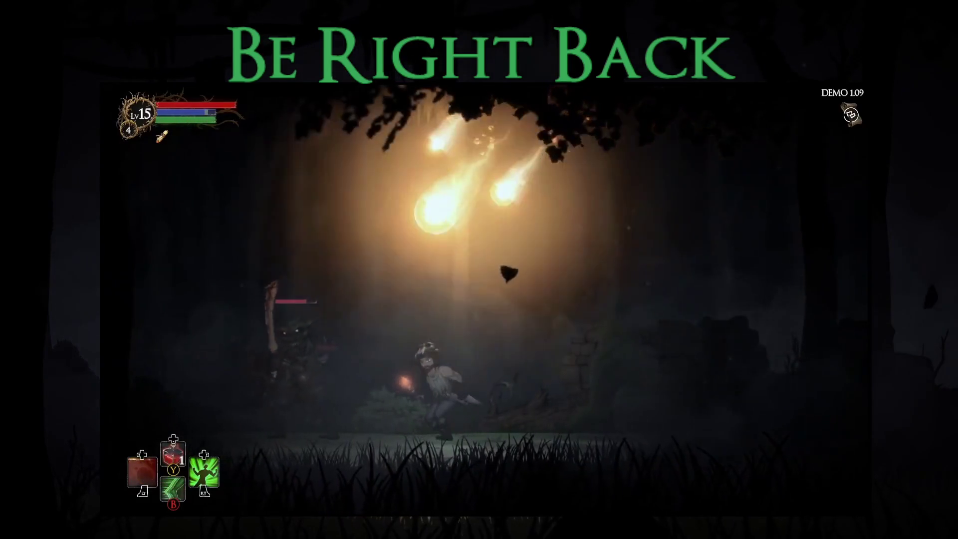
key("Left")
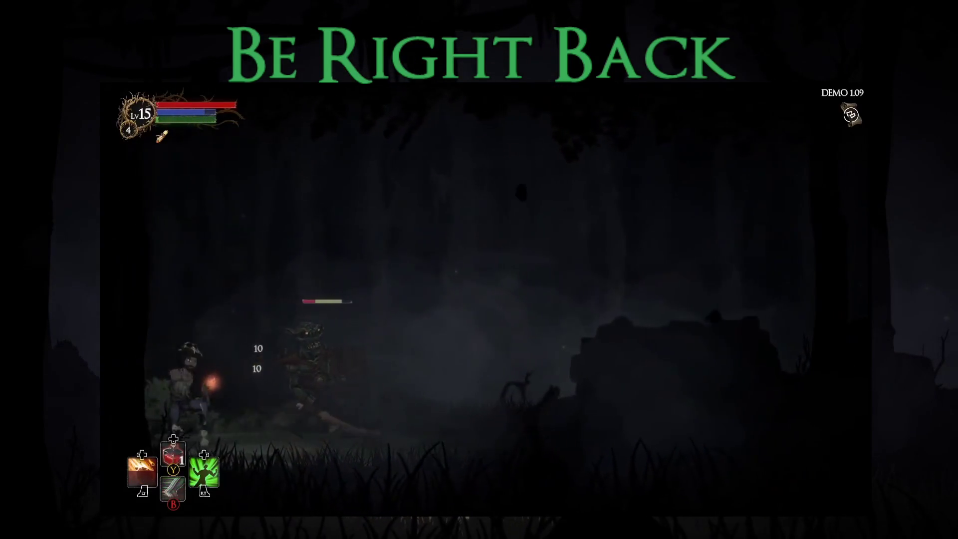
key("Right")
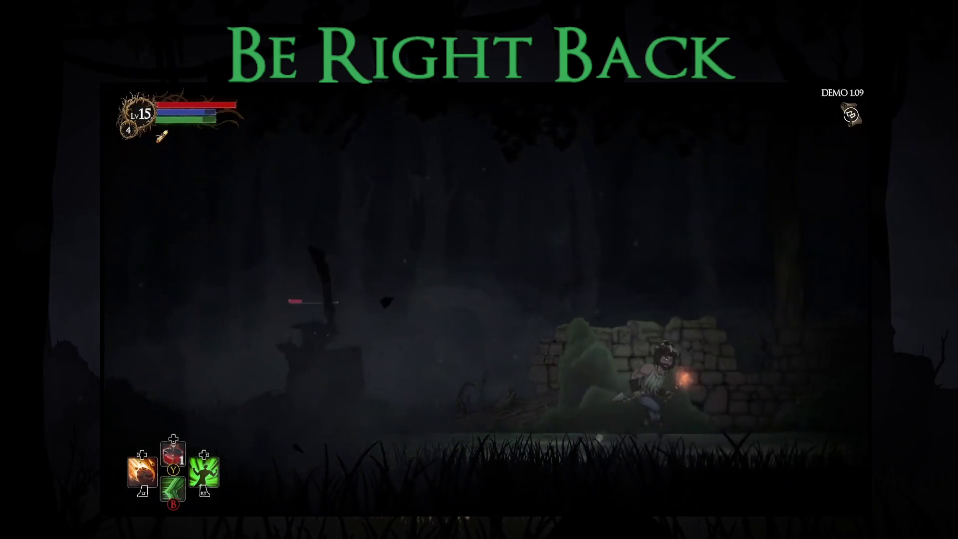
key("Left")
key("x")
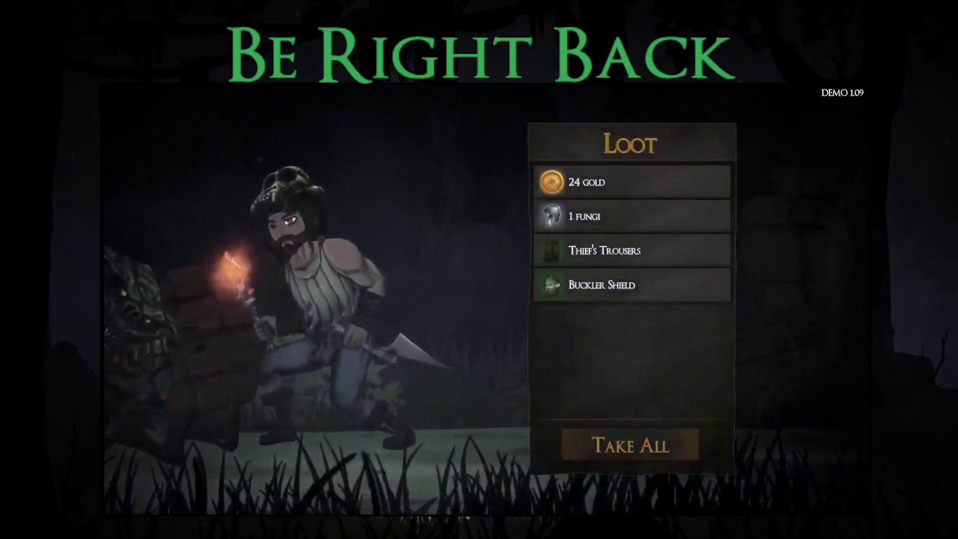
key("Return")
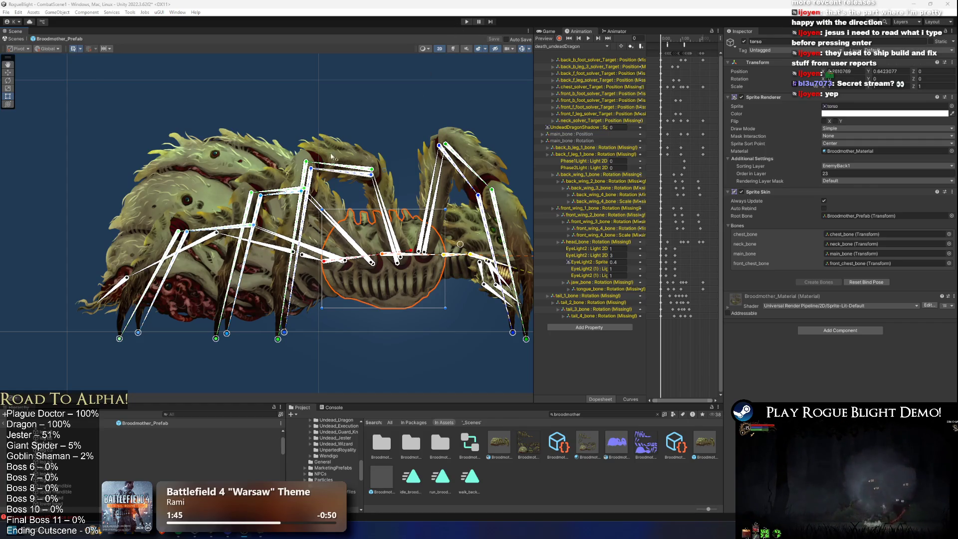
Open Broodmother_Art in the Sprite Editor and switch to the Skinning Editor module.
left_click(502, 445)
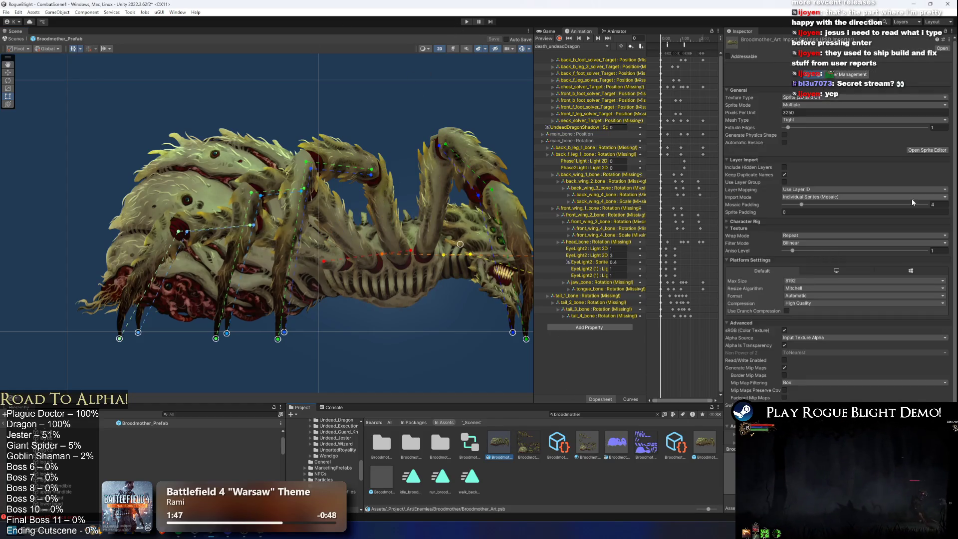
left_click(929, 150)
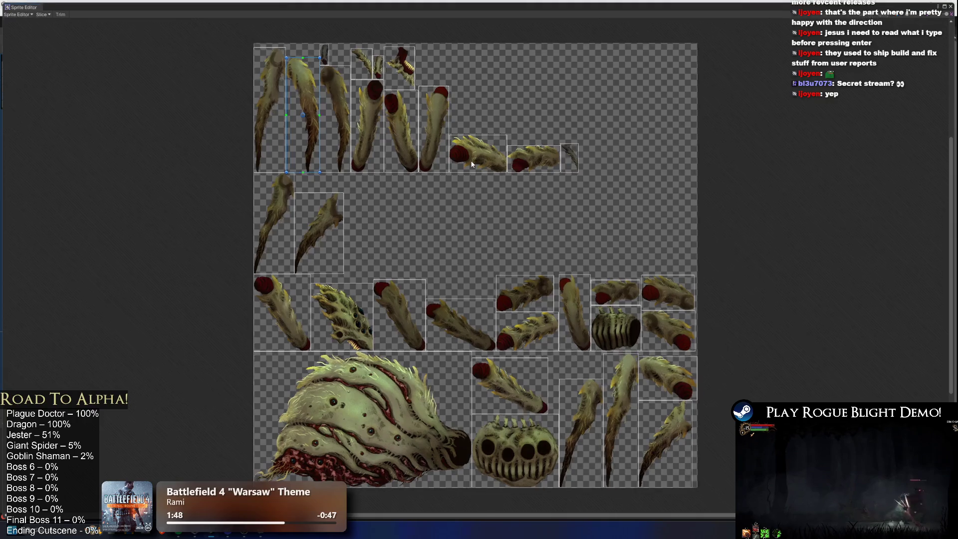
left_click(17, 14)
left_click(35, 52)
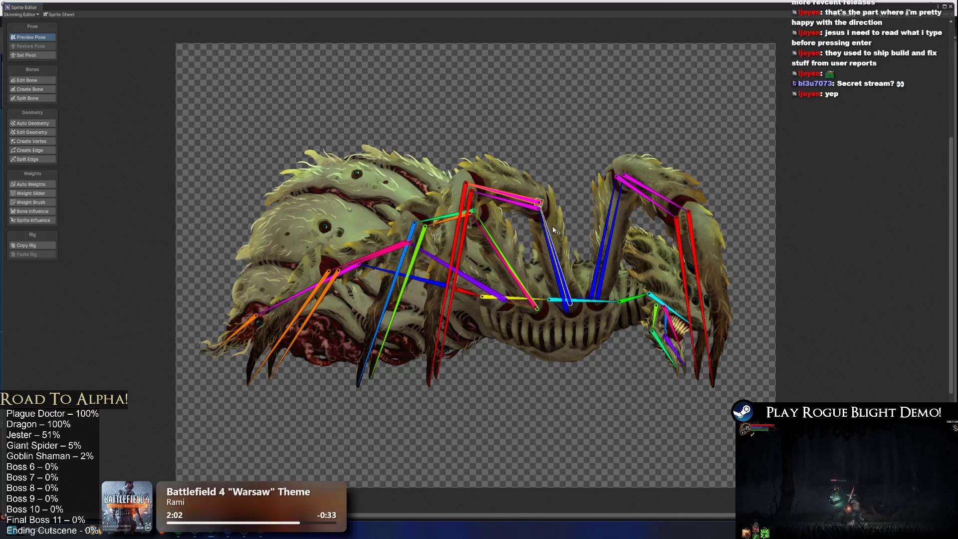
Test-pose a leg bone, select all bones, then close the Sprite Editor and switch to the browser.
left_click_drag(553, 228, 543, 224)
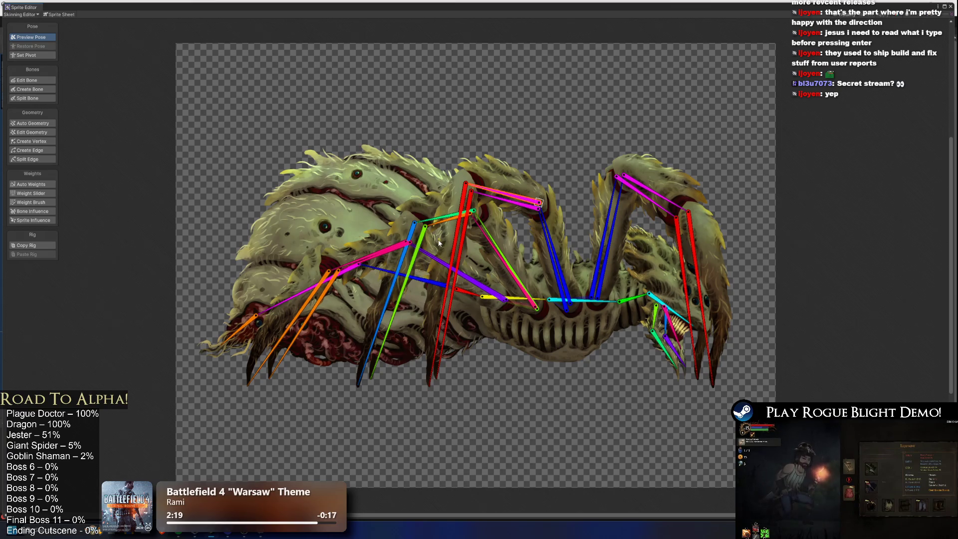
left_click(362, 196)
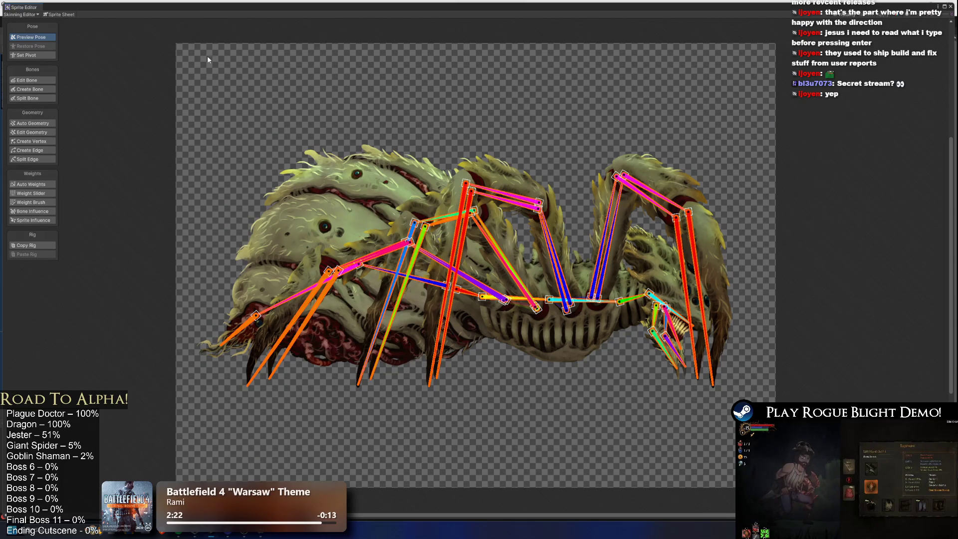
left_click(25, 9)
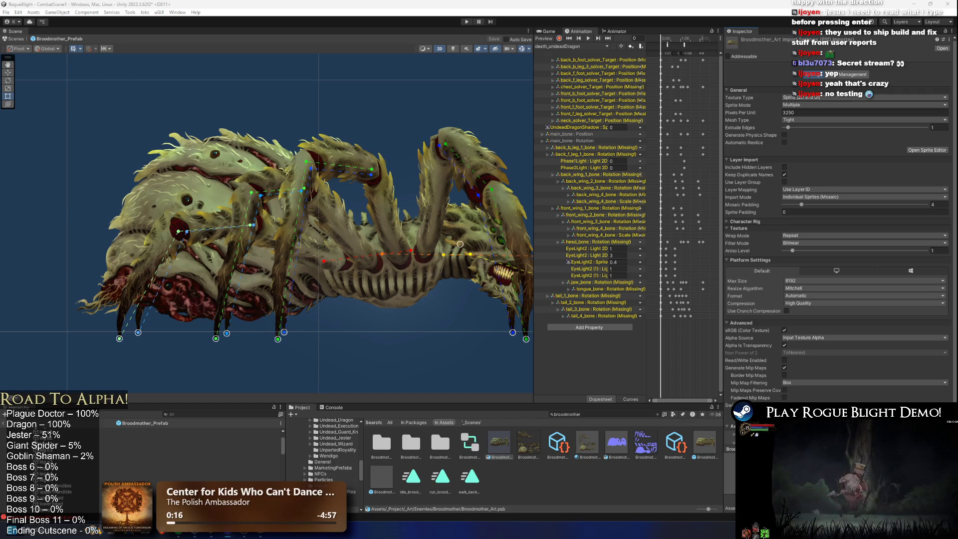
key("alt+Tab")
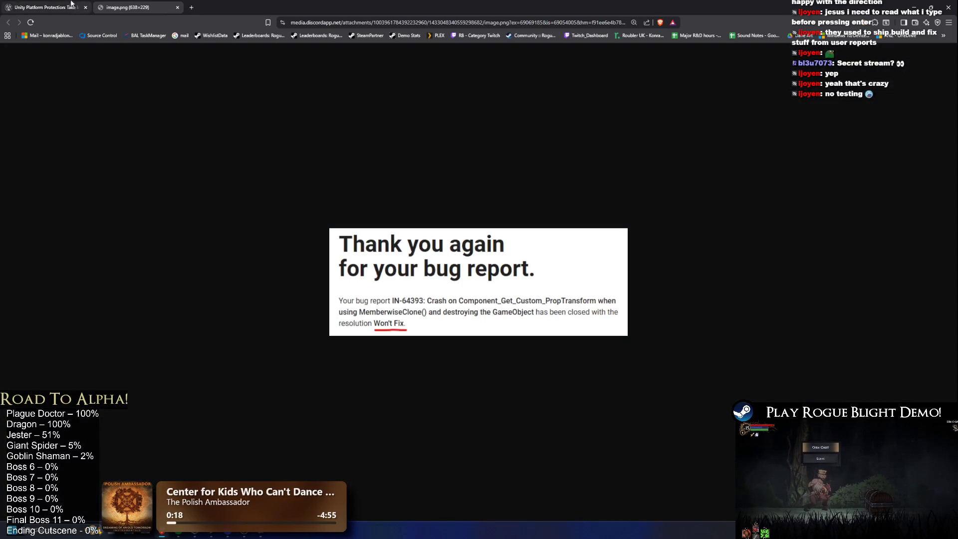
Close the Unity Platform Protection tab, zoom the Won't Fix report image, and return to Unity.
middle_click(71, 3)
scroll(486, 354, "up", 8)
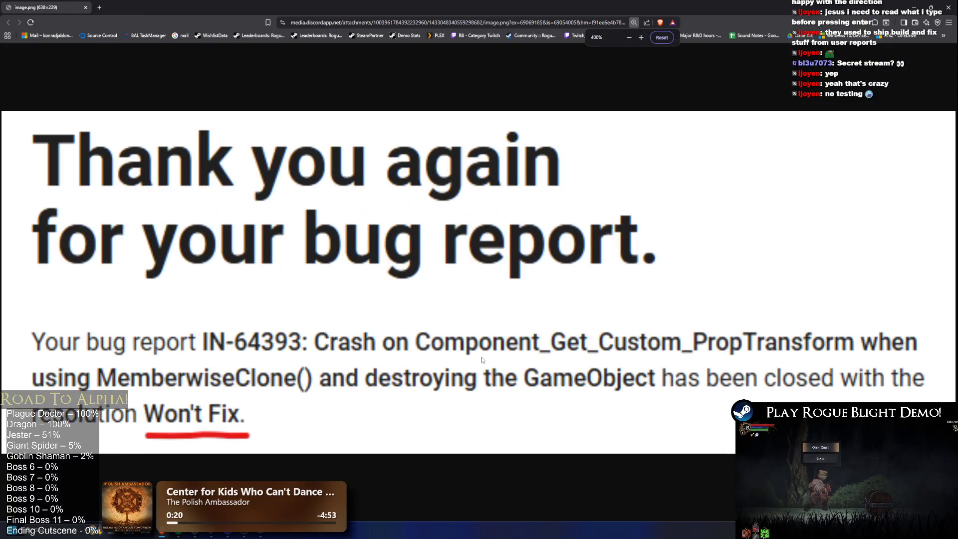
scroll(483, 359, "down", 1)
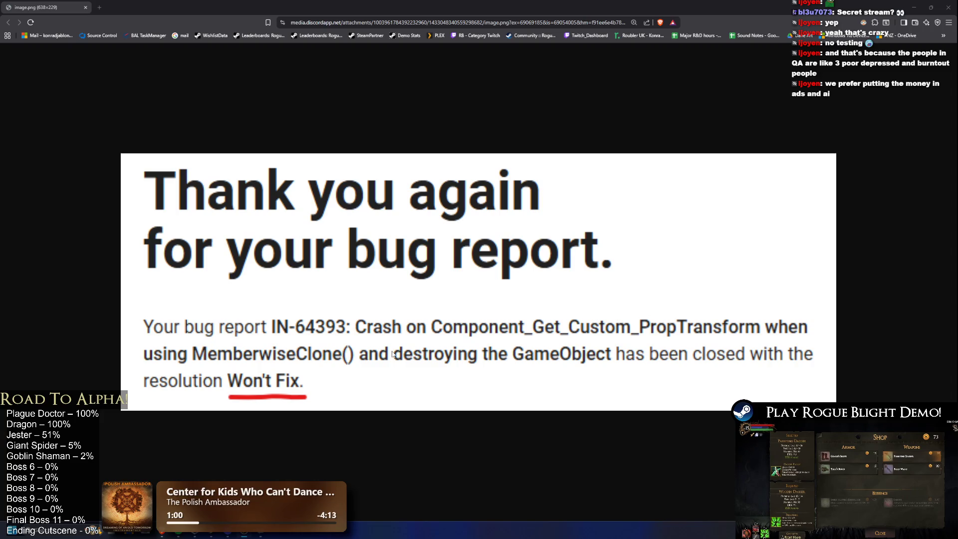
left_click(86, 8)
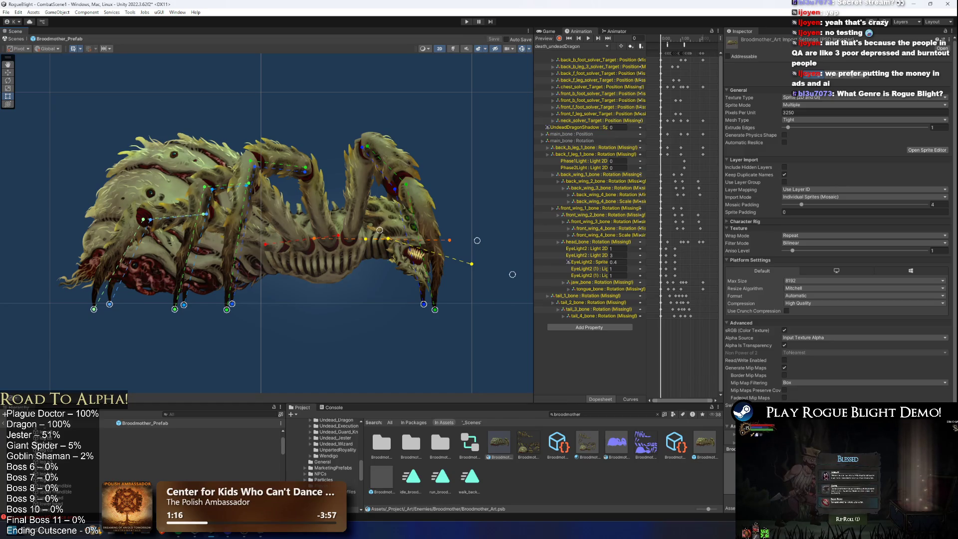
Recentre the Broodmother in the Scene view and enter Play mode, confirming the prefab-mode exit.
left_click_drag(296, 159, 320, 157)
scroll(110, 462, "down", 3)
scroll(111, 462, "up", 5)
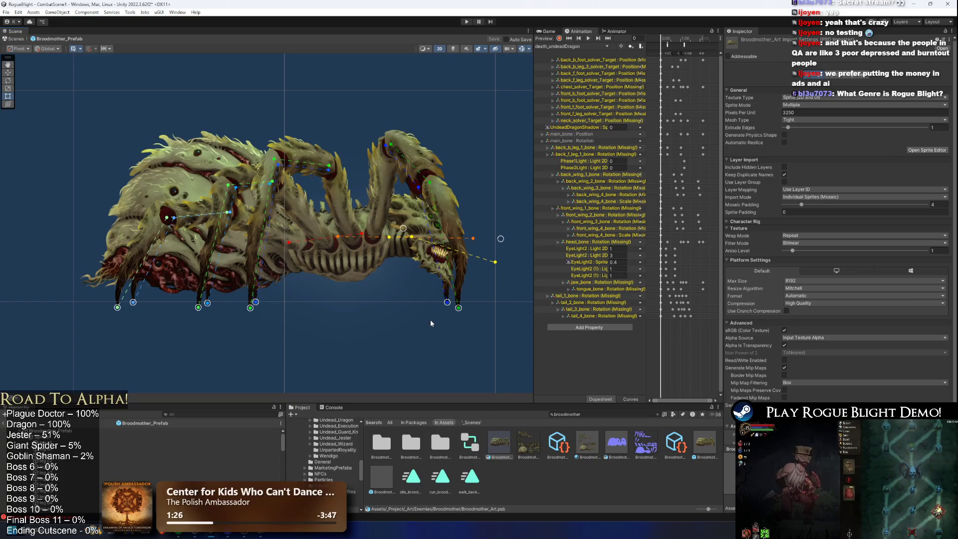
left_click(466, 22)
key("Return")
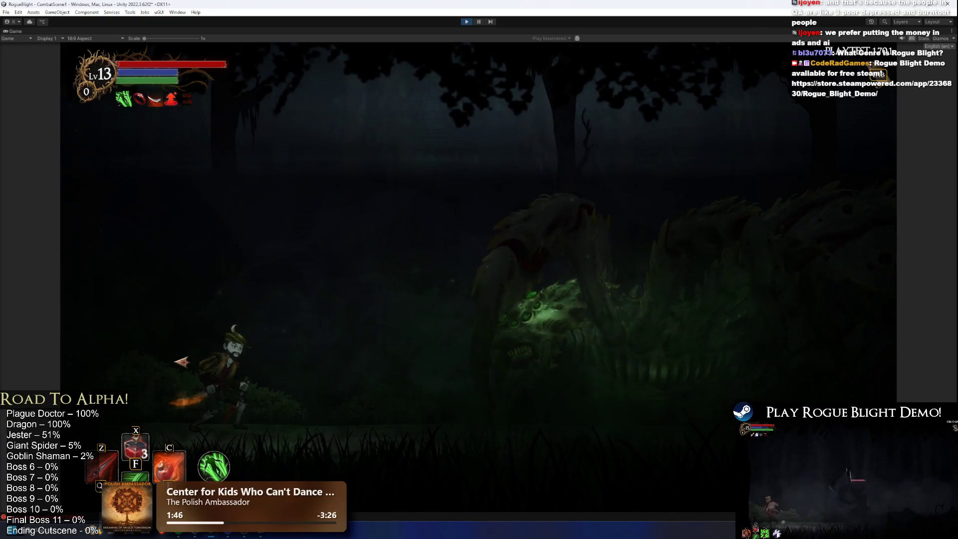
Fight the spider boss with hit-and-run attacks, charging in and retreating left.
key("d")
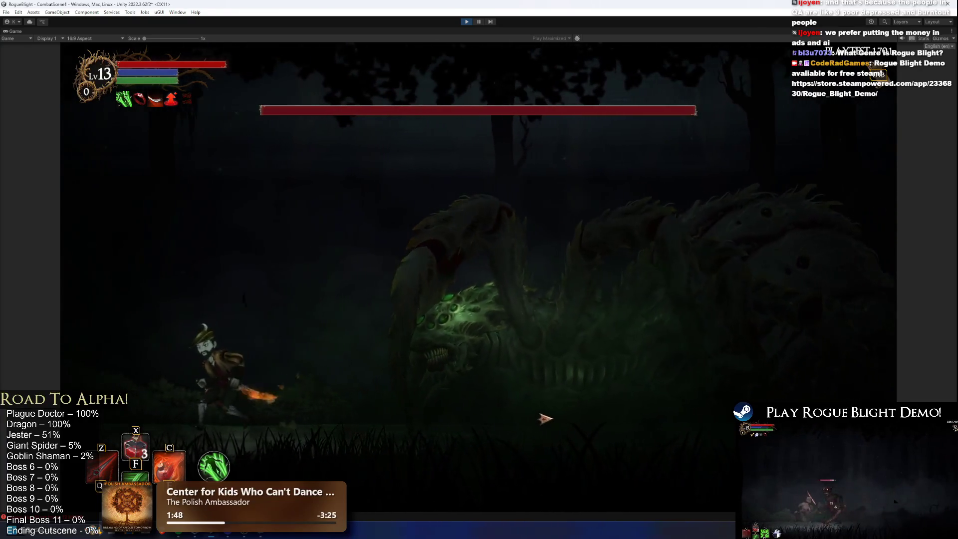
key("d")
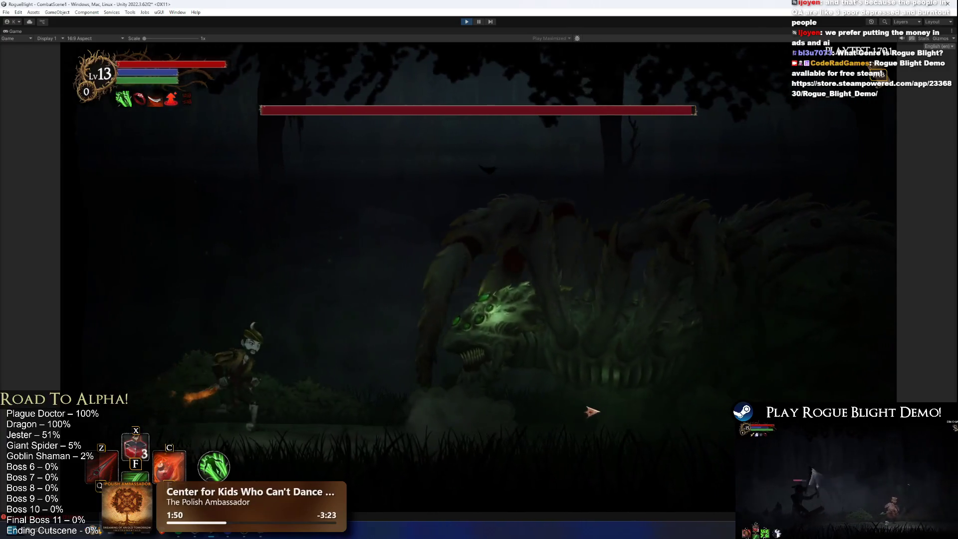
key("a")
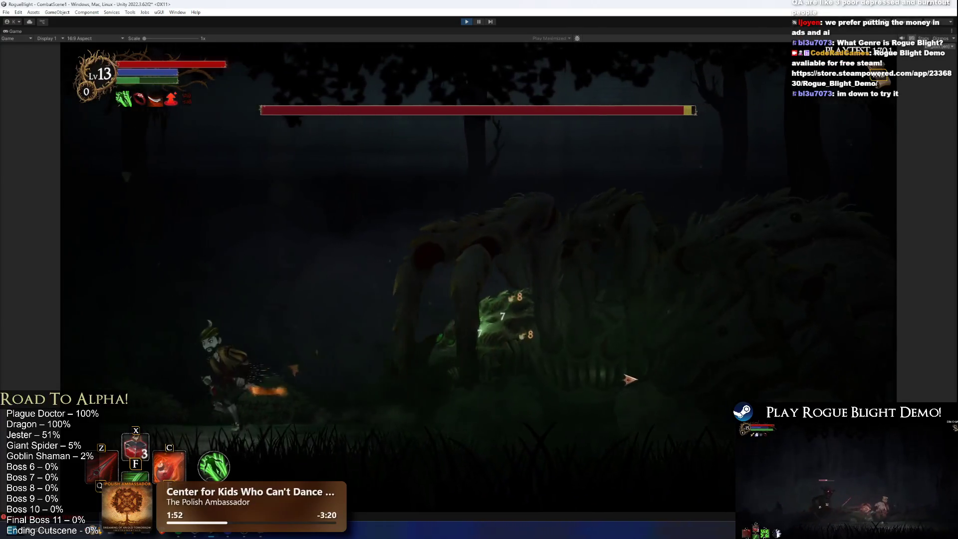
key("d")
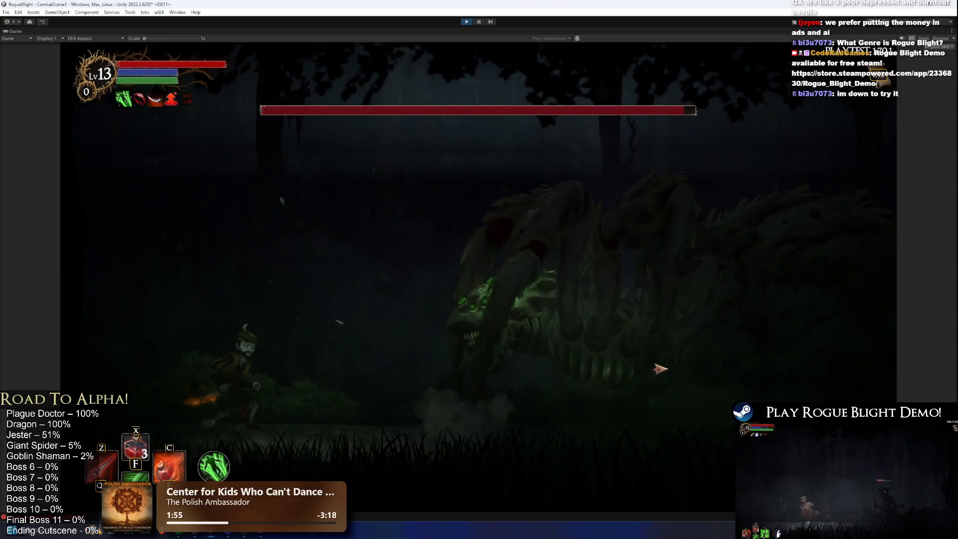
key("a")
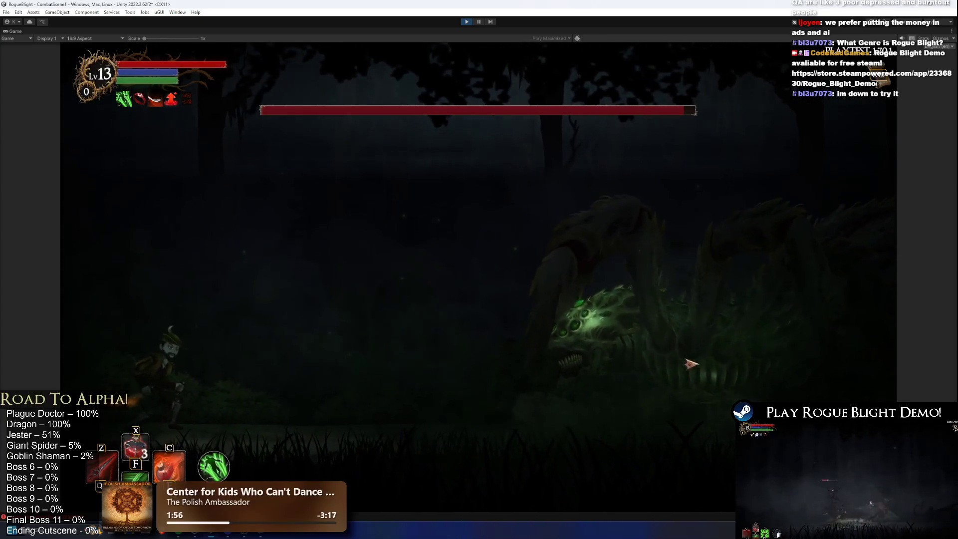
key("d")
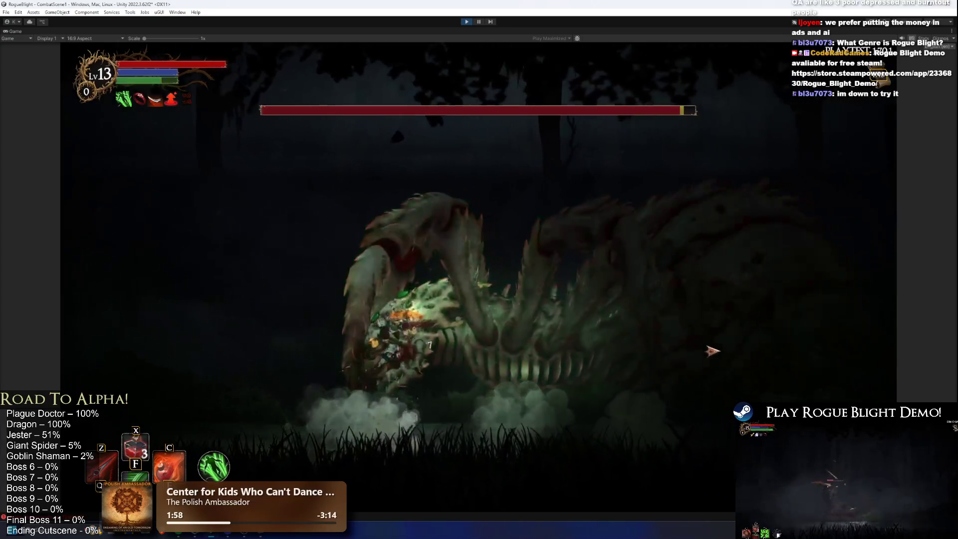
key("a")
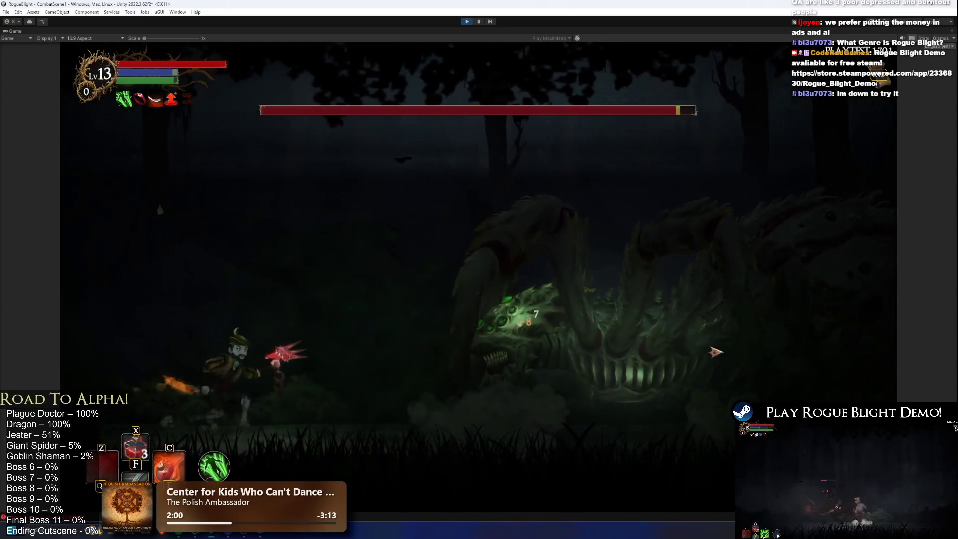
key("d")
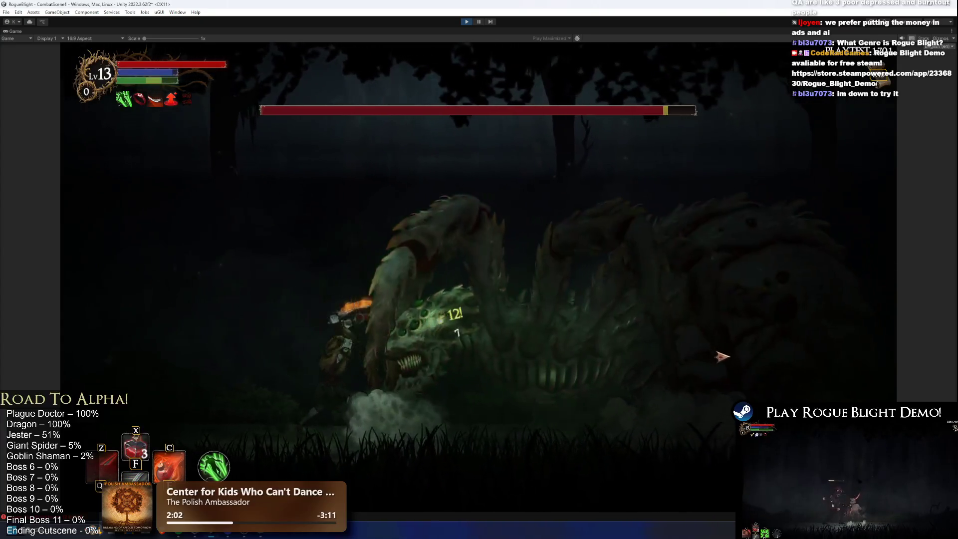
key("a")
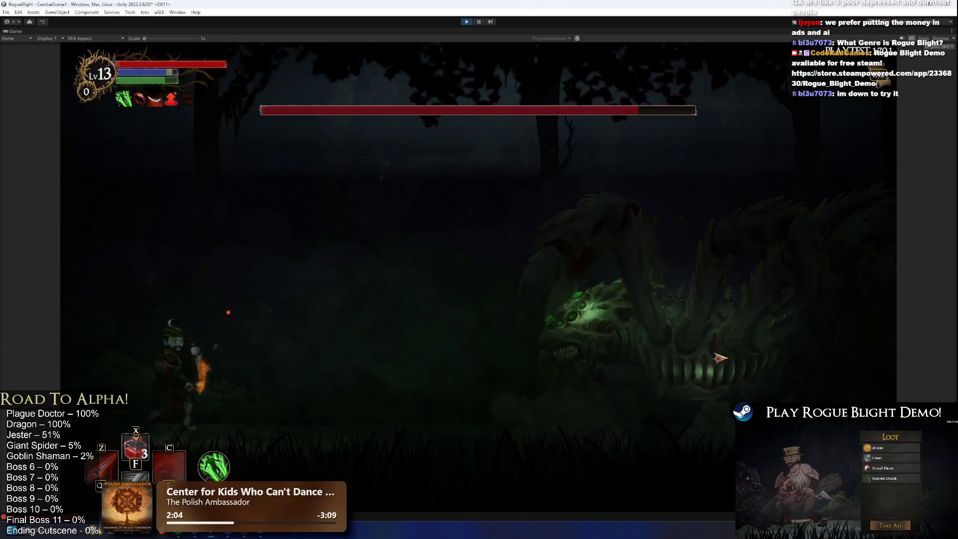
key("d")
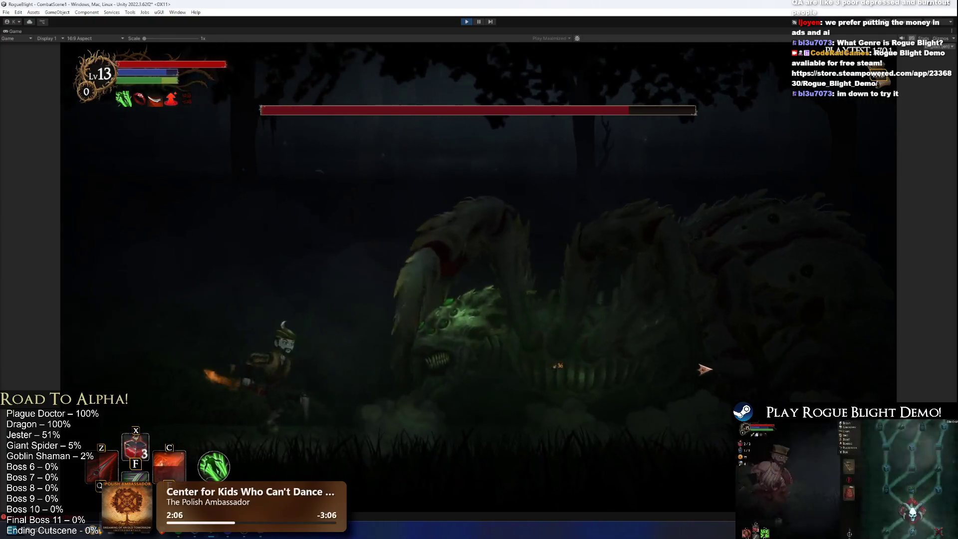
key("a")
key("z")
key("d")
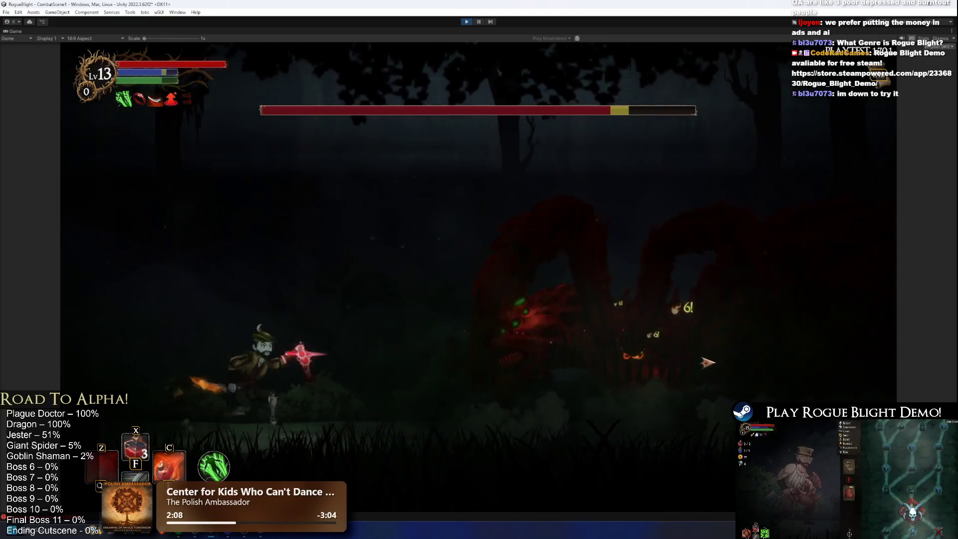
Keep slashing the boss down to about two-thirds health, then stop the playtest.
key("d")
key("z")
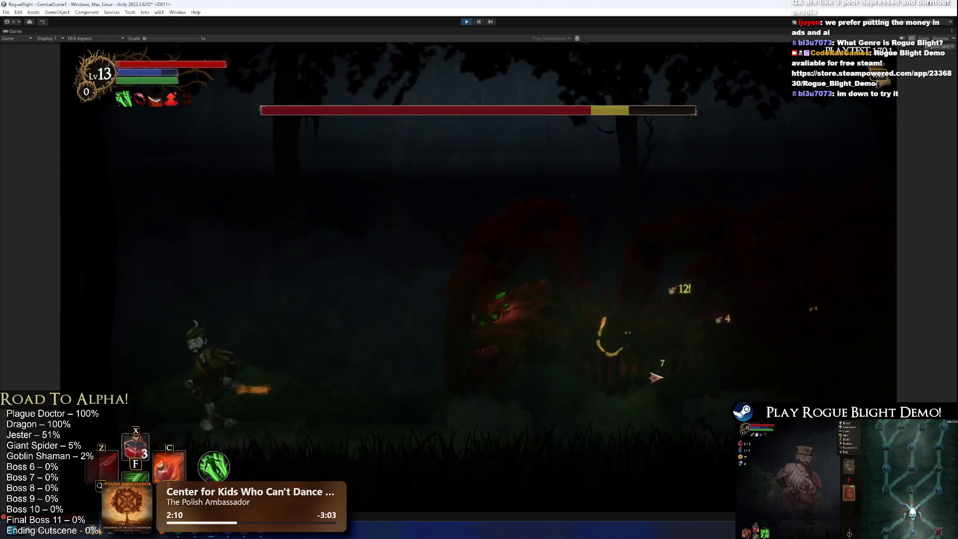
key("a")
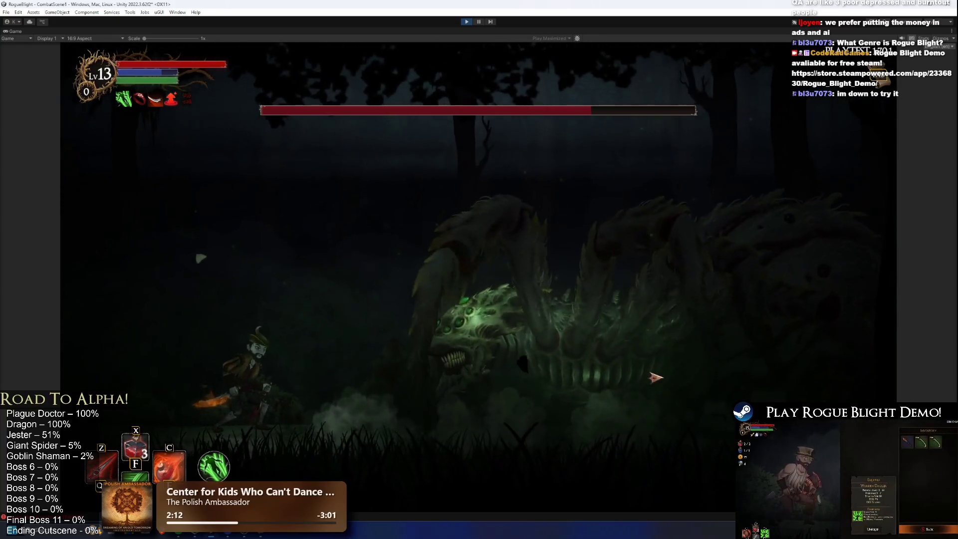
key("d")
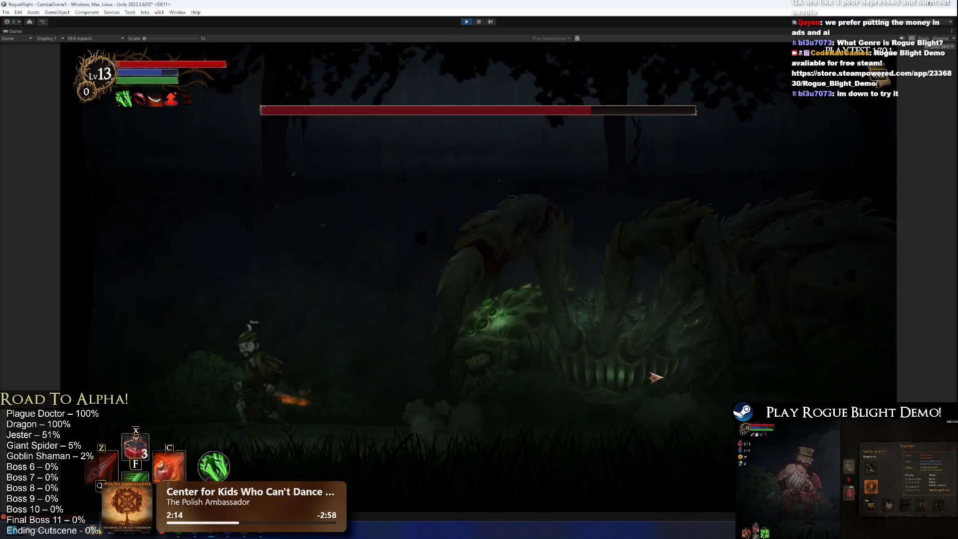
key("a")
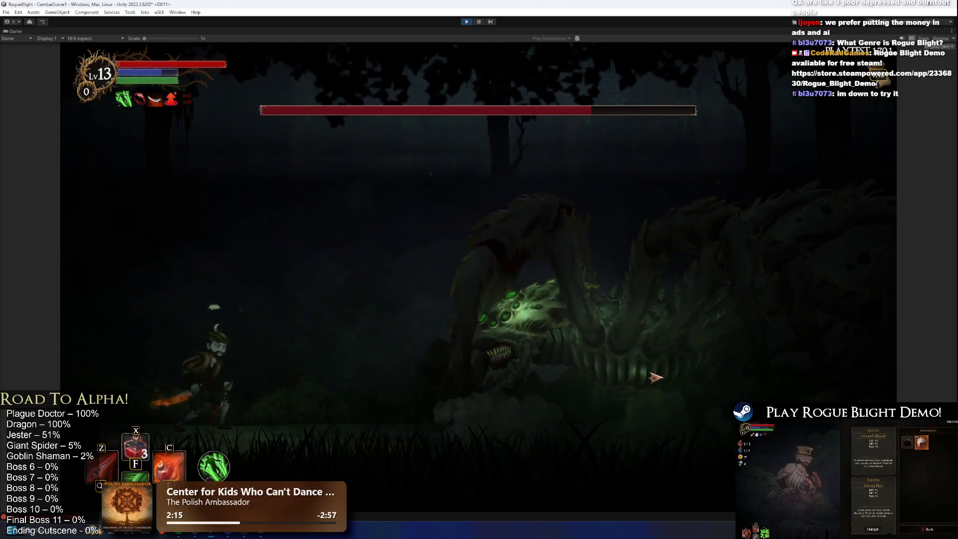
key("d")
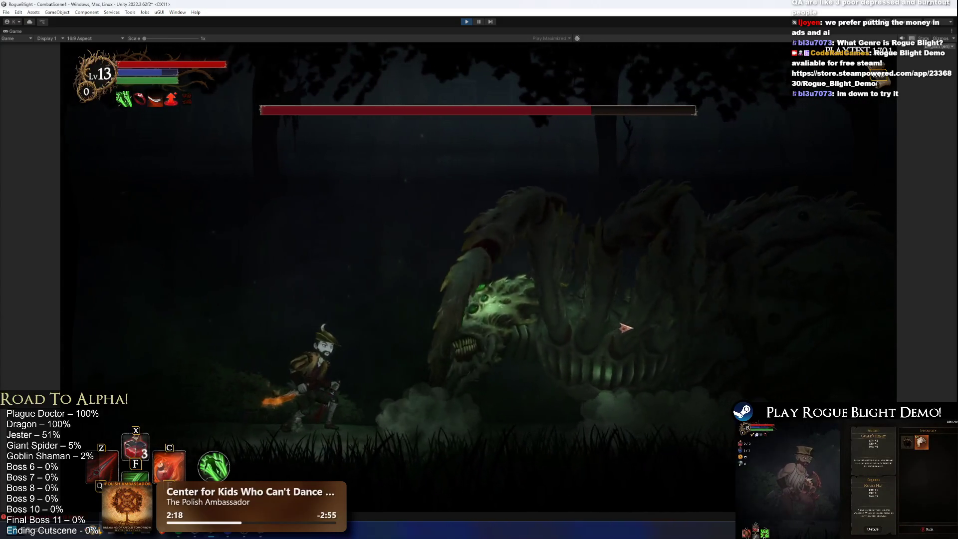
key("a")
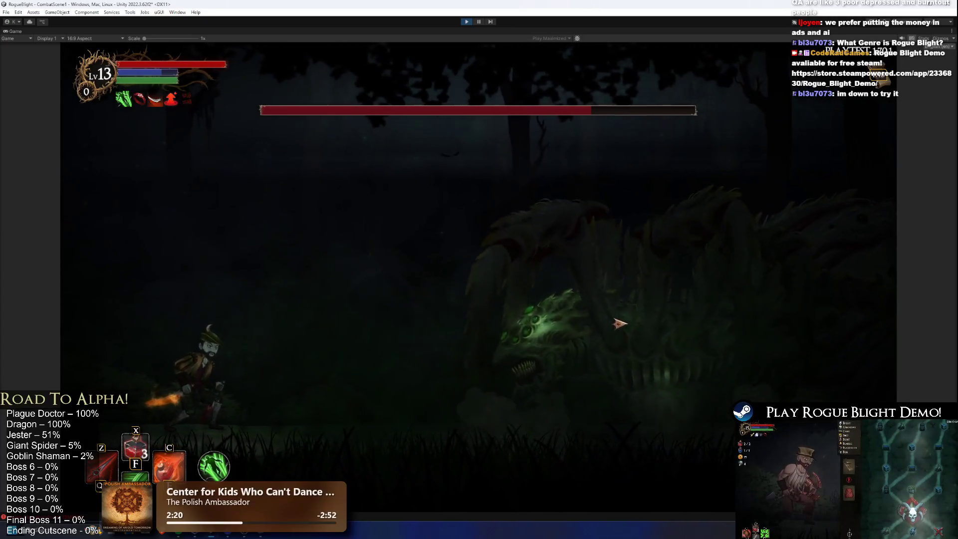
key("d")
left_click(605, 279)
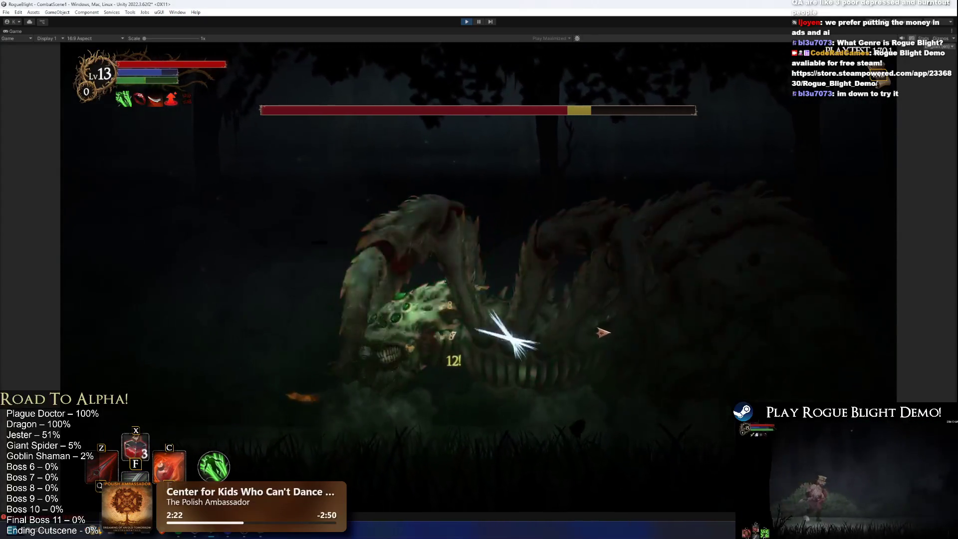
key("a")
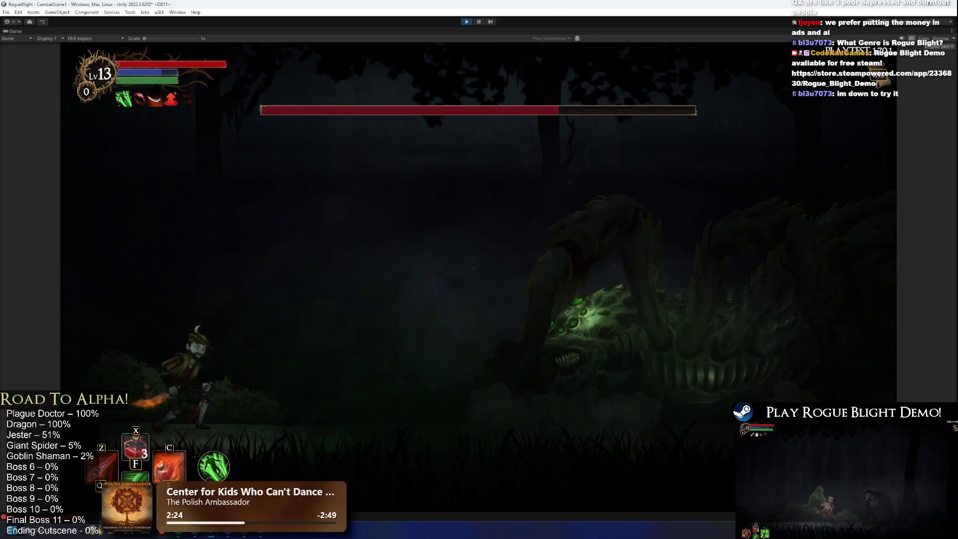
left_click(466, 22)
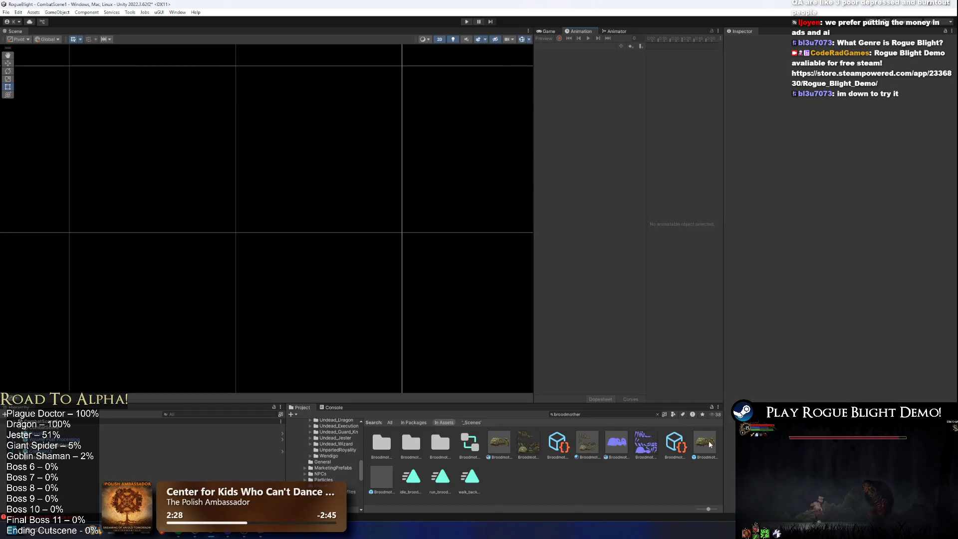
Open Broodmother_Prefab in prefab mode and collapse the animation timeline panel.
double_click(708, 445)
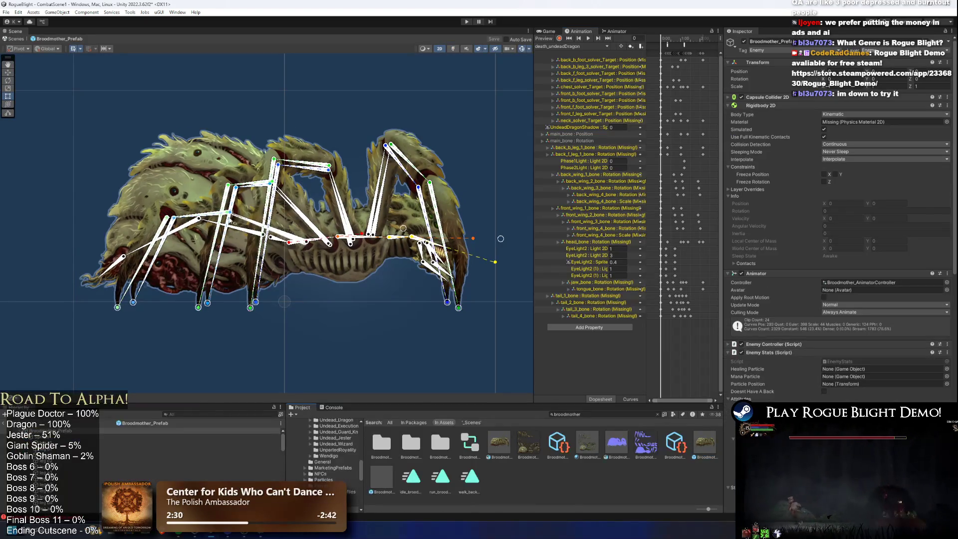
scroll(394, 215, "up", 1)
scroll(433, 227, "up", 1)
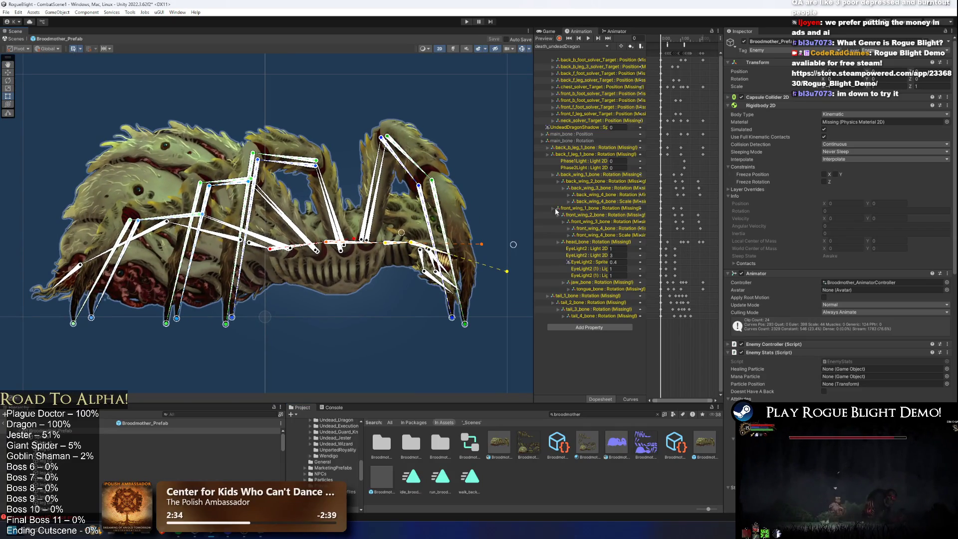
mouse_move(580, 31)
left_mouse_down()
mouse_move(584, 40)
mouse_move(545, 35)
left_mouse_up()
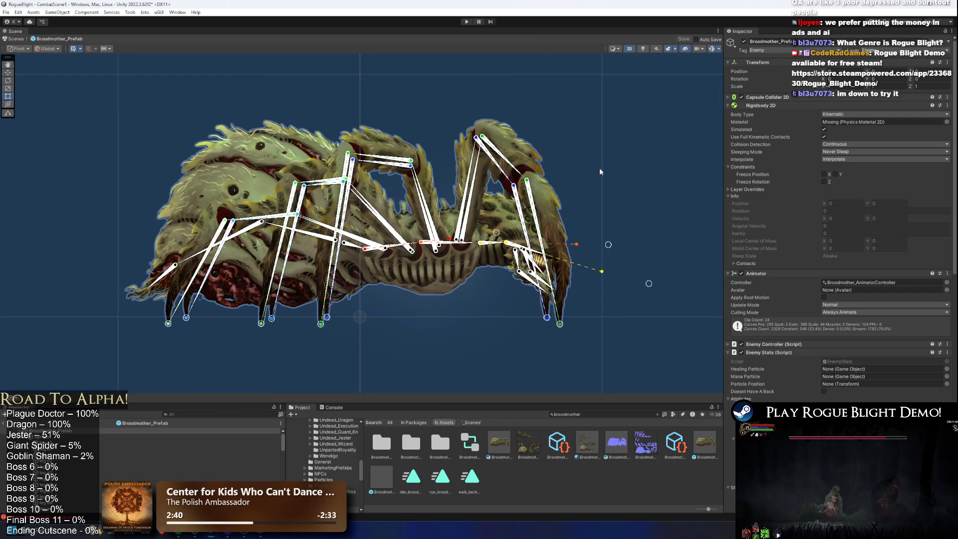
Clear the rig selection and toggle scene lighting to preview the creature lit.
left_click(577, 151)
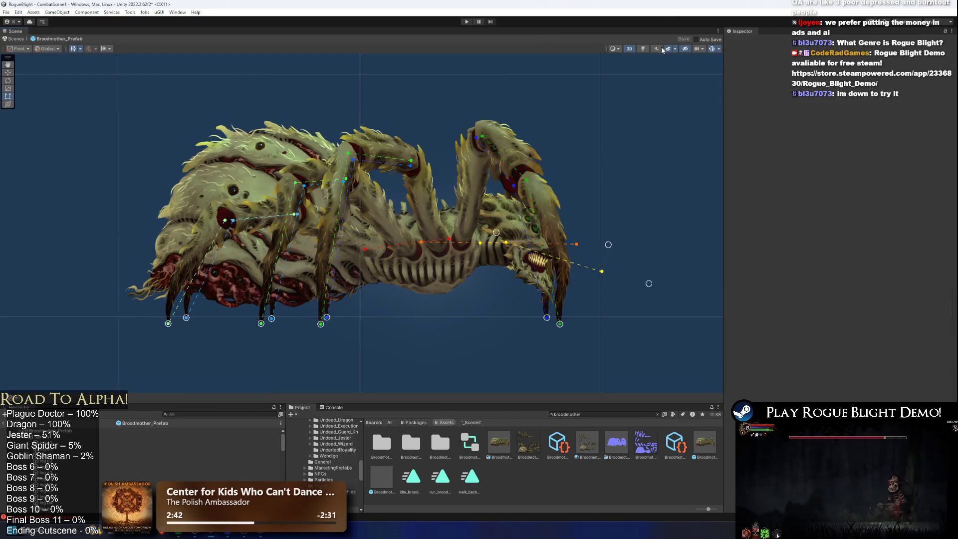
left_click(646, 50)
left_click(647, 50)
left_click(647, 50)
left_click(647, 49)
left_click(648, 50)
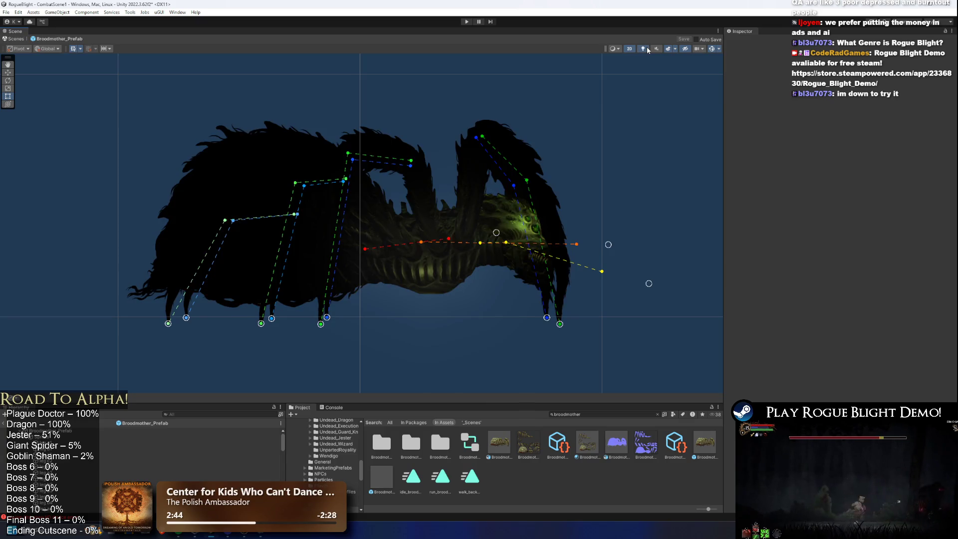
left_click(649, 50)
left_click(649, 50)
left_click(650, 50)
left_click(649, 50)
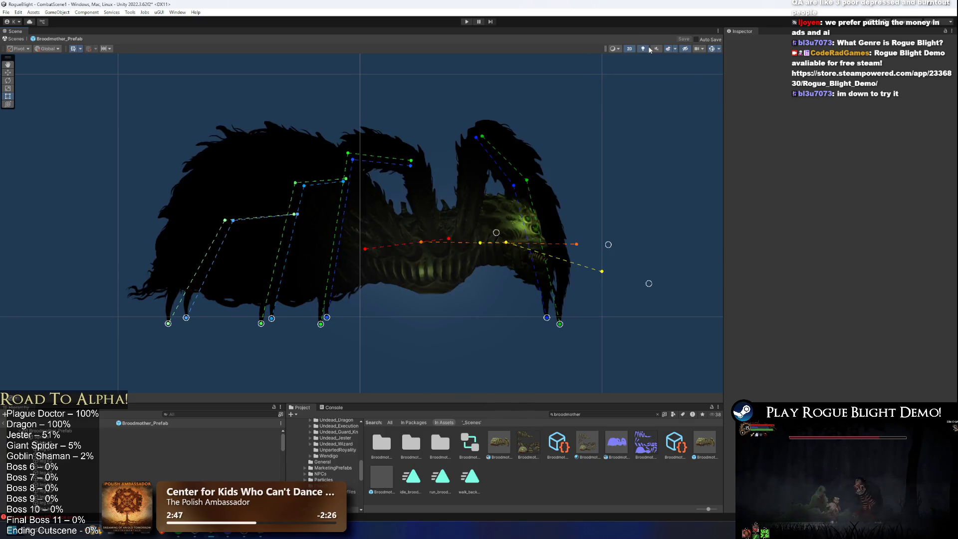
left_click(650, 50)
left_click(649, 49)
left_click(649, 49)
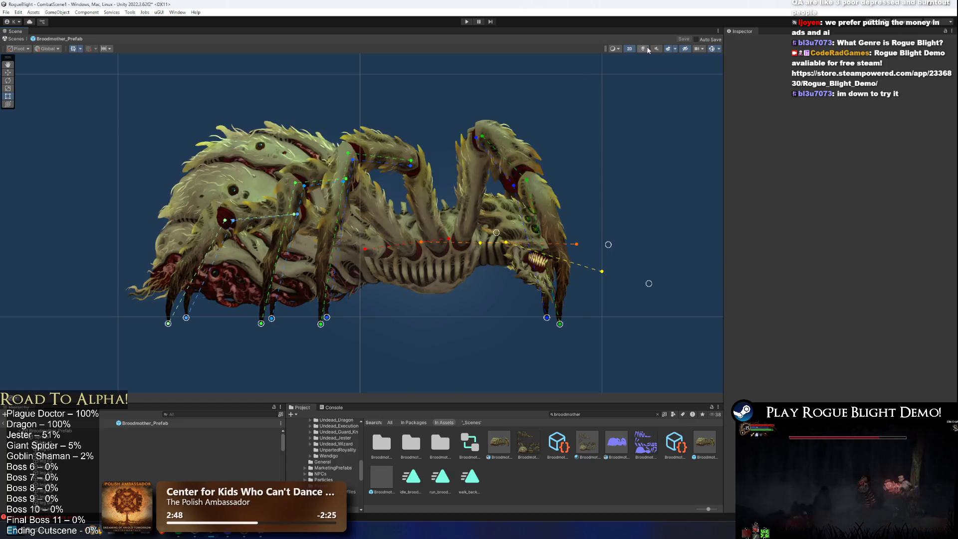
Select the Broodmother prefab so its white bone rig shows over the spider sprite.
left_click(705, 440)
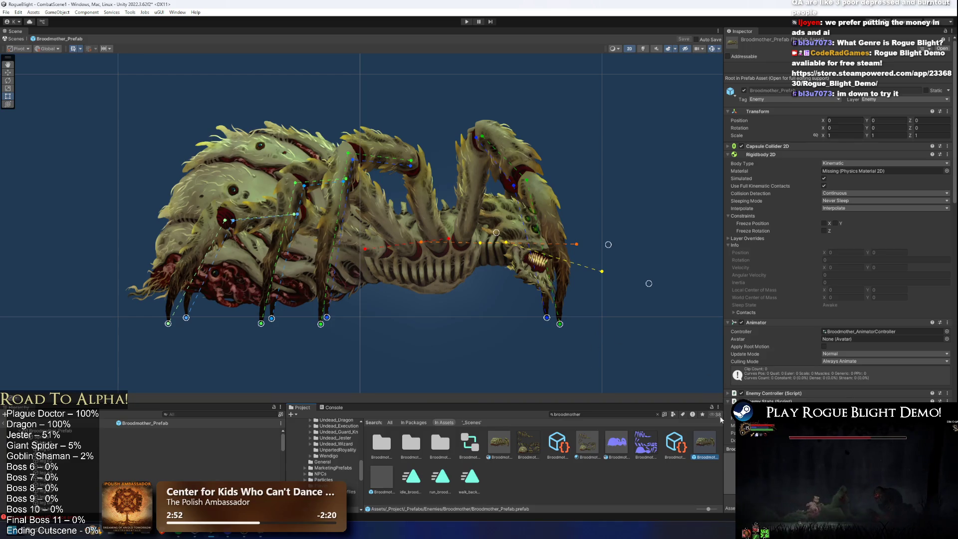
left_click(499, 250)
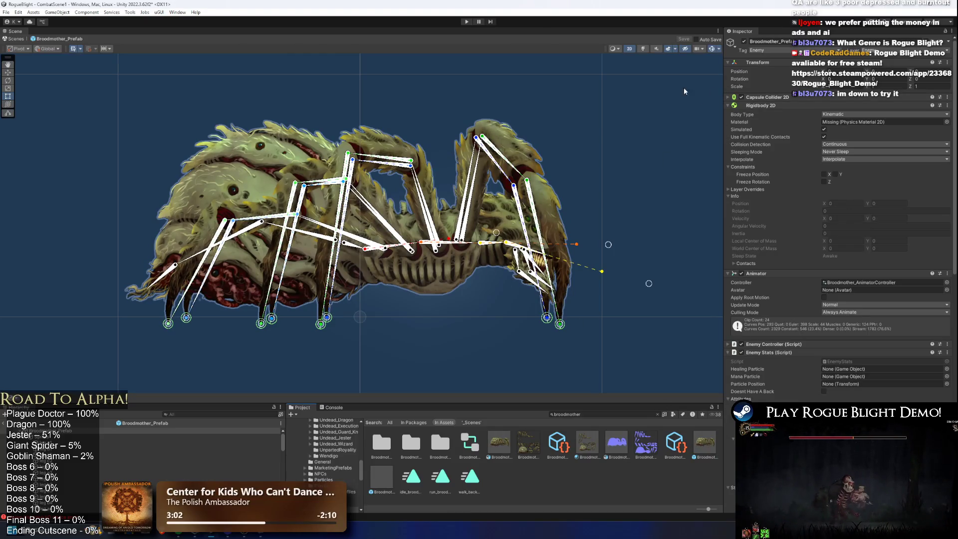
right_click(15, 31)
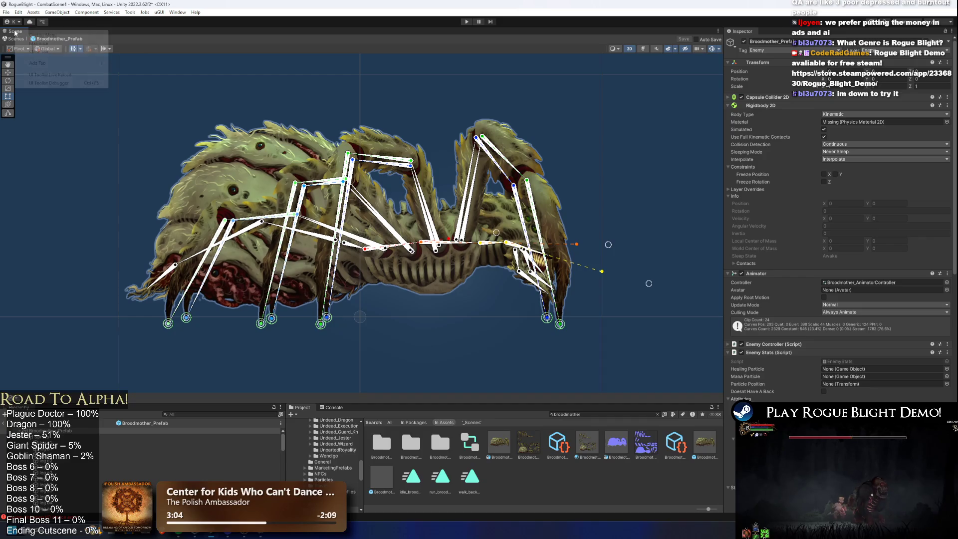
Dock an Animation panel beside the Scene, start a new clip, and open the _Animations folder.
mouse_move(72, 68)
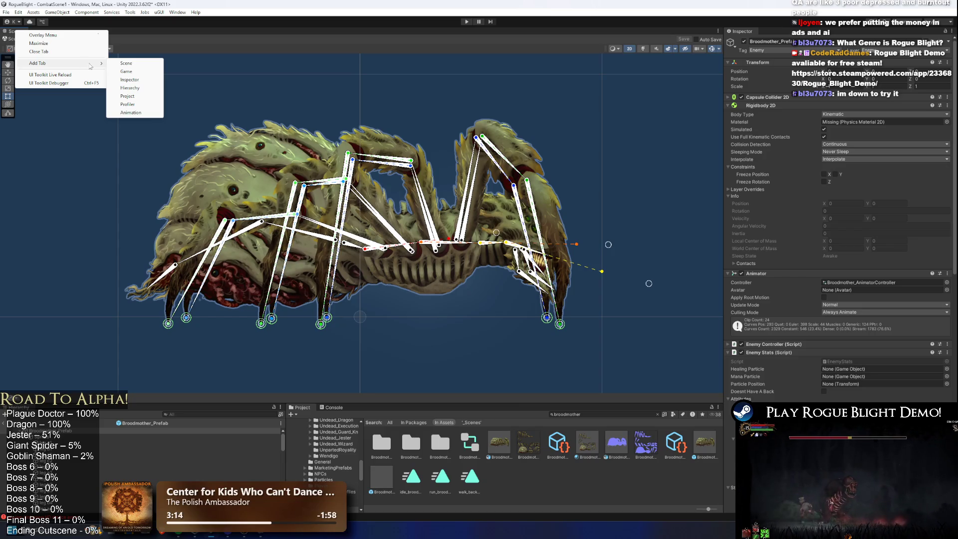
left_click(141, 113)
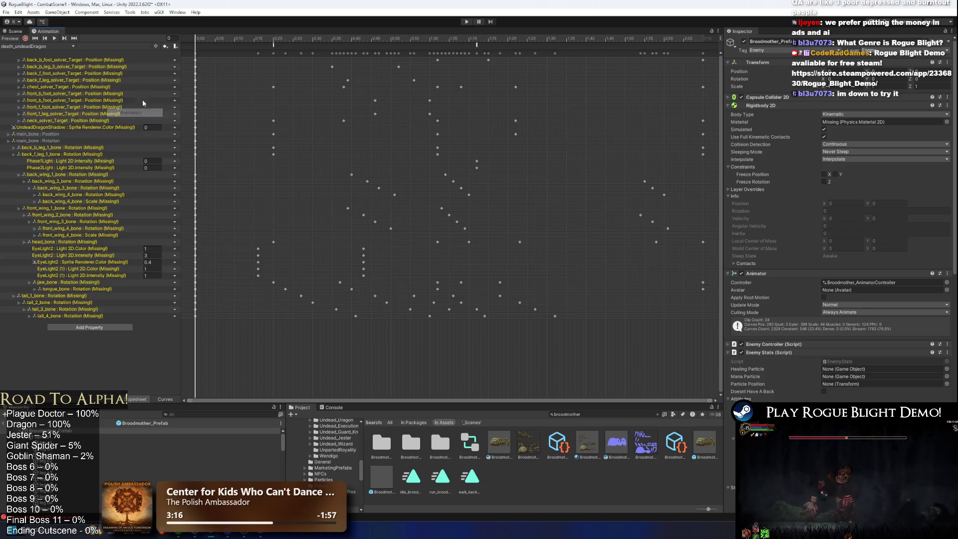
left_click_drag(48, 31, 623, 150)
left_click(484, 46)
left_click(522, 238)
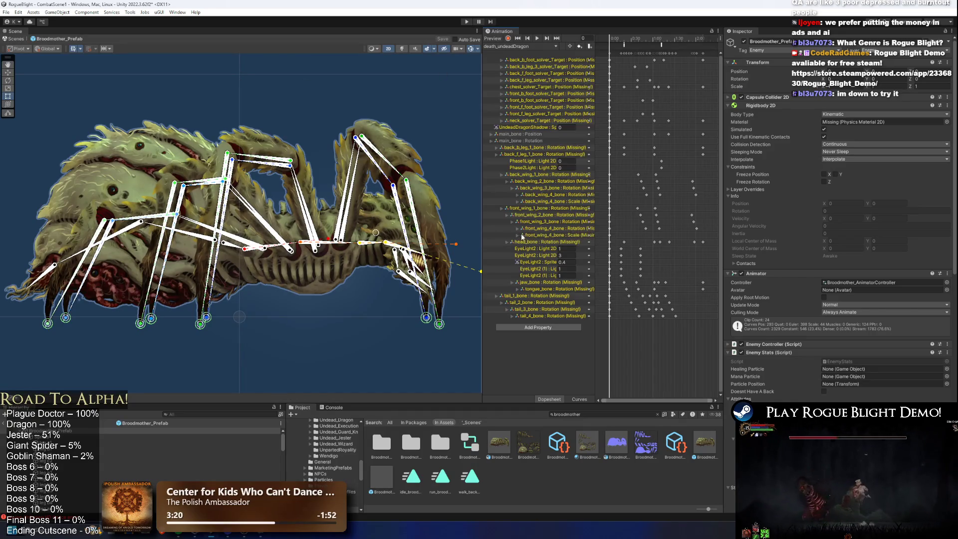
double_click(271, 211)
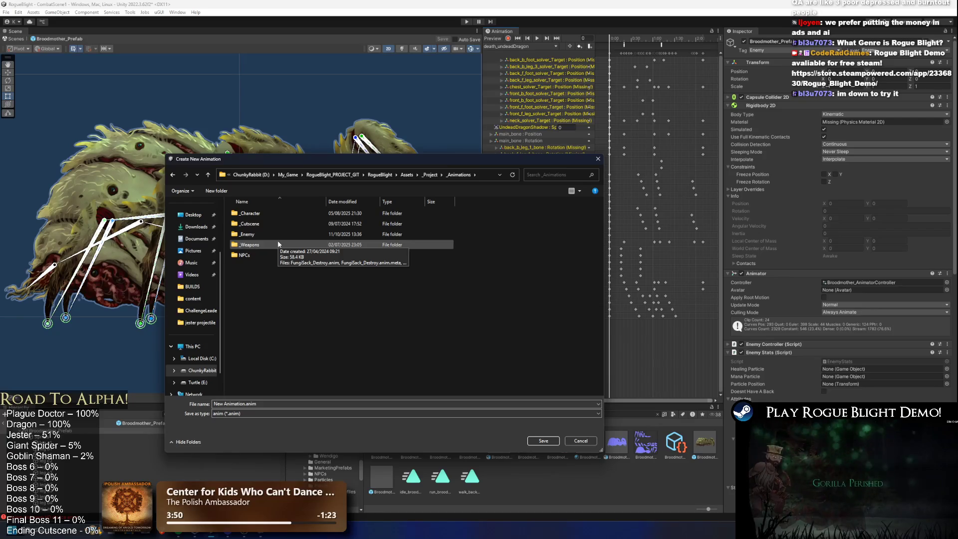
Cancel the new clip dialog and toggle the scene lighting preview off and back on.
left_click(178, 442)
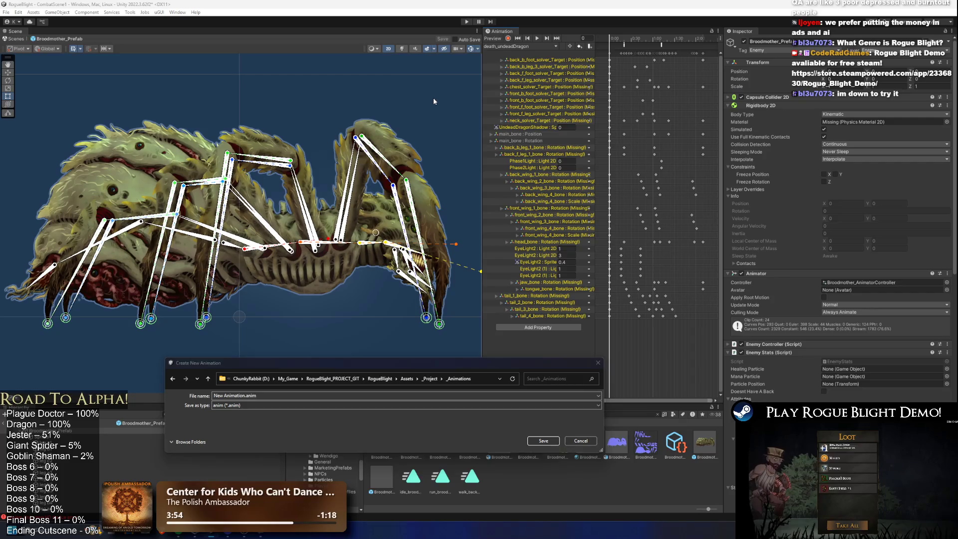
key("Escape")
left_click(402, 49)
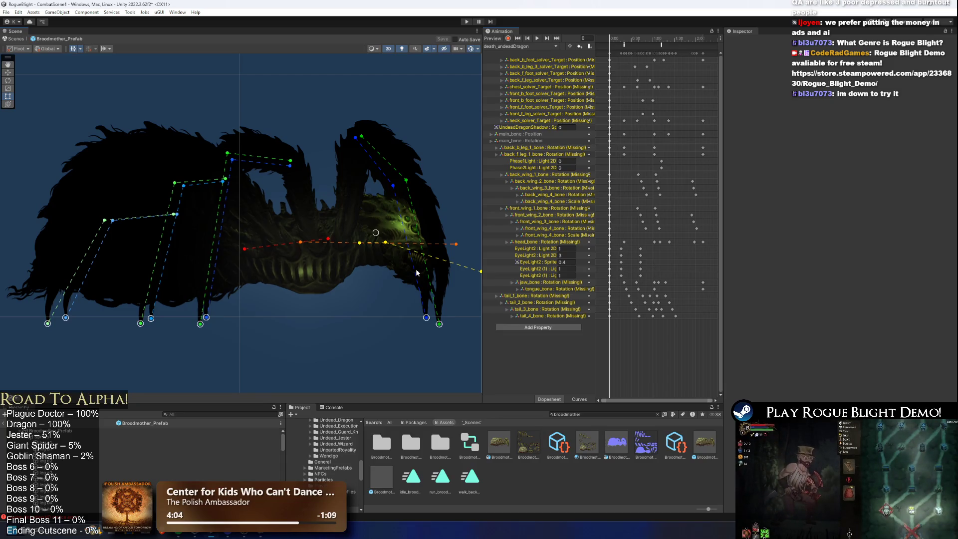
left_click(402, 48)
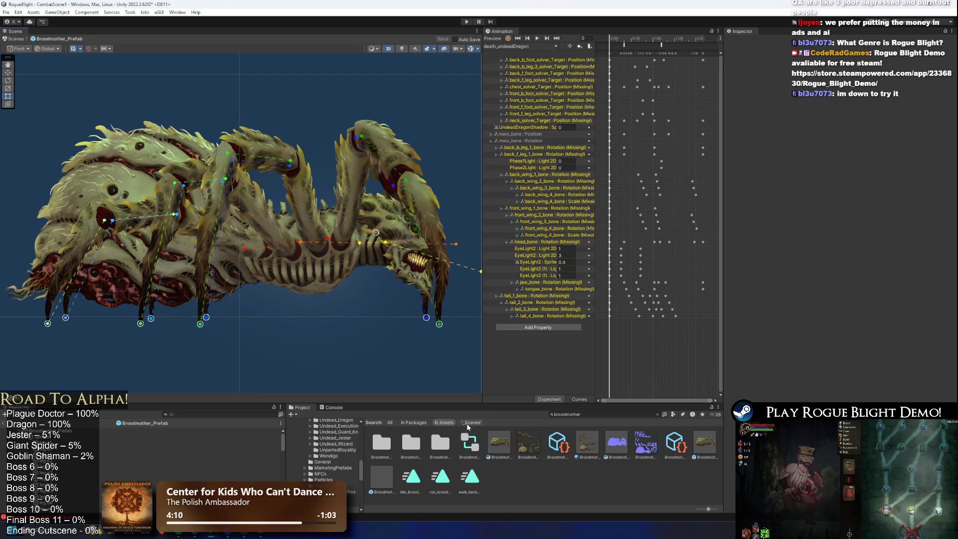
Open Broodmother_Prefab, recentre the spider rig, and start Play mode past the modifications warning.
left_click(703, 442)
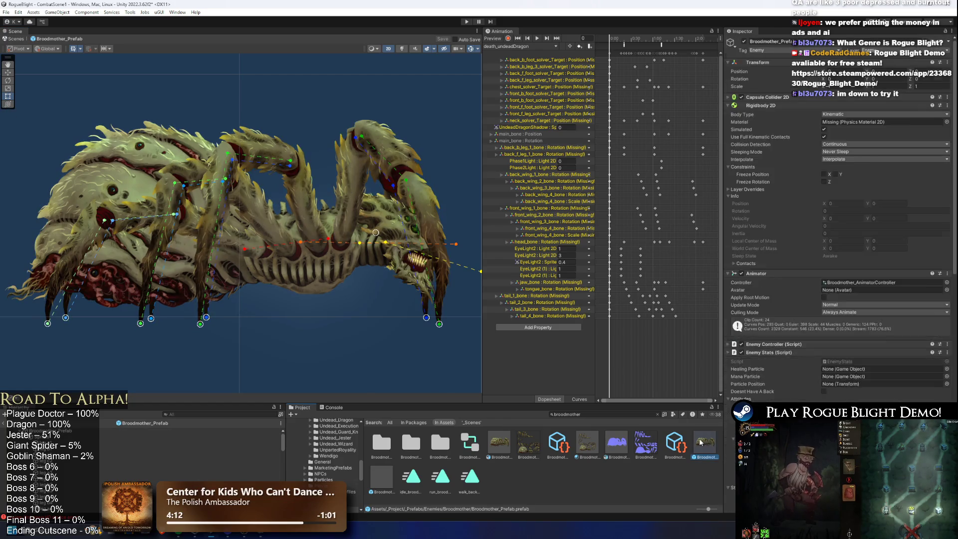
double_click(701, 442)
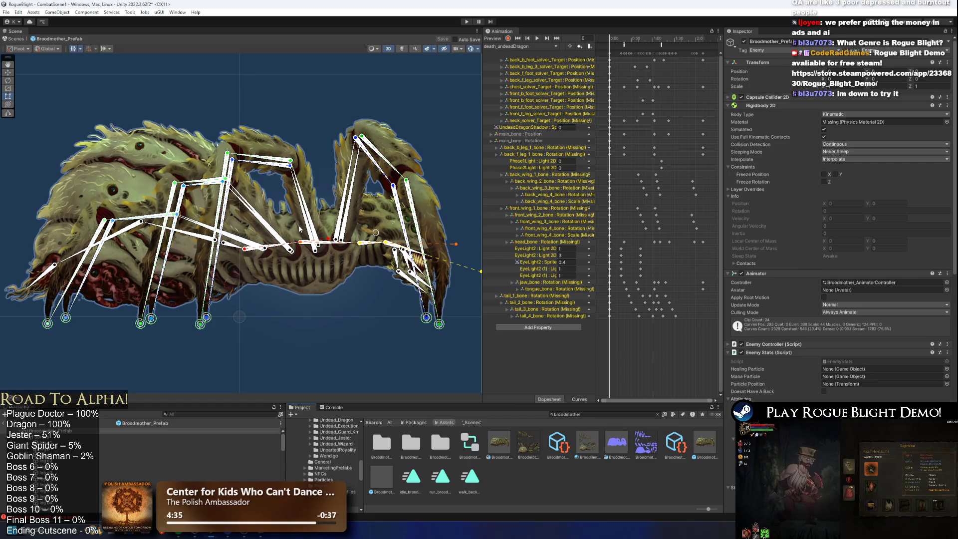
scroll(299, 228, "down", 3)
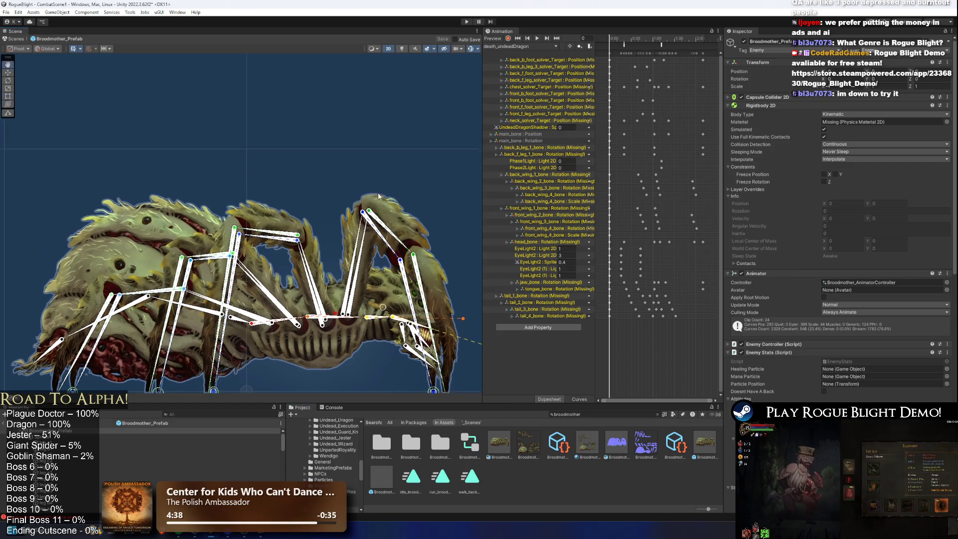
left_click_drag(447, 279, 390, 263)
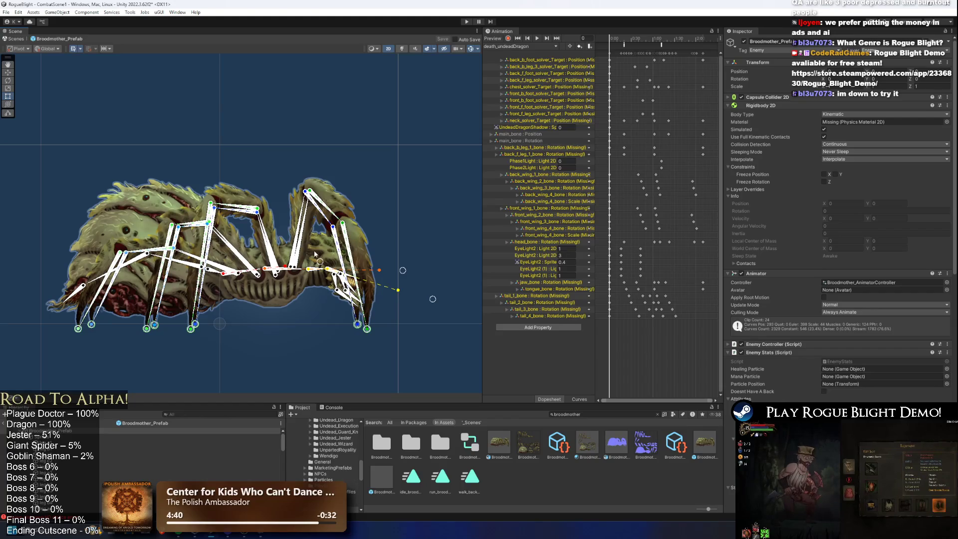
left_click(467, 22)
left_click(531, 292)
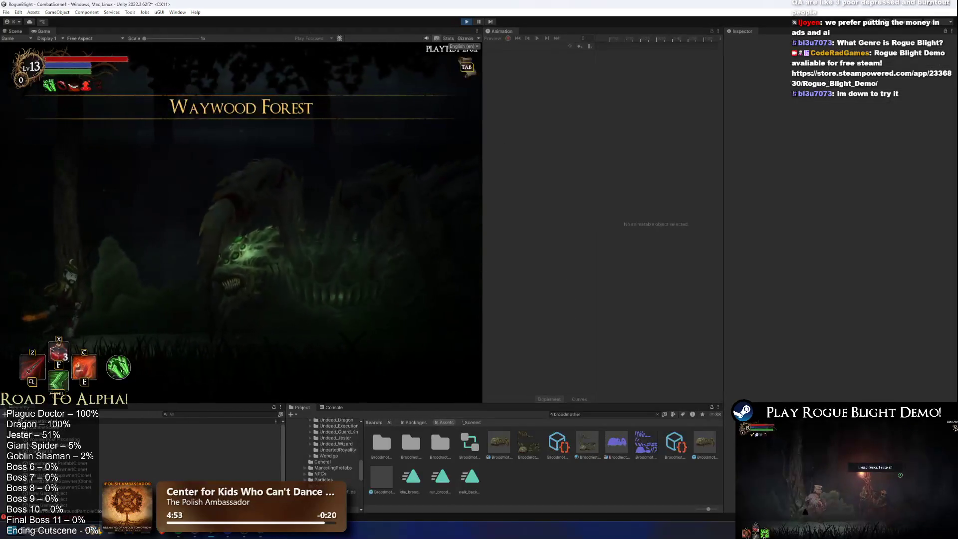
Widen the Game view, fight the boss with a consumable, stop play, and reopen the prefab.
left_click_drag(483, 219, 687, 220)
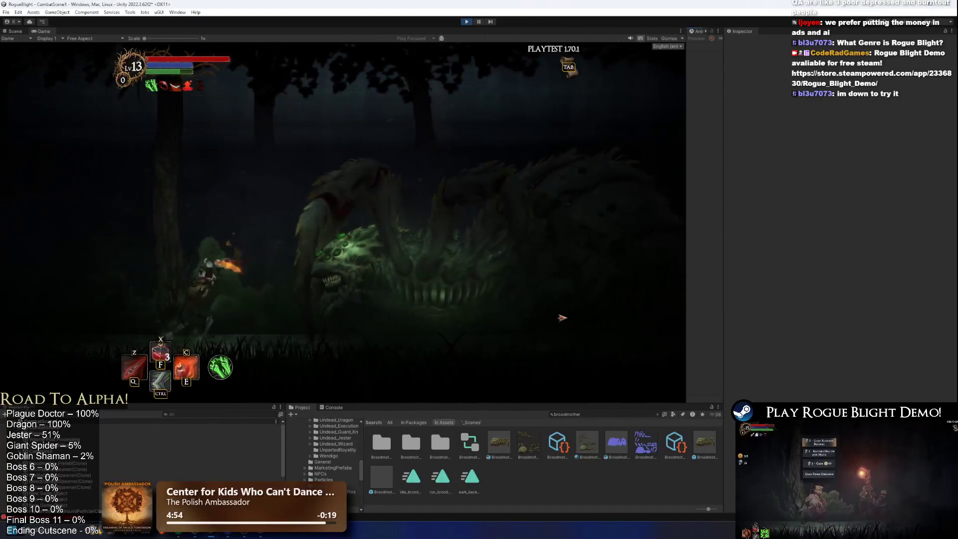
key("x")
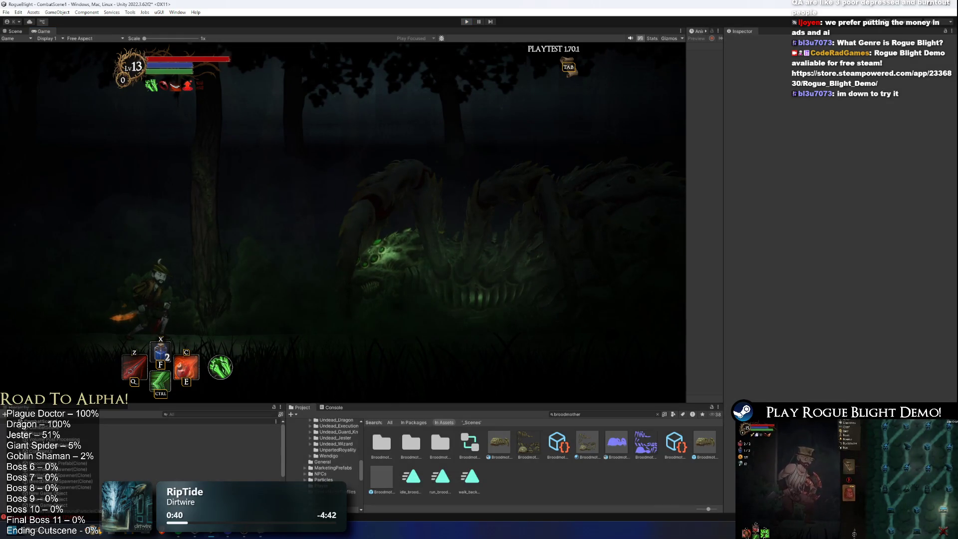
key("ctrl+1")
double_click(704, 442)
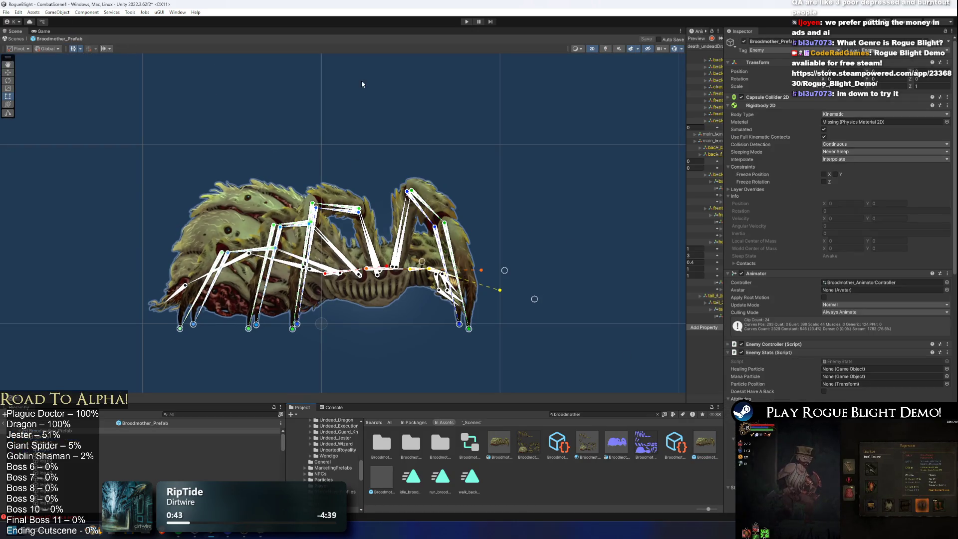
Widen the Animation panel and start creating a new animation clip.
left_click_drag(686, 150, 424, 150)
left_click(448, 46)
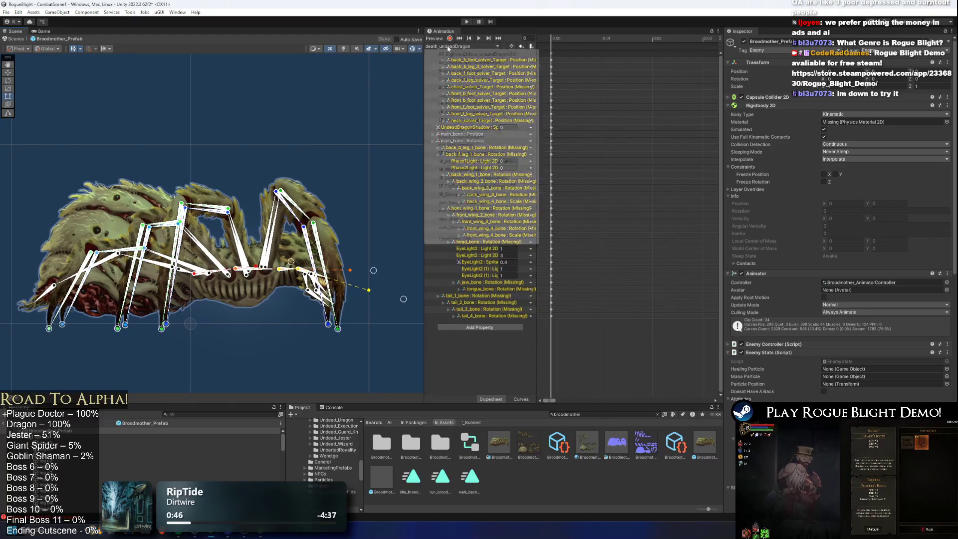
left_click(479, 239)
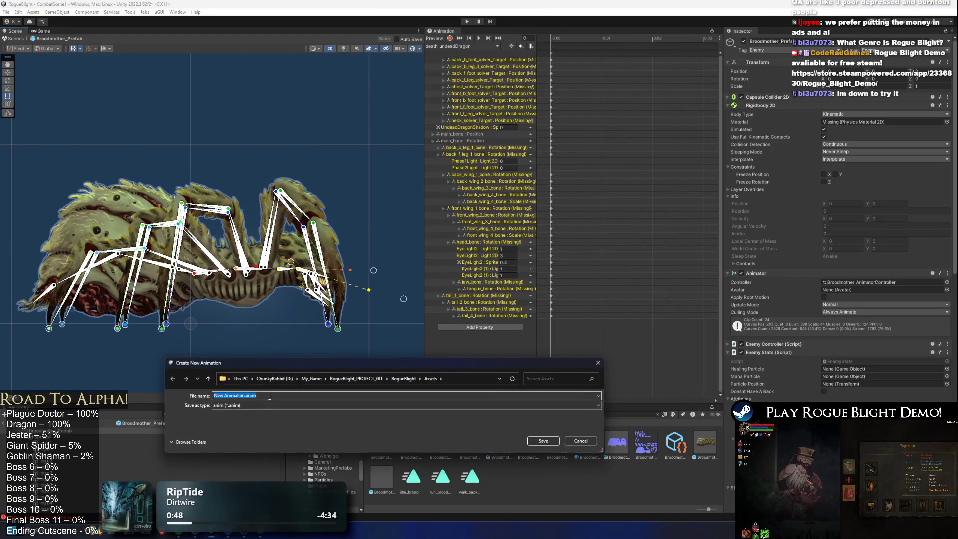
Expand the save window's folders and navigate into the RogueBlight project folder.
left_click_drag(358, 358, 370, 134)
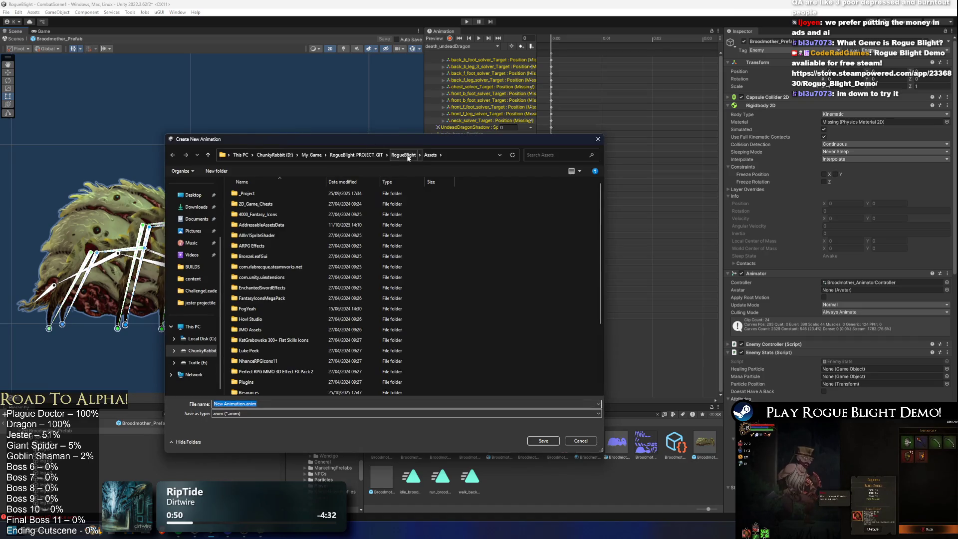
left_click(356, 155)
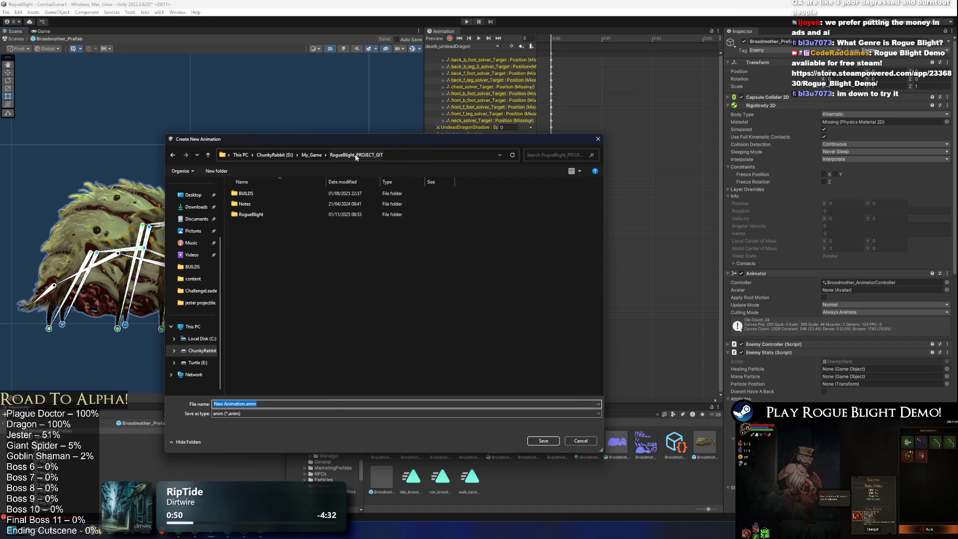
double_click(262, 214)
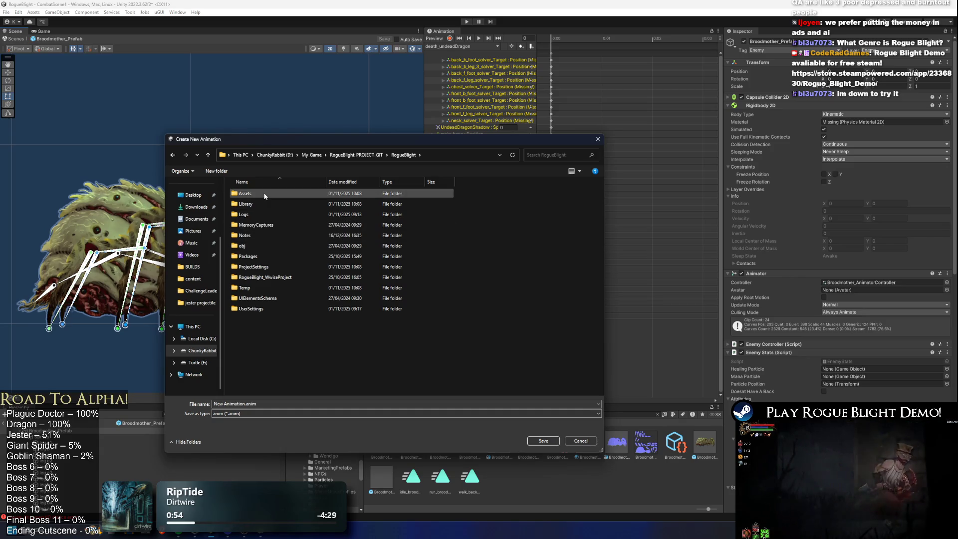
left_click(353, 155)
double_click(252, 216)
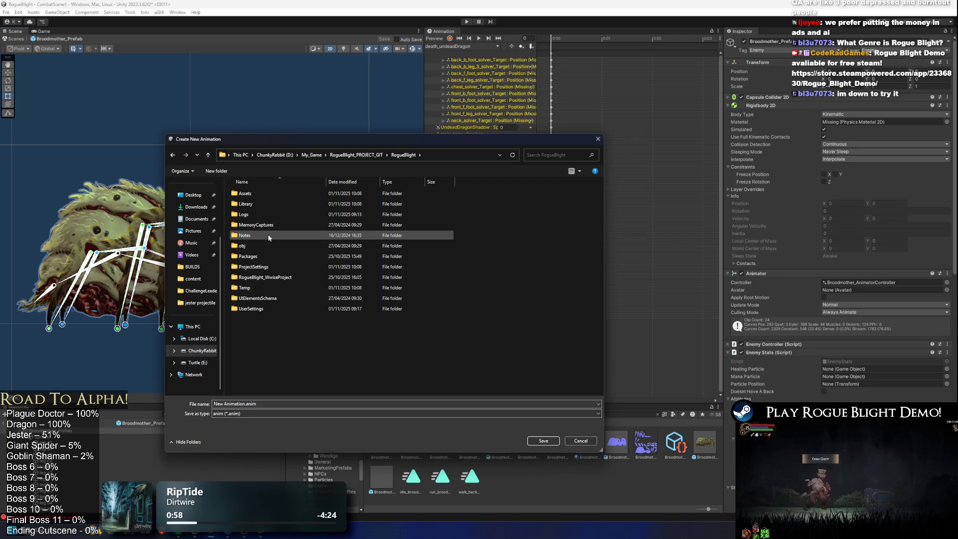